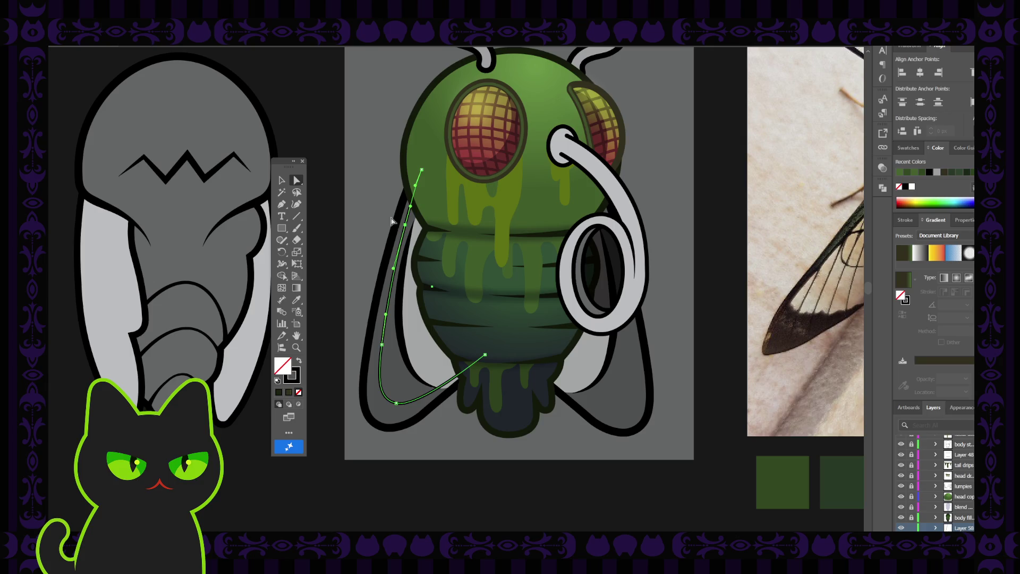
Step: Reshape the inner wing line's bottom anchor: nudge its end left and level its curve handles
left_click(396, 404)
left_click_drag(419, 410, 413, 408)
scroll(412, 410, "up", 5)
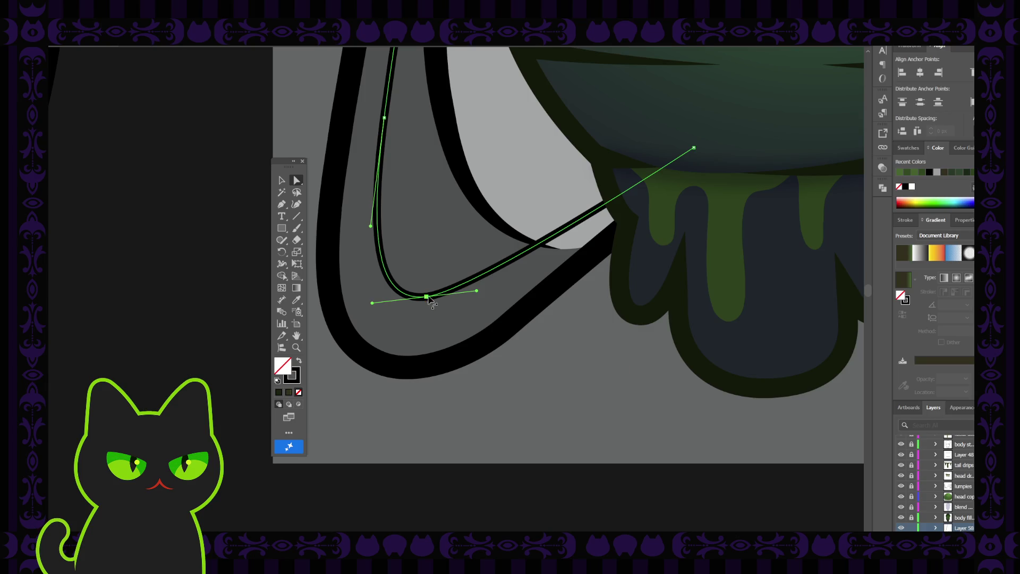
left_click_drag(477, 292, 503, 292)
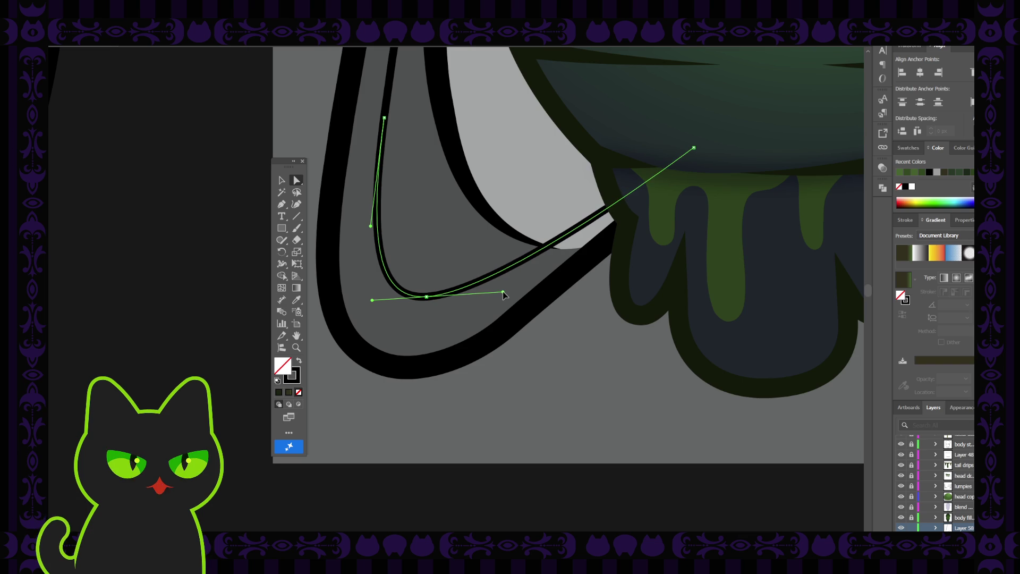
left_click_drag(371, 299, 368, 296)
left_click(409, 324)
scroll(409, 325, "down", 8)
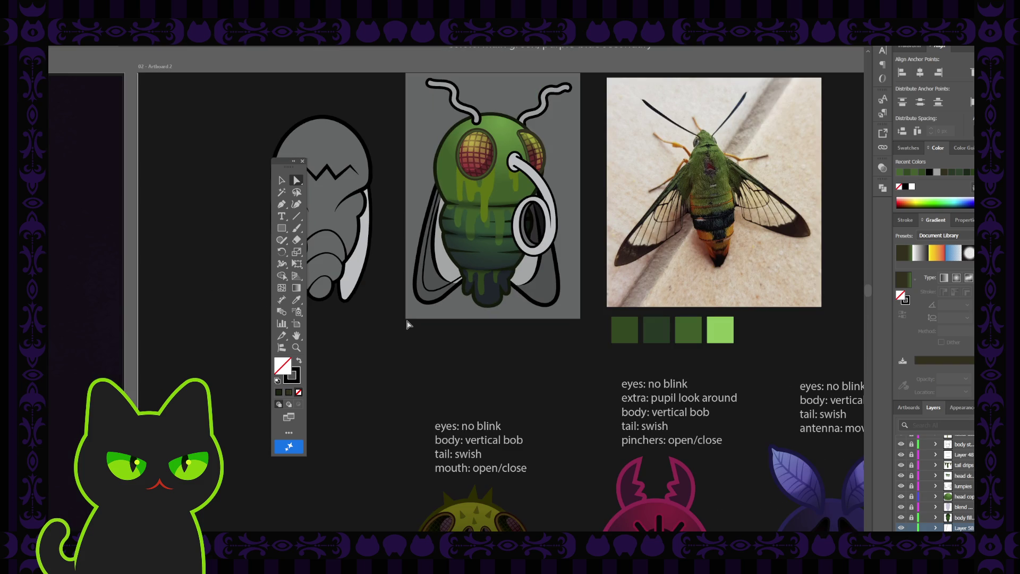
scroll(408, 324, "up", 4)
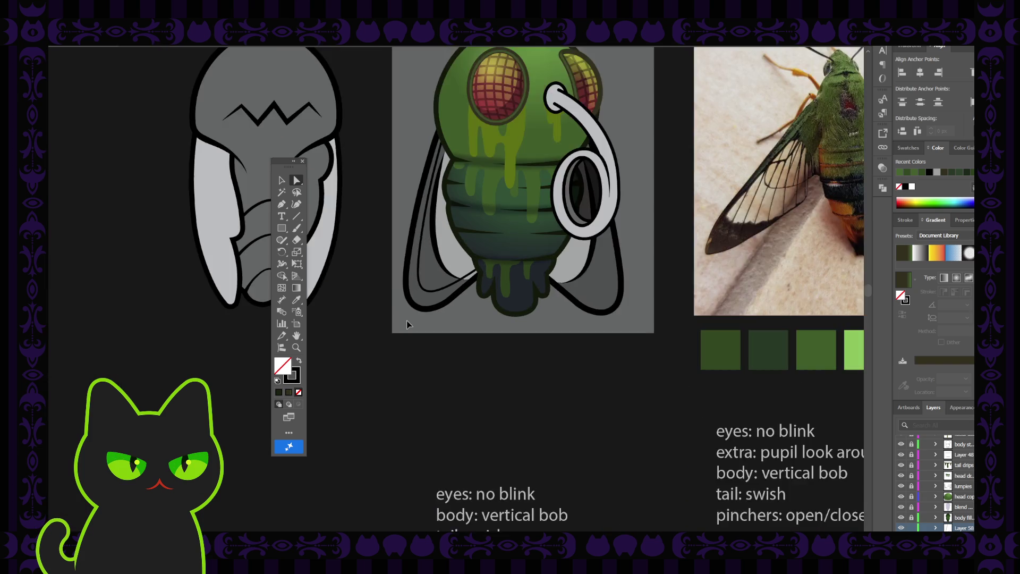
scroll(461, 150, "up", 1)
scroll(450, 186, "up", 2)
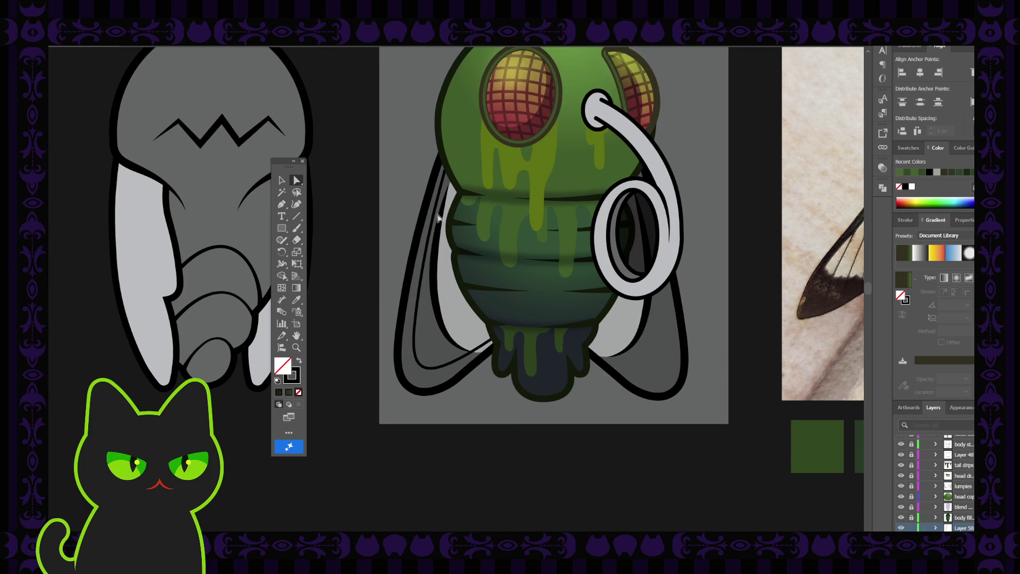
left_click(440, 188)
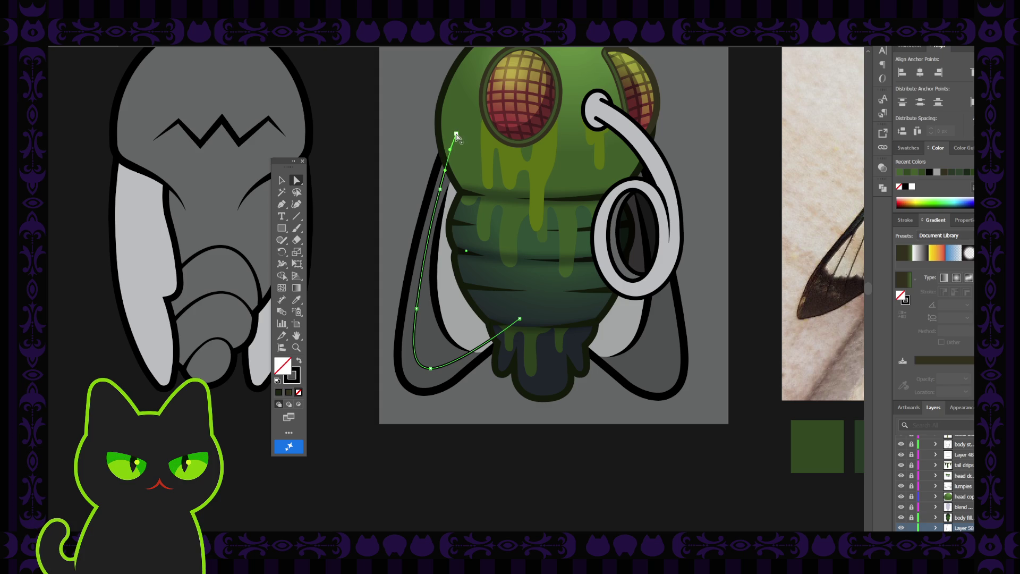
left_click(441, 190)
key("ctrl+shift+a")
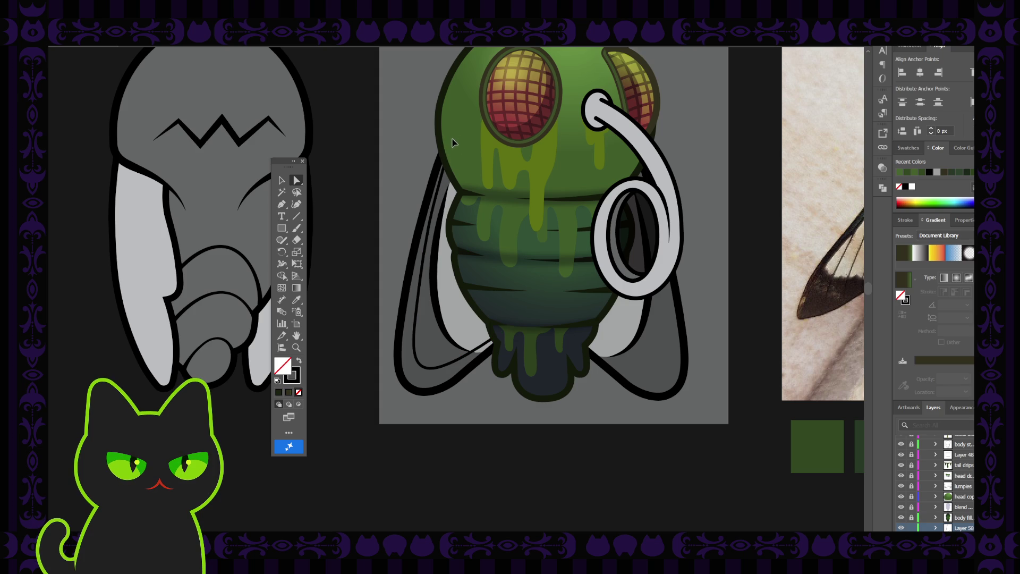
left_click(424, 318)
left_click(474, 406)
left_click(449, 367)
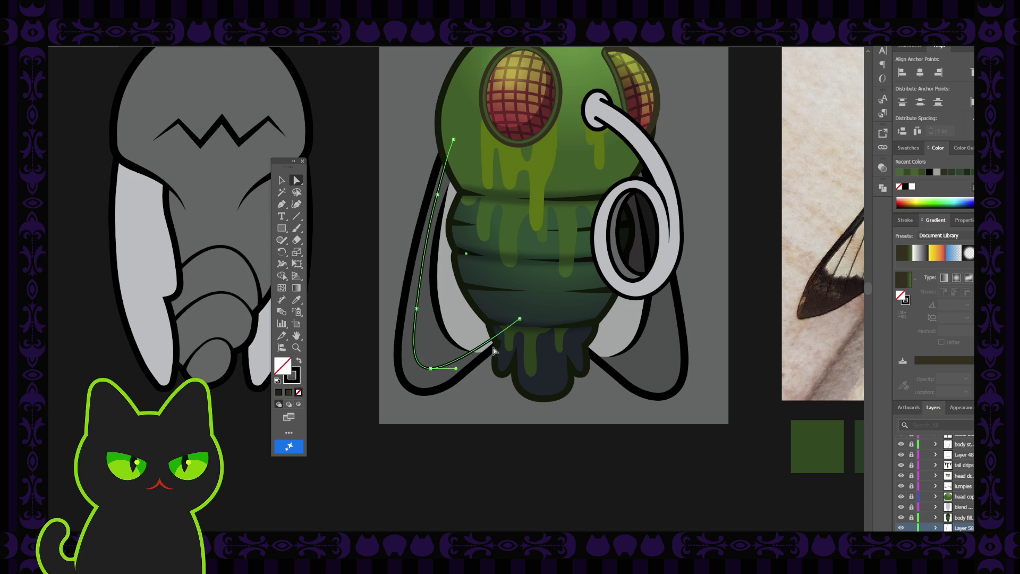
left_click(481, 349)
left_click(481, 348)
left_click(282, 180)
left_click(326, 203)
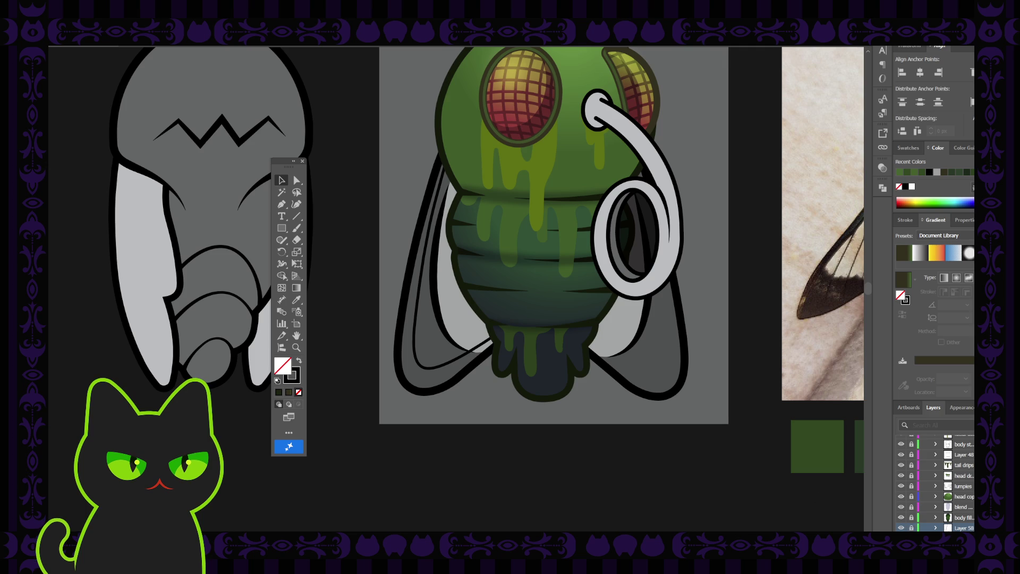
left_click(454, 383)
left_click(297, 181)
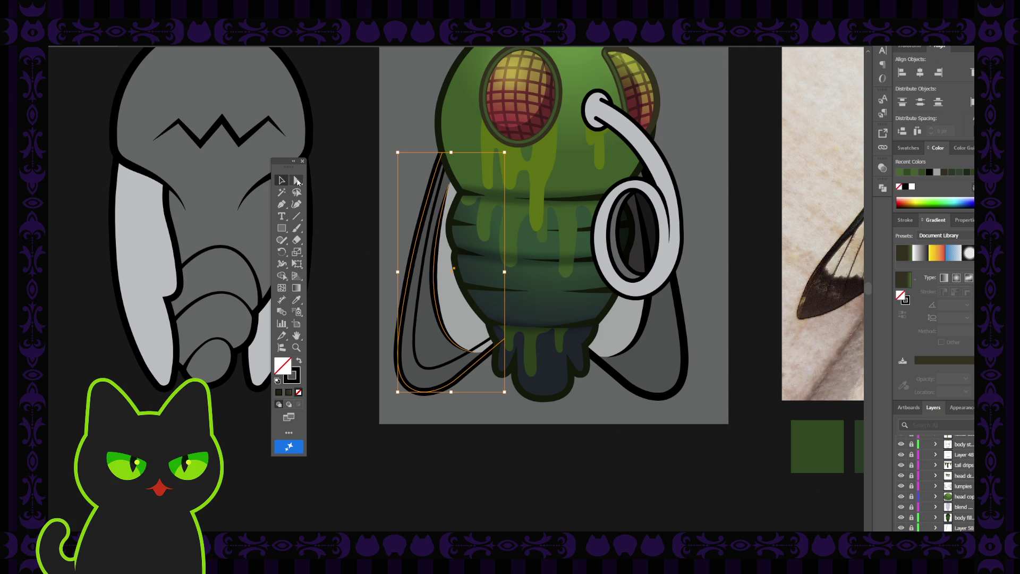
Step: Deselect the wing line and zoom and pan to frame the fly's lower body and wings
left_click(457, 379)
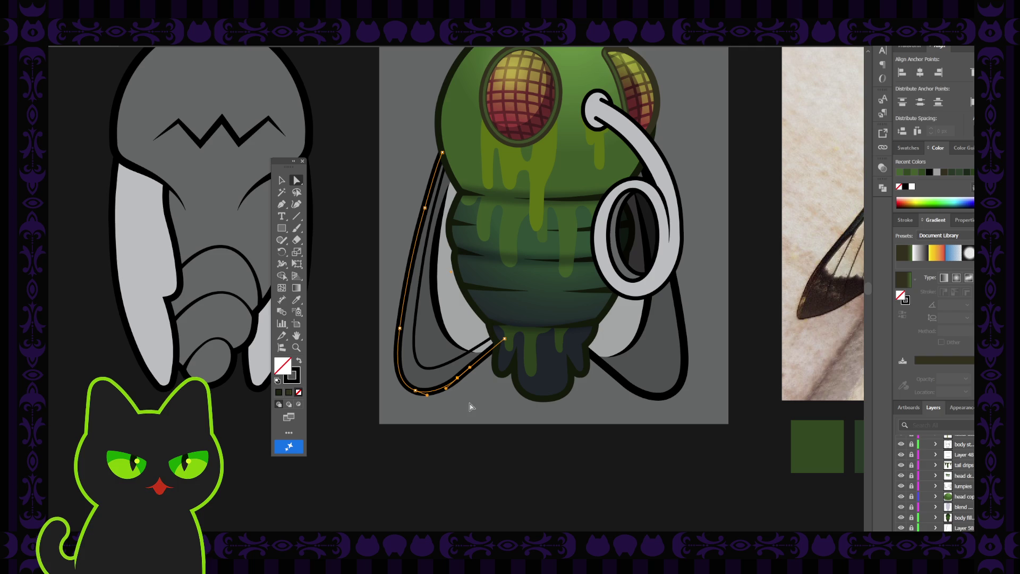
scroll(473, 407, "up", 4)
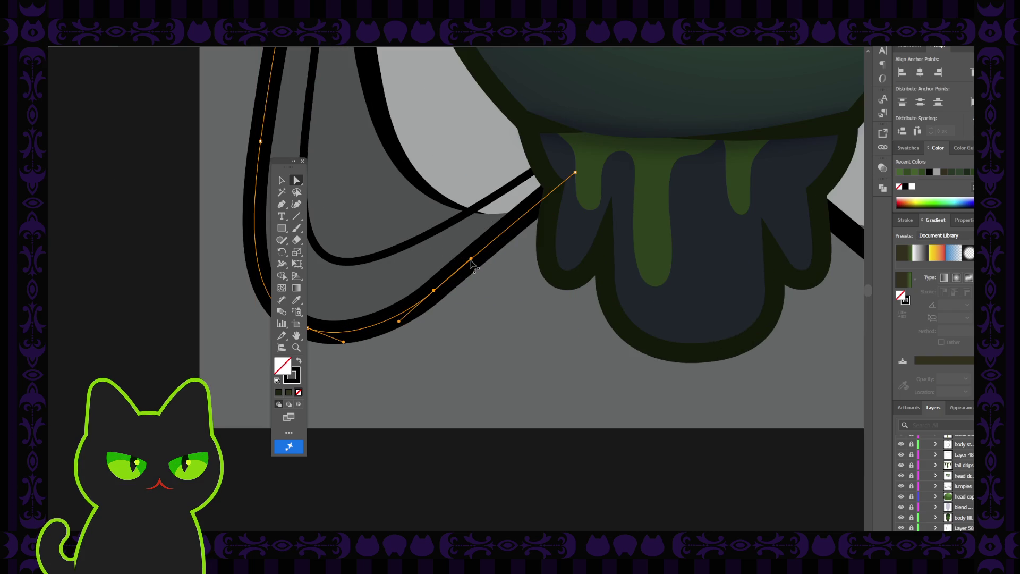
left_click(498, 324)
key("ctrl+minus")
key("ctrl+minus")
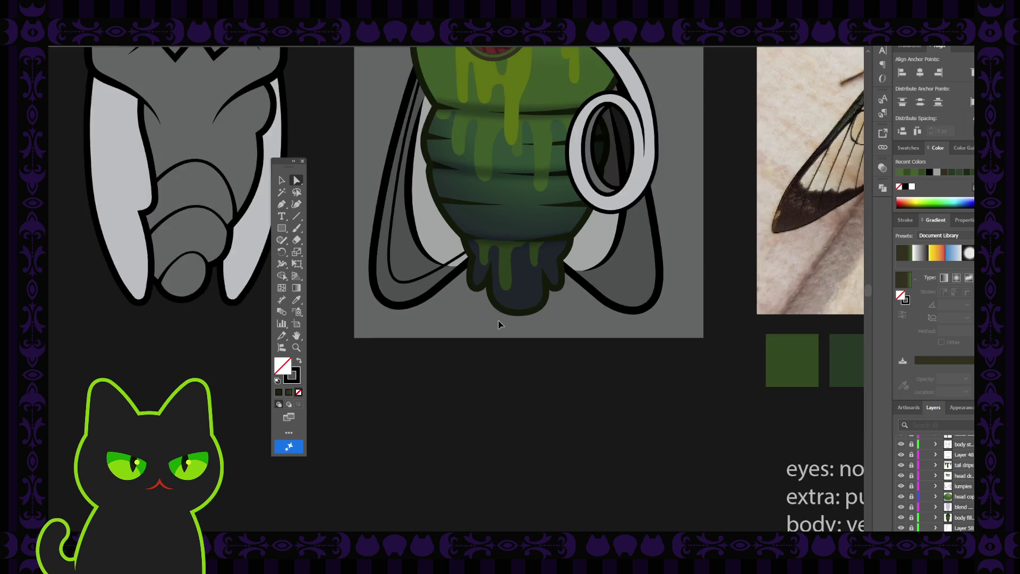
key("ctrl+plus")
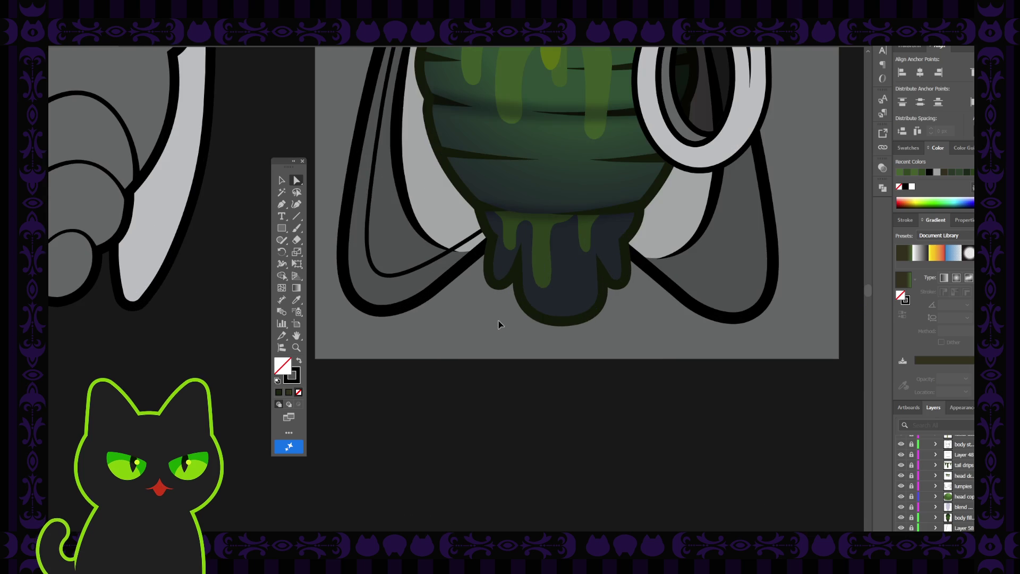
left_click_drag(474, 238, 469, 311)
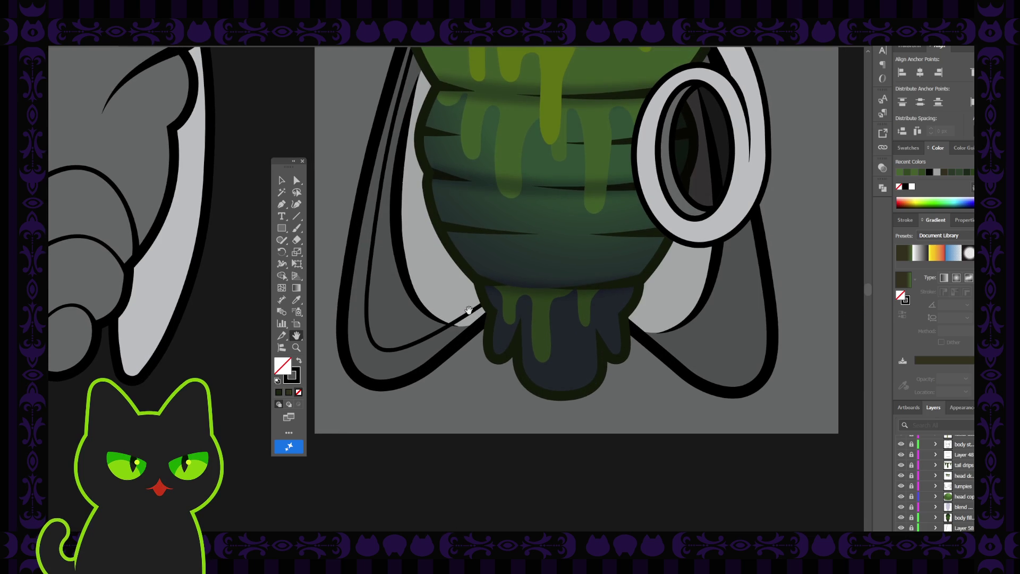
left_click_drag(418, 360, 426, 366)
Step: Drag the inner wing line's bottom anchor slightly down-right, then deselect and zoom out
key("a")
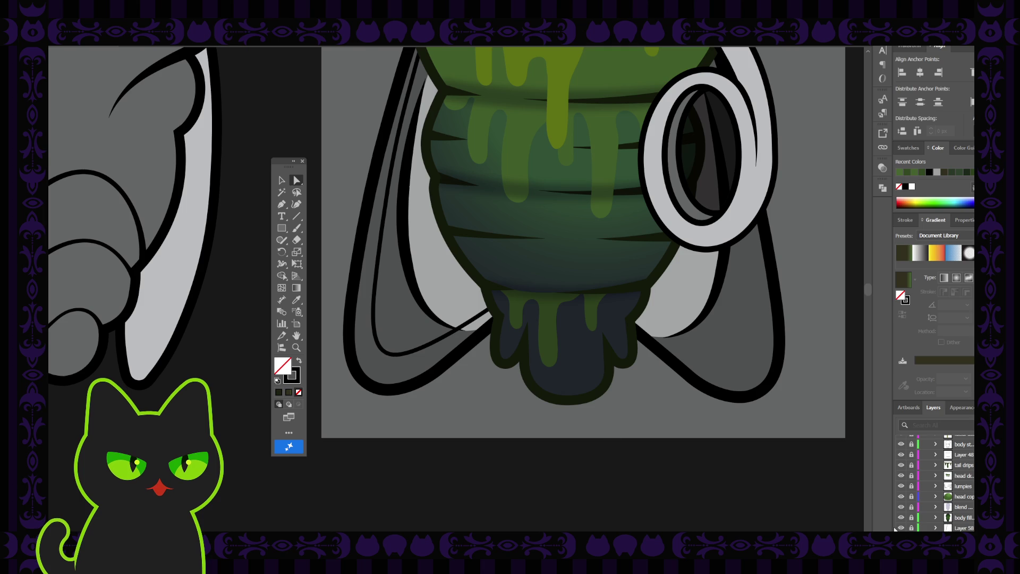
left_click(386, 355)
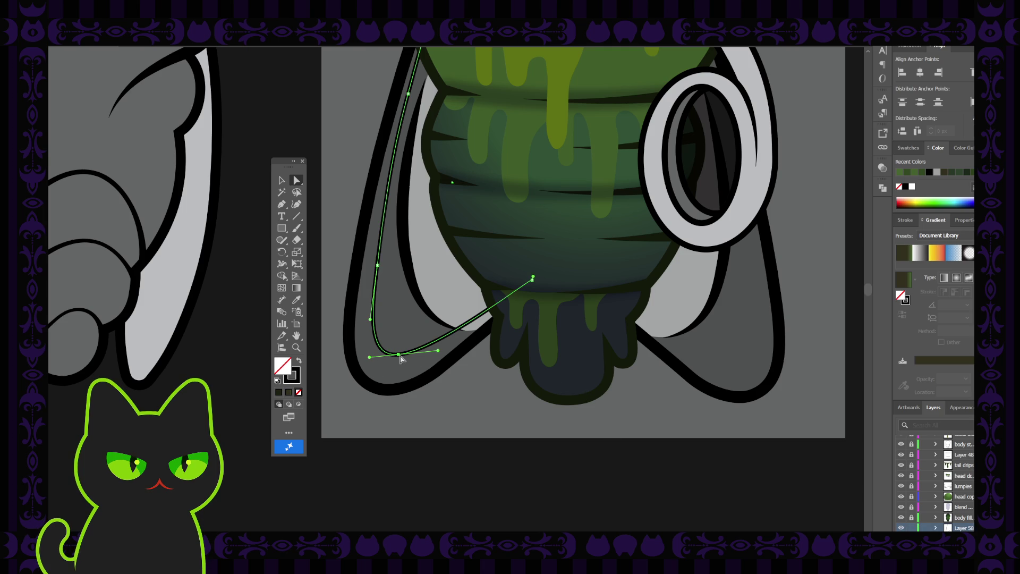
left_click_drag(401, 358, 401, 360)
left_click(455, 389)
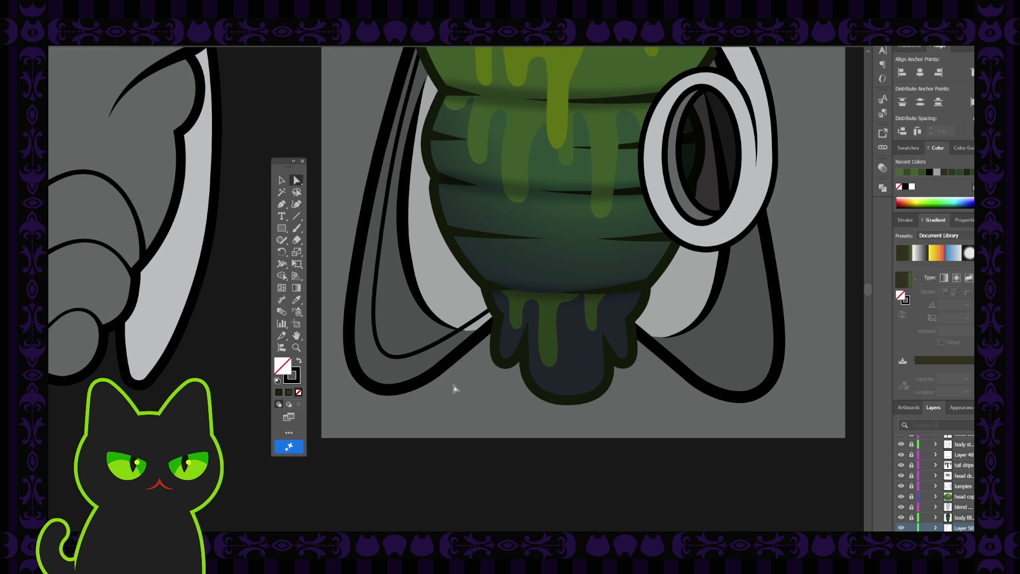
key("ctrl+minus")
key("ctrl+minus")
key("ctrl+minus")
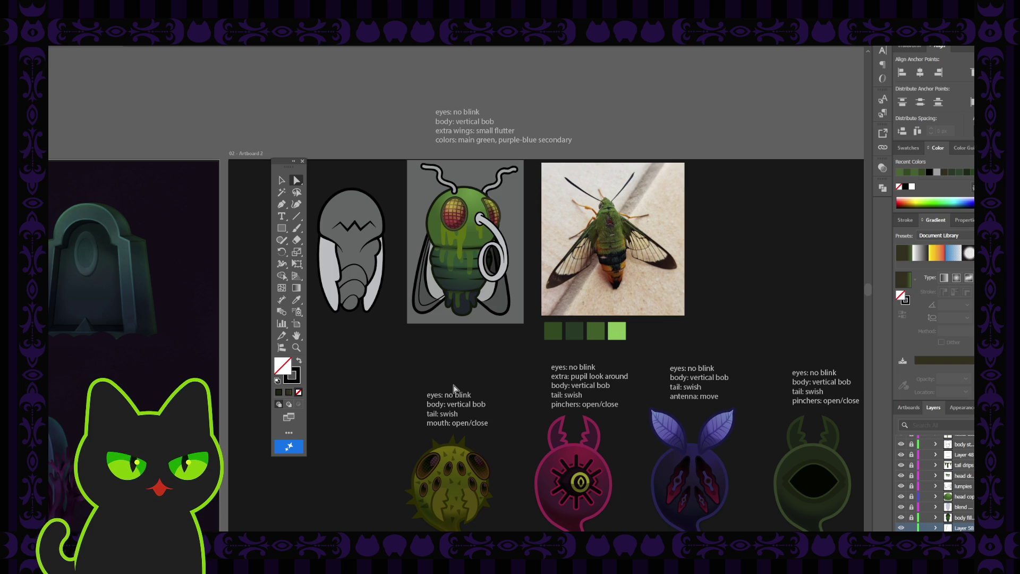
key("ctrl+plus")
key("ctrl+plus")
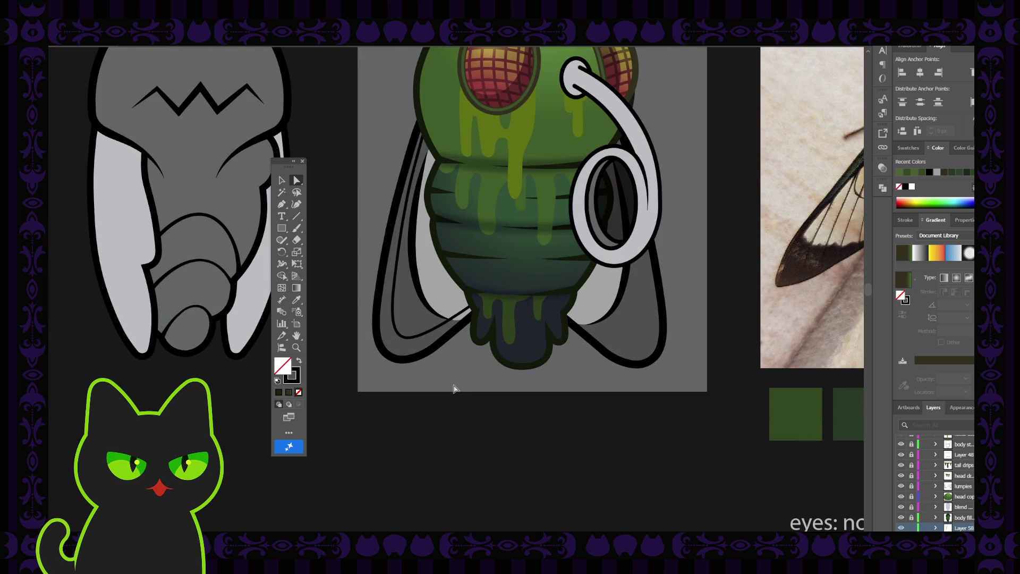
scroll(454, 391, "up", 2)
left_click(281, 180)
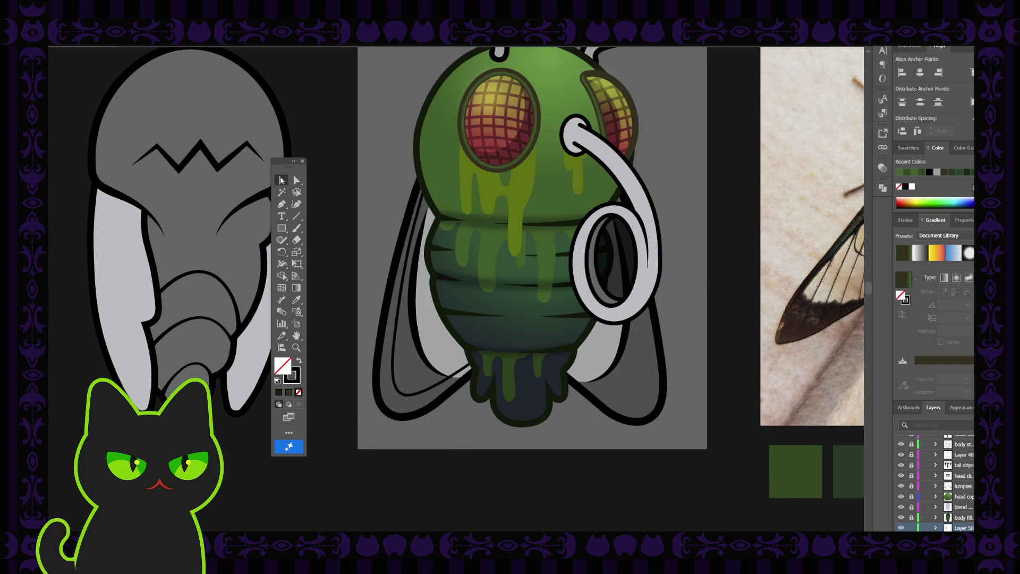
left_click(423, 357)
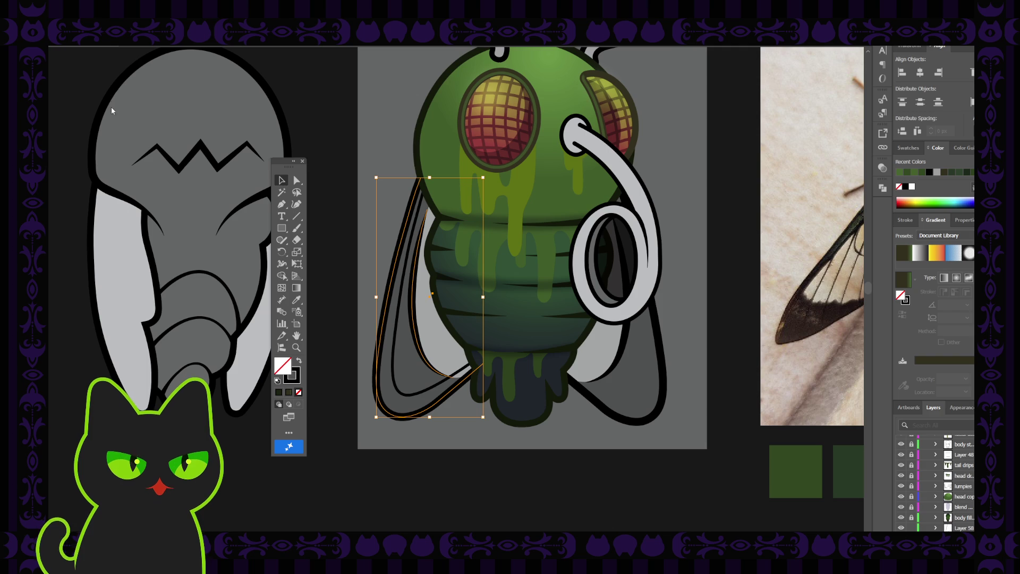
left_click(329, 159)
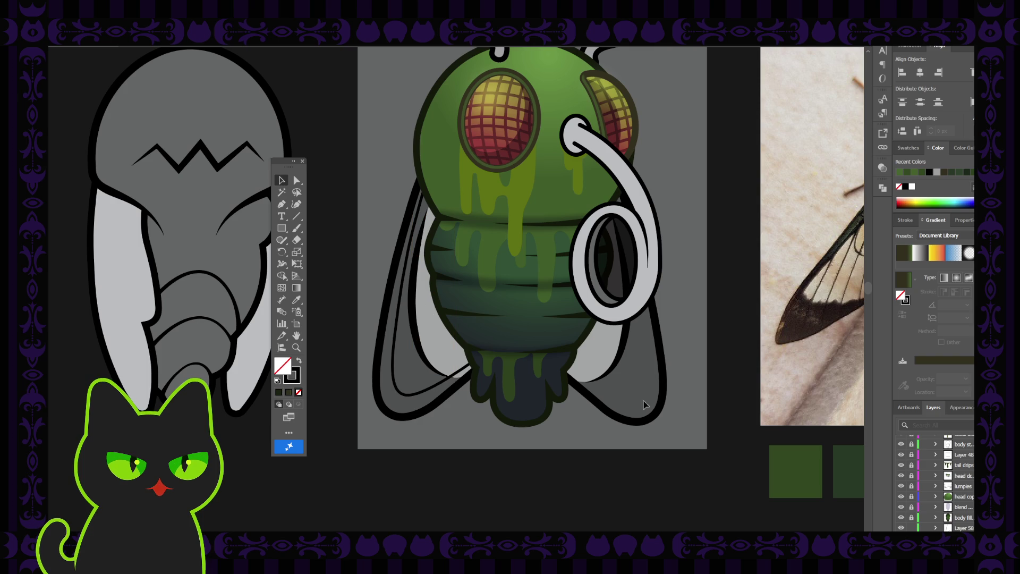
scroll(939, 525, "down", 3)
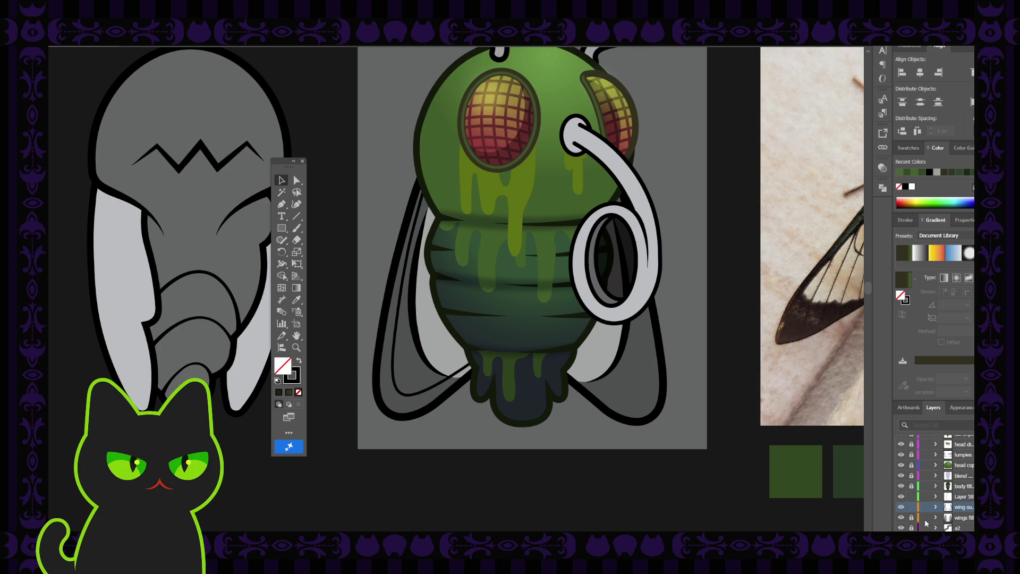
left_click(902, 517)
left_click(902, 517)
key("ctrl+minus")
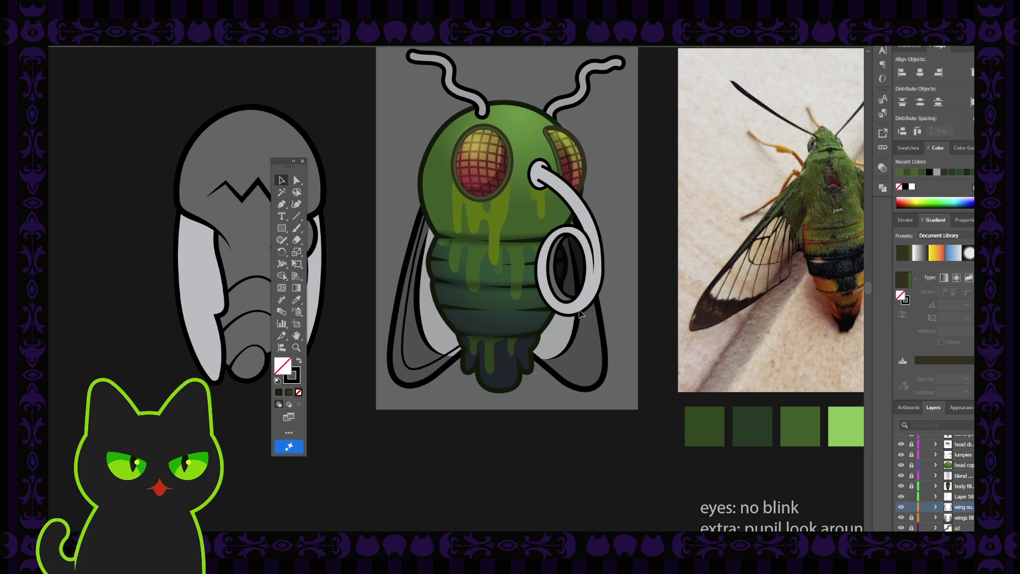
left_click(421, 326)
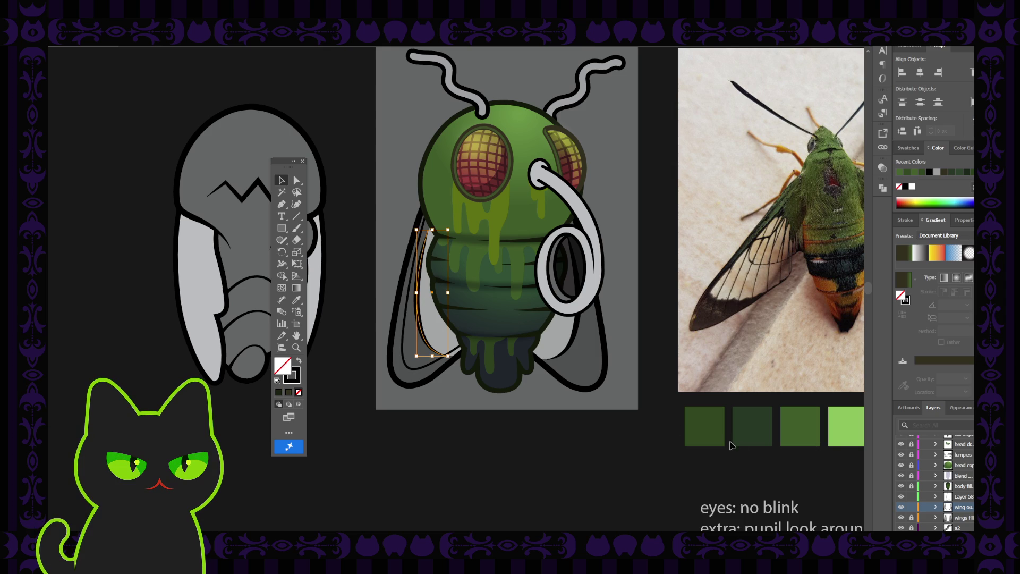
left_click(936, 507)
left_click(902, 508)
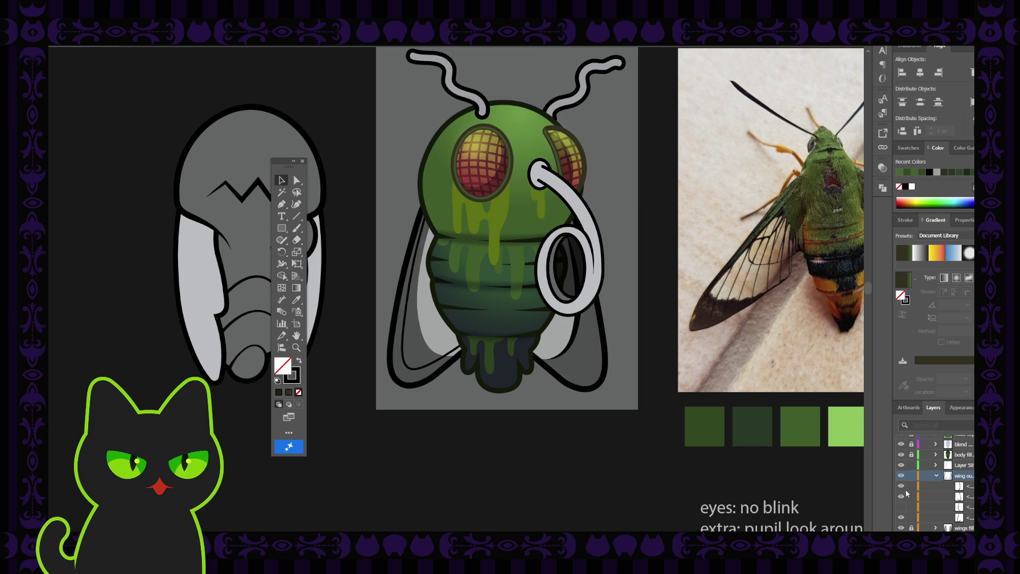
left_click(901, 487)
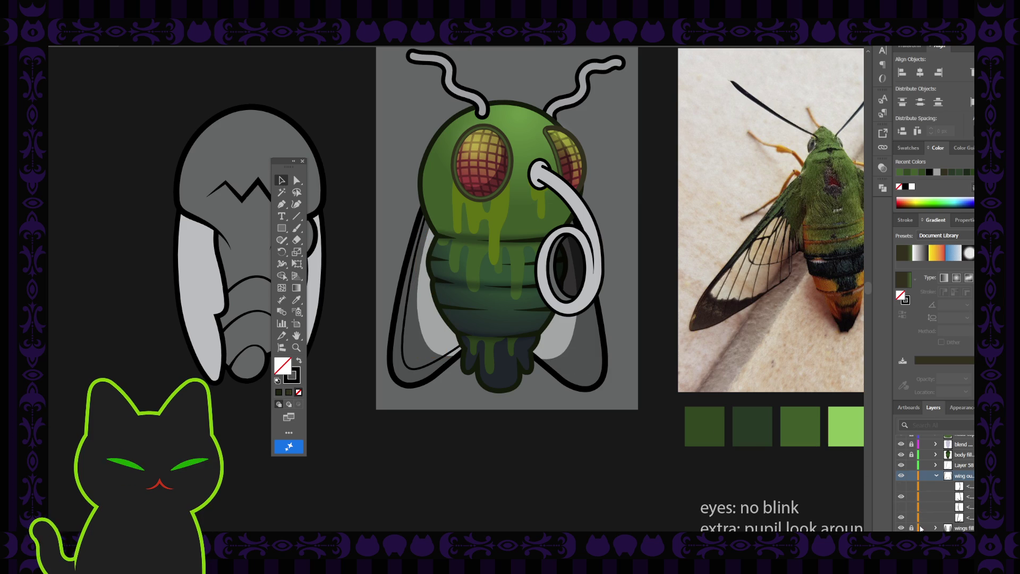
left_click(936, 529)
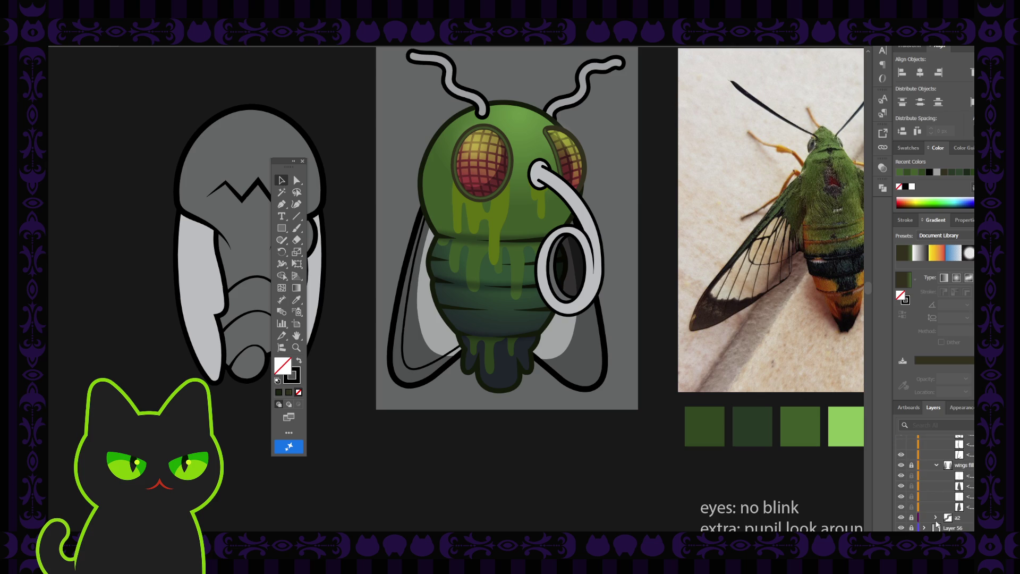
left_click(902, 475)
left_click(901, 497)
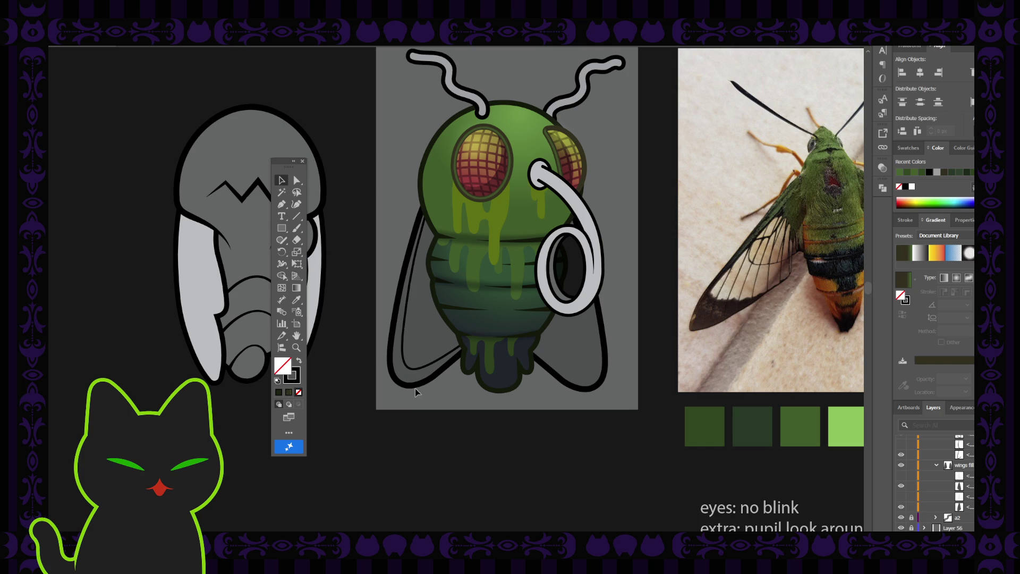
left_click(422, 369)
Step: Zoom in and pan to frame the fly's left wing
key("ctrl+equal")
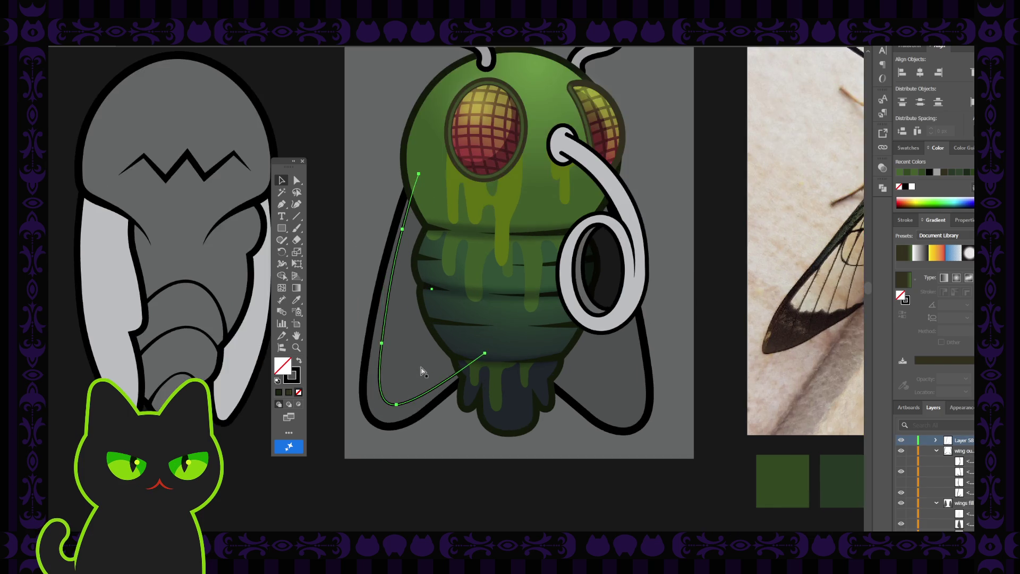
key("ctrl+equal")
key("ctrl+minus")
key("ctrl+minus")
key("ctrl+equal")
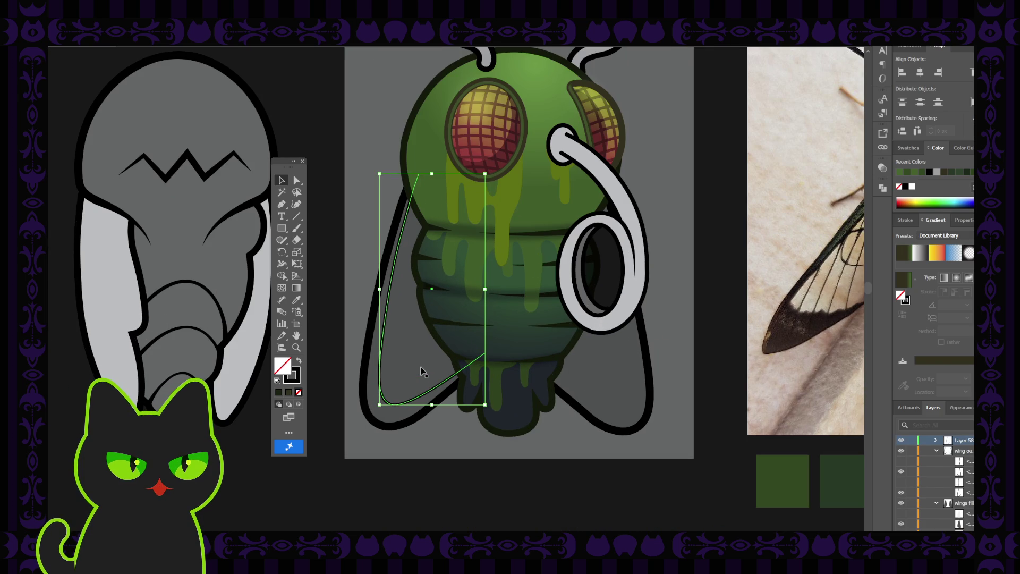
key("ctrl+shift+a")
mouse_move(506, 346)
left_mouse_down()
mouse_move(490, 343)
mouse_move(499, 340)
left_mouse_up()
key("ctrl+z")
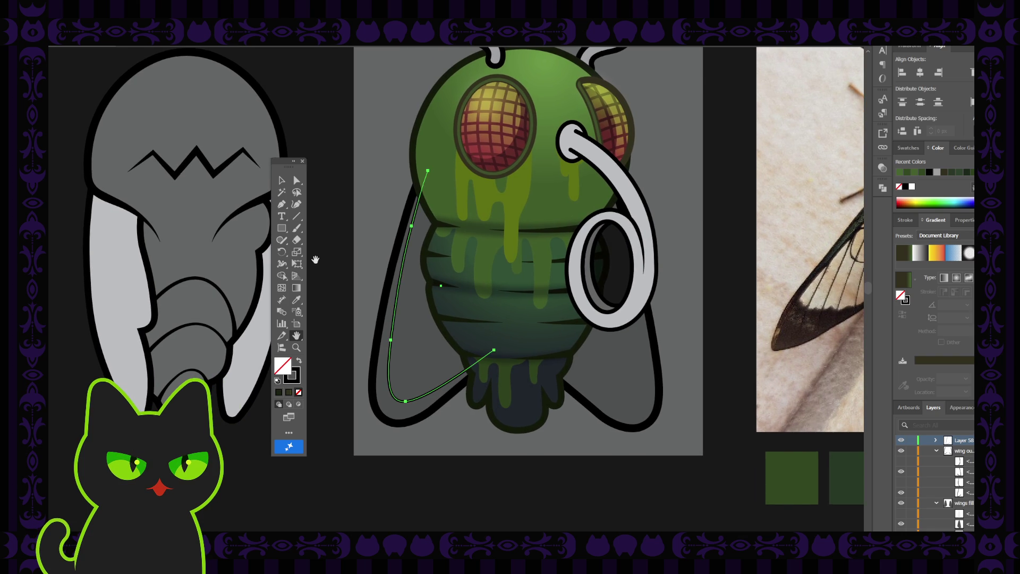
Step: Continue the left wing outline path with the Pen tool from its open end
left_click(282, 181)
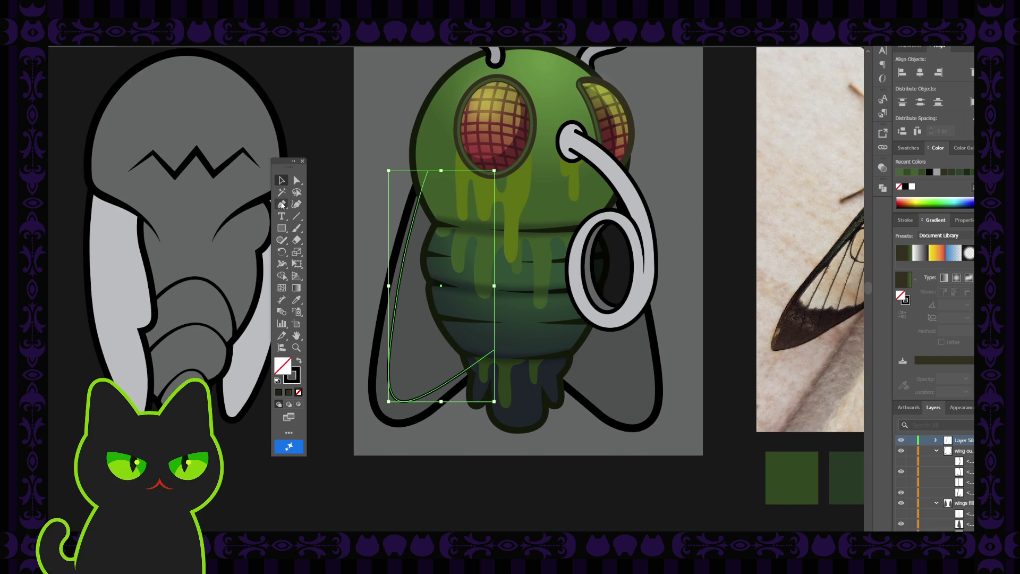
left_click(282, 206)
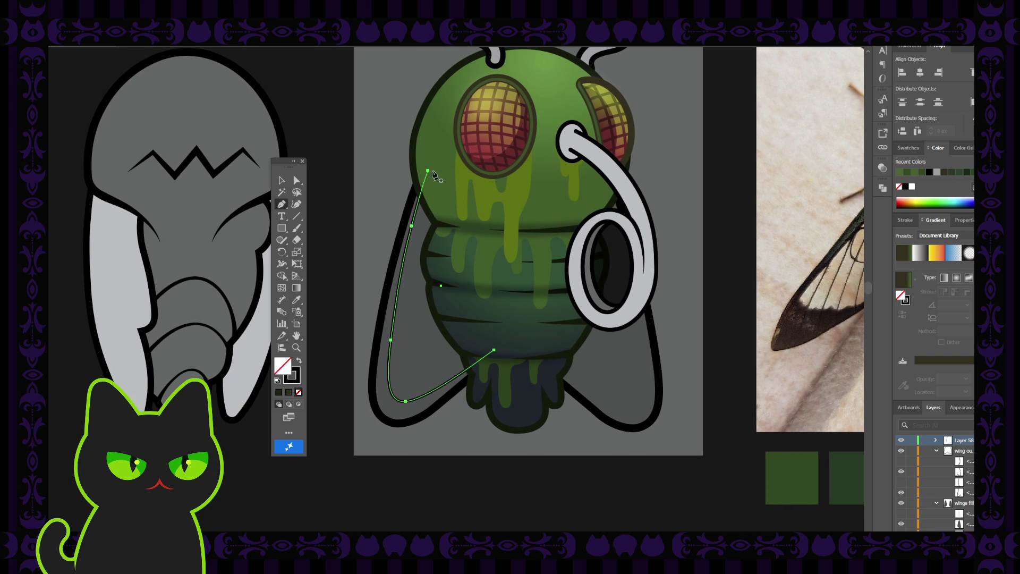
left_click(396, 164)
Step: Draw a closed shape along the left wing's bottom edge, back up beside the body
left_click(362, 445)
left_click(407, 466)
left_click(448, 451)
left_click(494, 351)
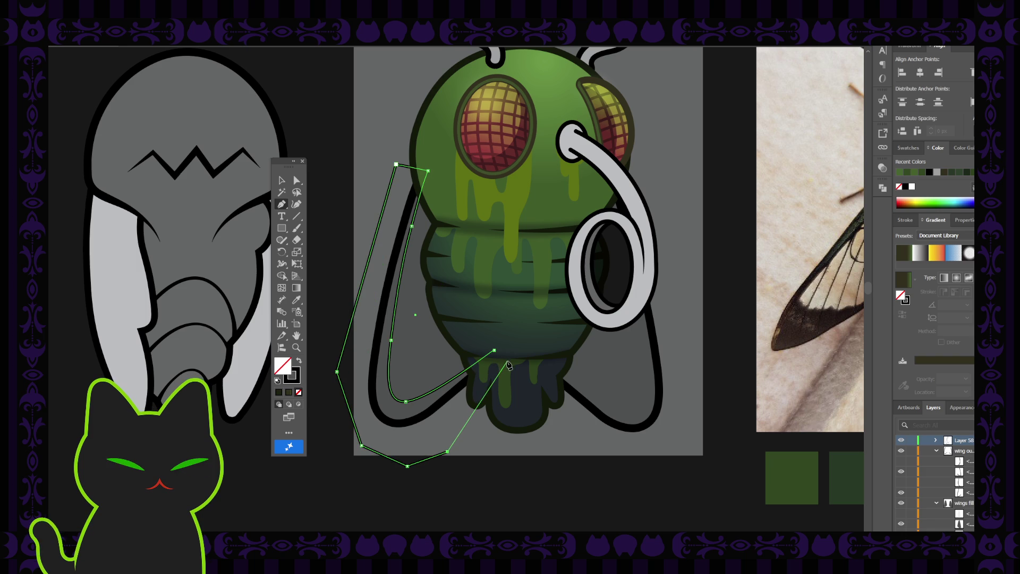
left_click(511, 362)
left_click(495, 352)
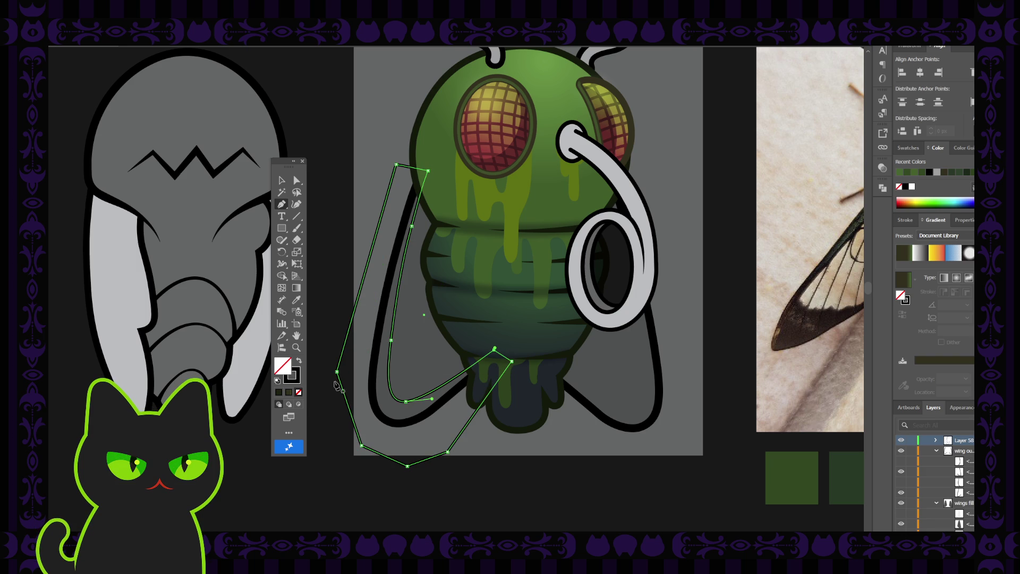
Step: Fill the new shape green and place it behind the black outline, above the grey wing fill
left_click(299, 363)
key("v")
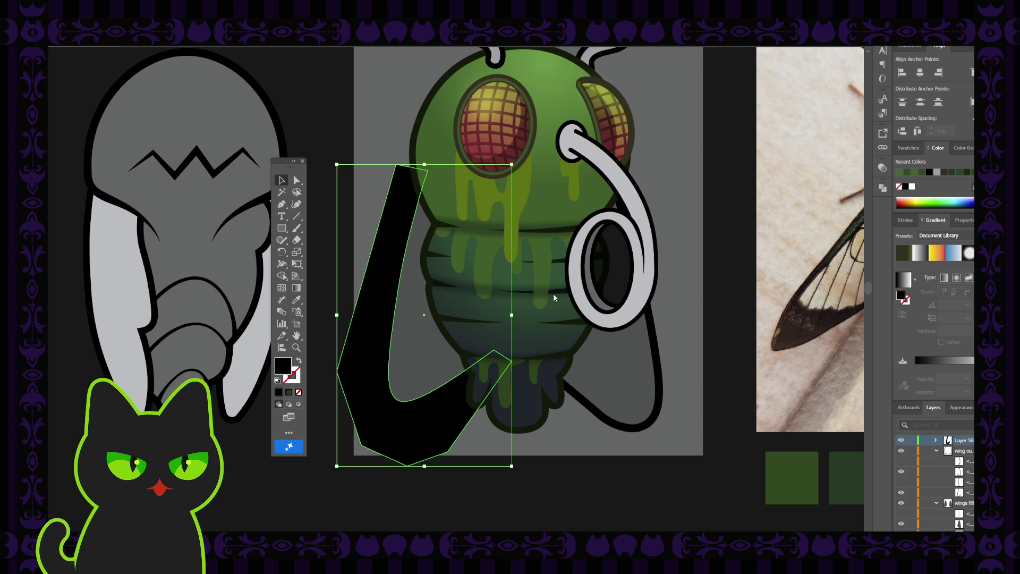
left_click(900, 172)
key("ctrl+shift+a")
left_click(406, 236)
key("ctrl+[")
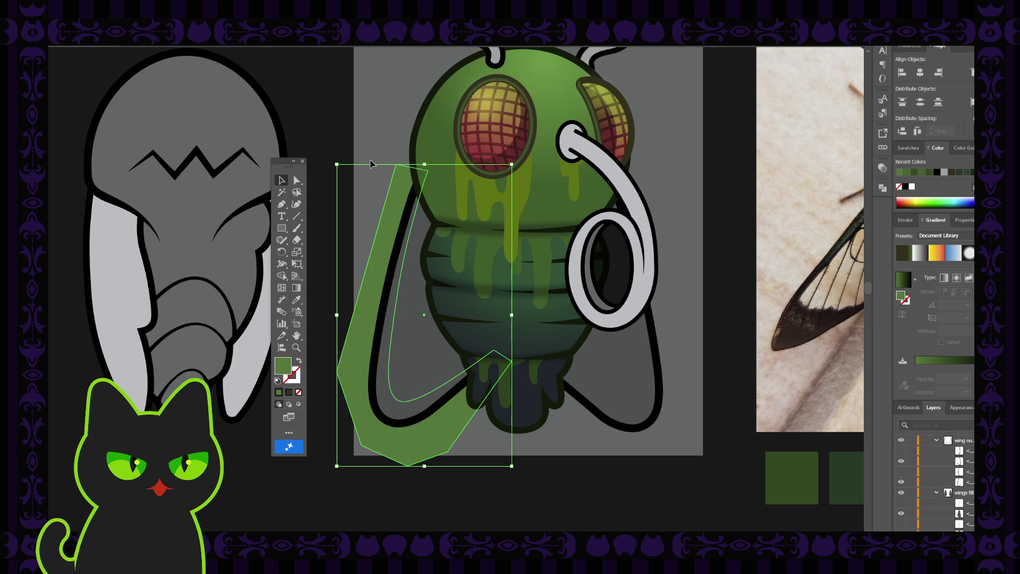
key("ctrl+]")
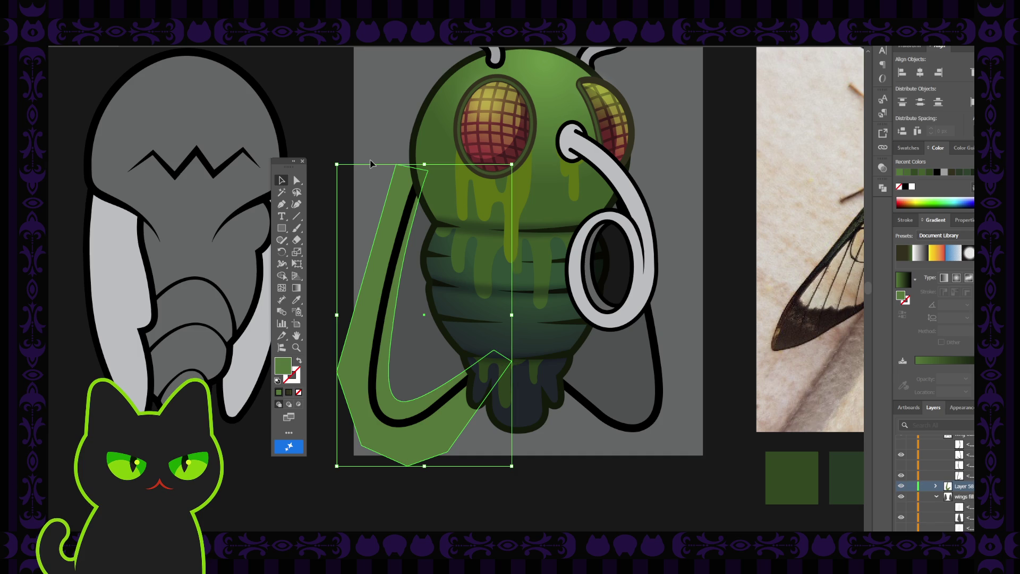
Step: Try changes on the green shape and outline, then undo back to the narrow curved green wing
left_click(396, 300)
left_click(390, 330, "shift")
left_click_drag(883, 167, 829, 219)
mouse_move(872, 188)
left_mouse_down()
mouse_move(789, 209)
mouse_move(805, 212)
left_mouse_up()
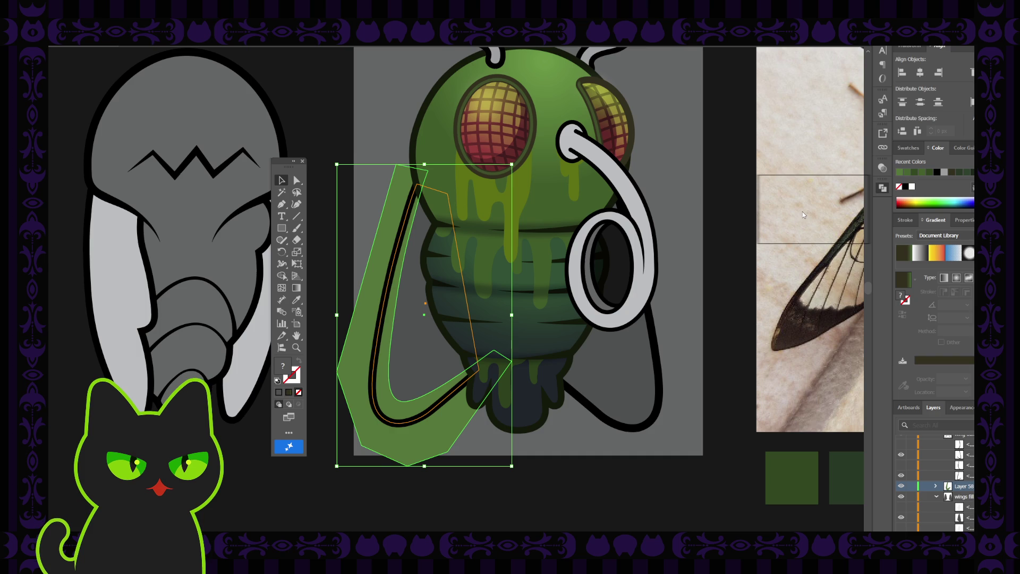
key("ctrl+z")
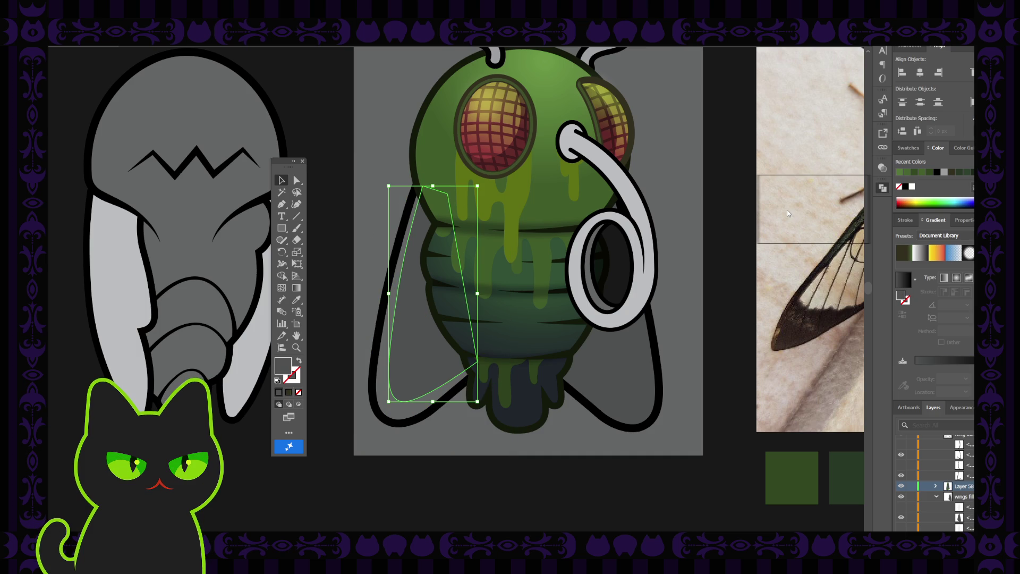
key("ctrl+shift+z")
key("ctrl+shift+z")
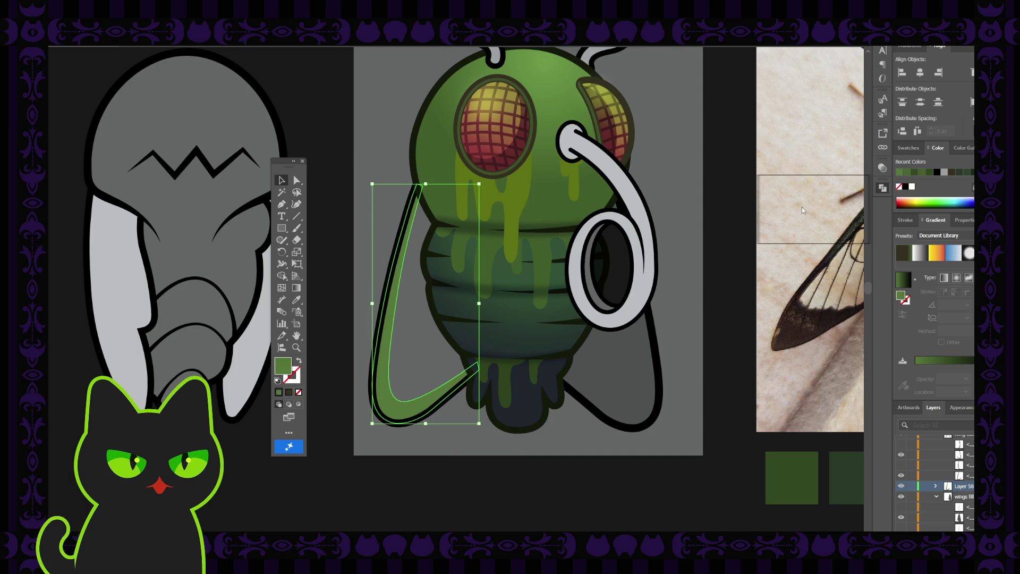
left_click(401, 262, "ctrl")
key("ctrl+z")
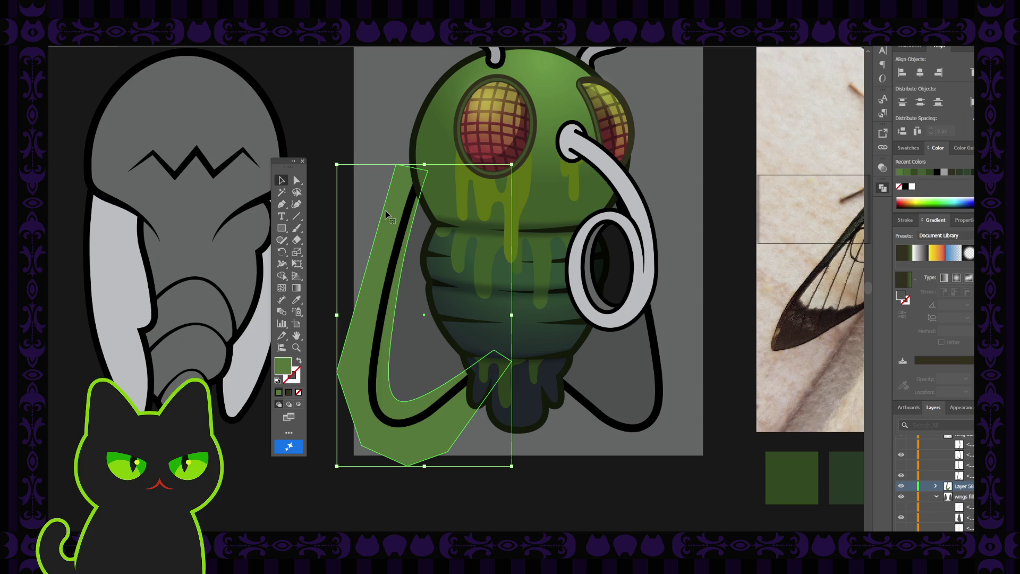
key("ctrl+z")
key("ctrl+z")
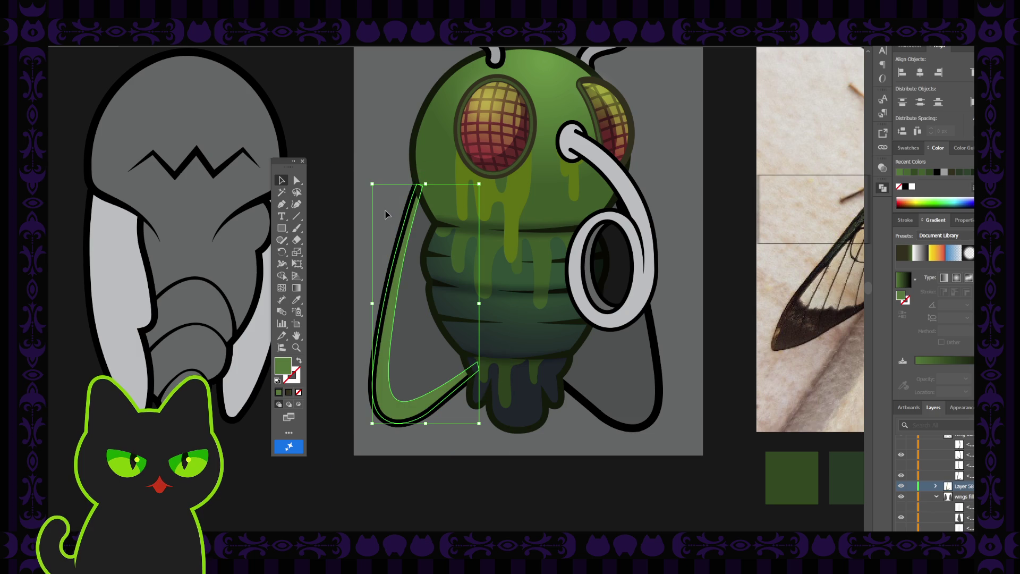
Step: Inspect the grey wing polygon and green wing shape, then deselect and zoom out to the whole fly
left_click(416, 295)
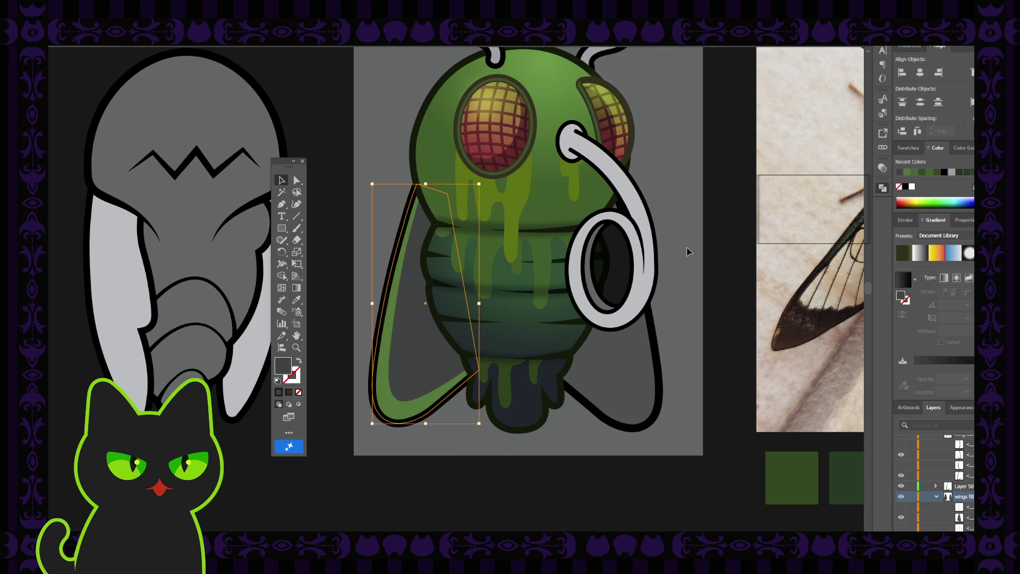
left_click(402, 143)
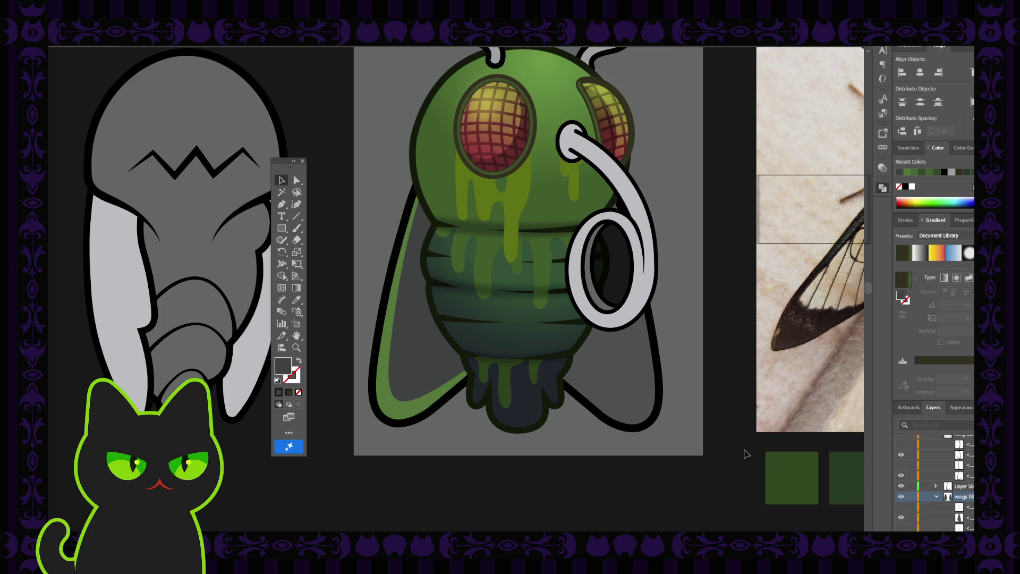
left_click(389, 340)
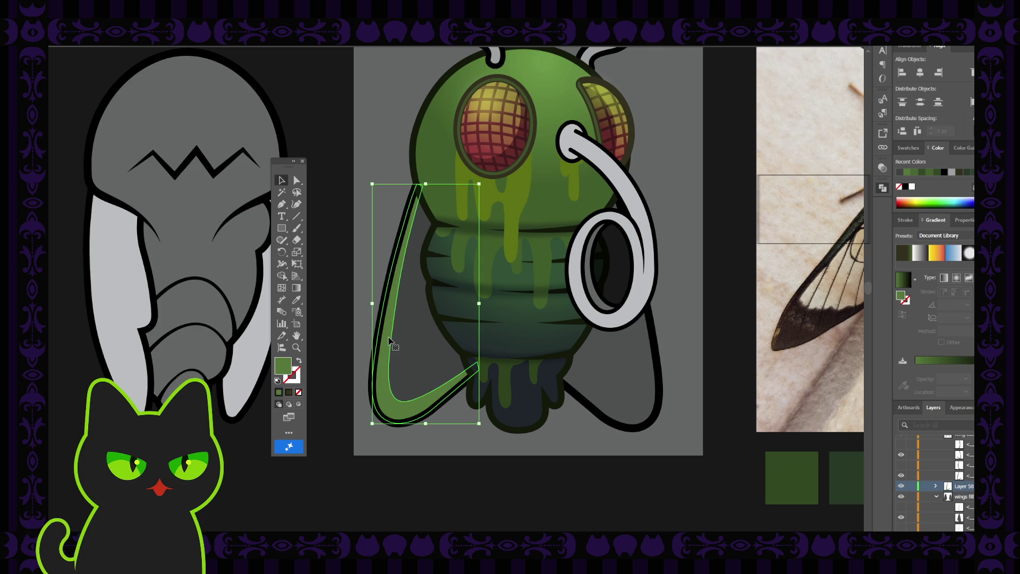
left_click(359, 184)
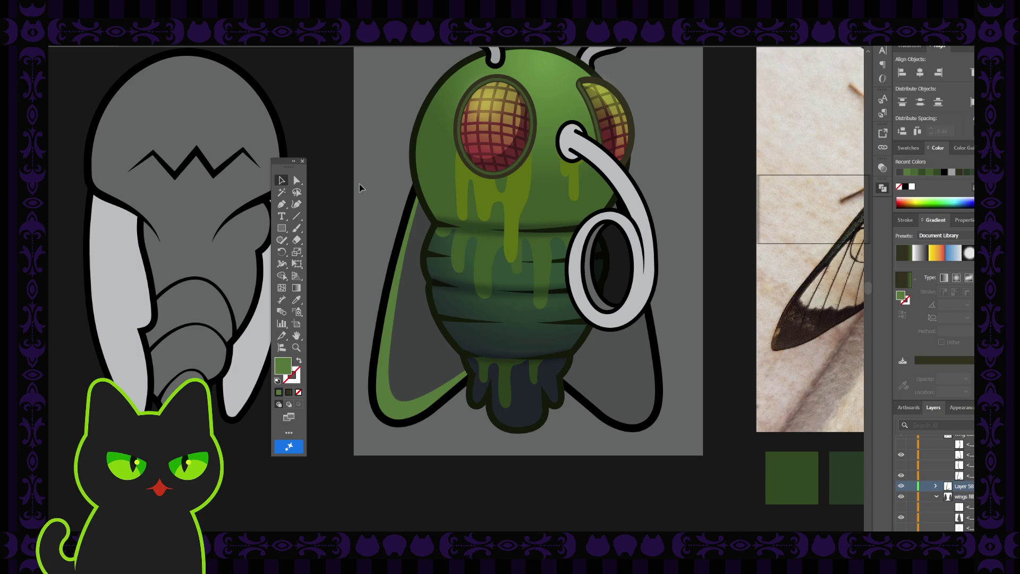
key("ctrl+minus")
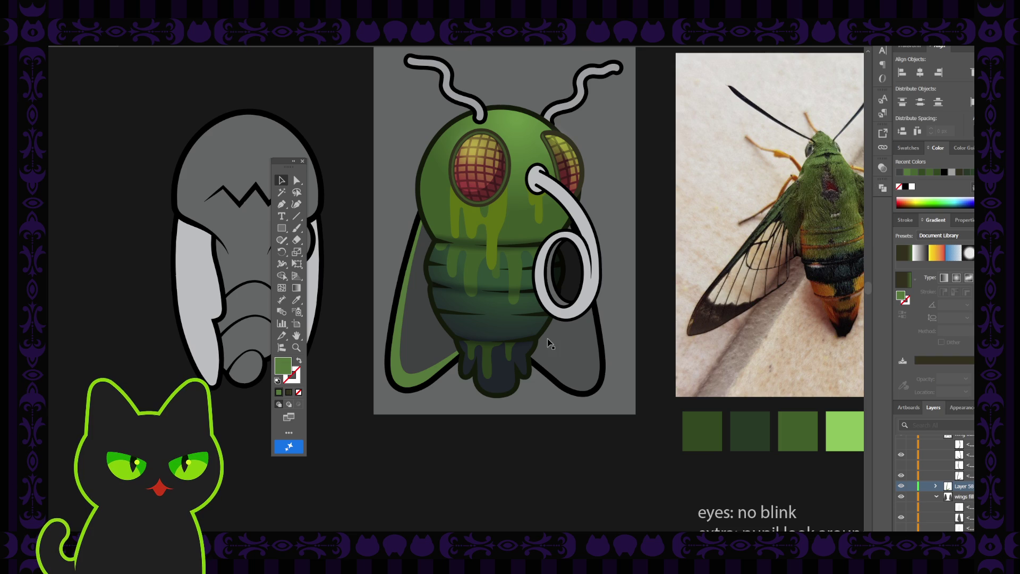
scroll(430, 284, "up", 1)
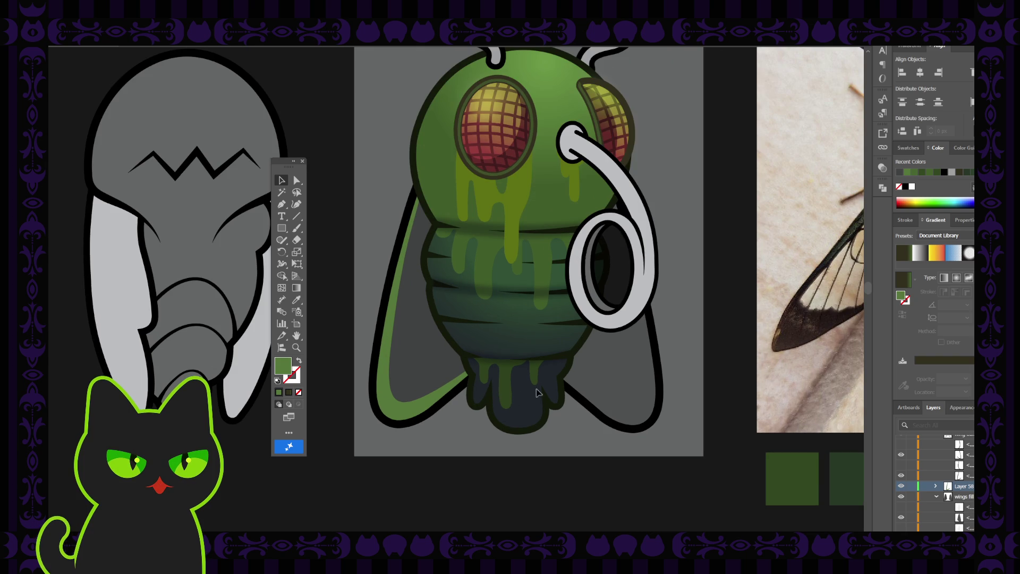
left_click(405, 230)
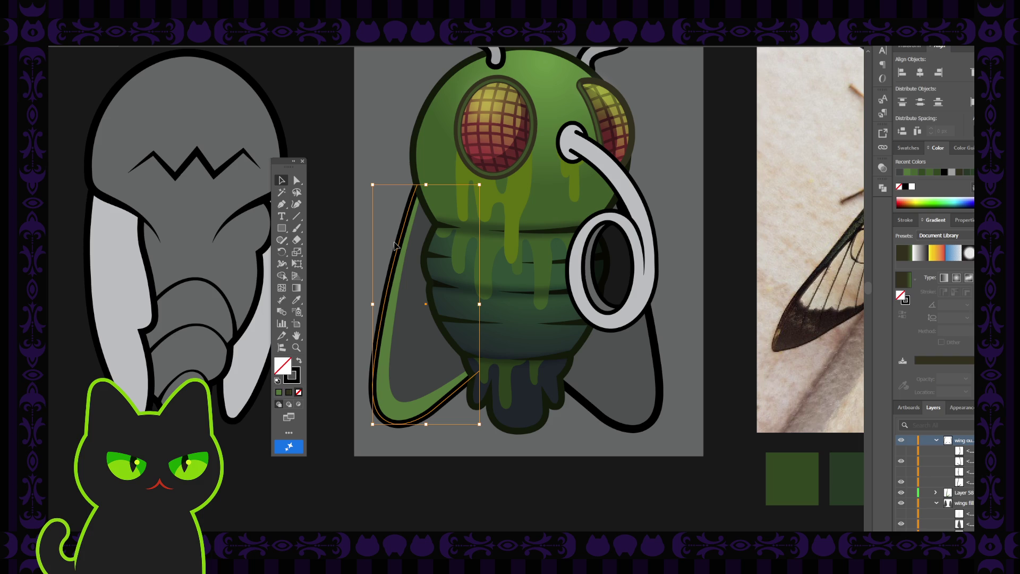
left_click(937, 441)
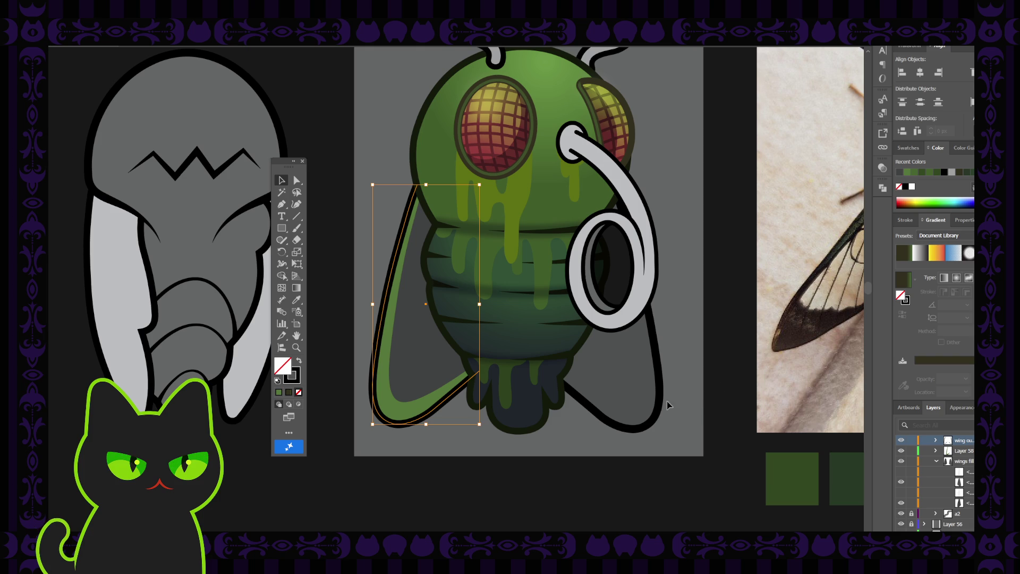
Step: Fill the green left-wing band with a dark near-black swatch
left_click(340, 298)
left_click(387, 374)
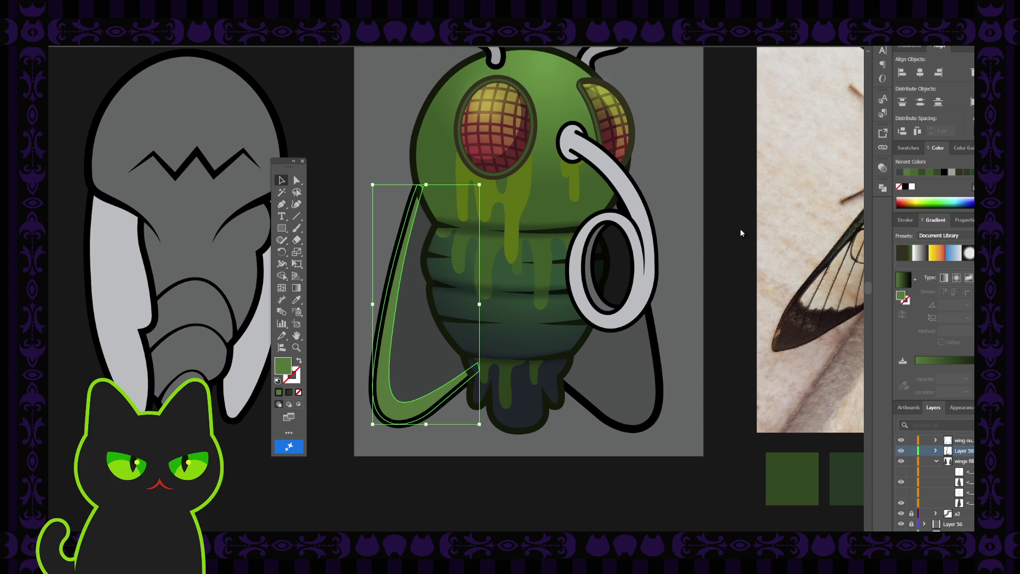
left_click(747, 196)
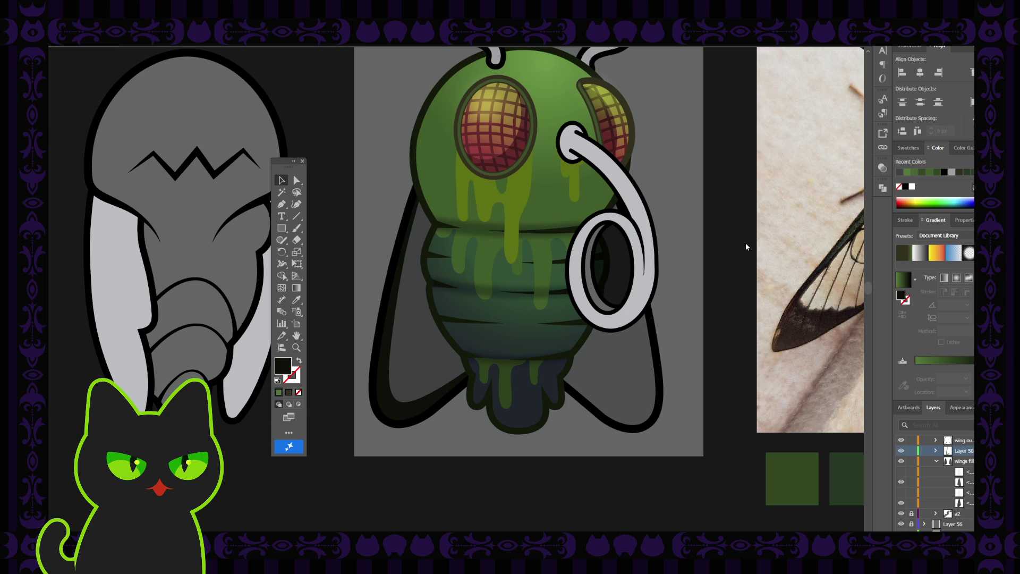
key("ctrl+z")
left_click(694, 170)
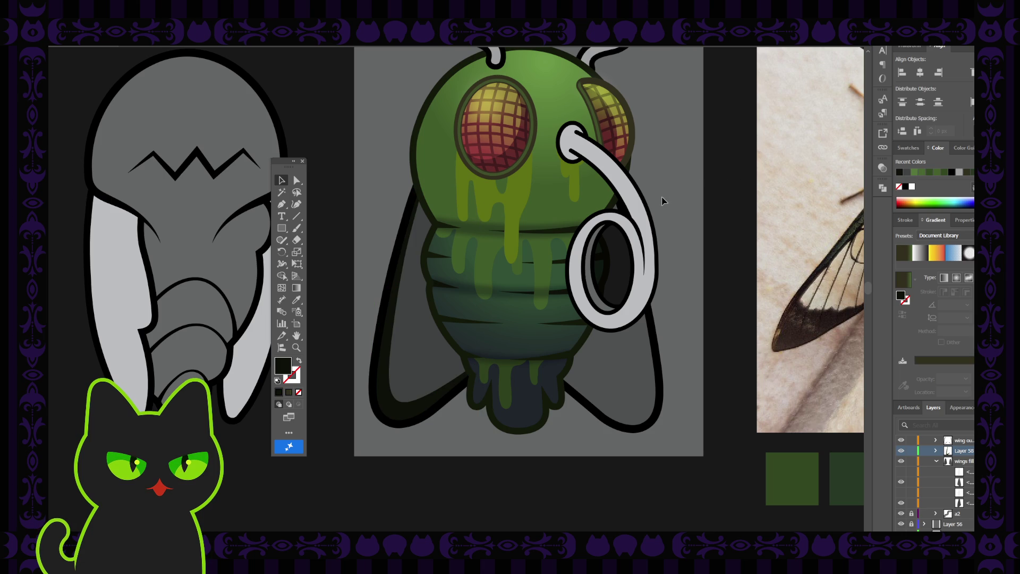
mouse_move(531, 205)
left_mouse_down()
mouse_move(467, 218)
mouse_move(489, 216)
left_mouse_up()
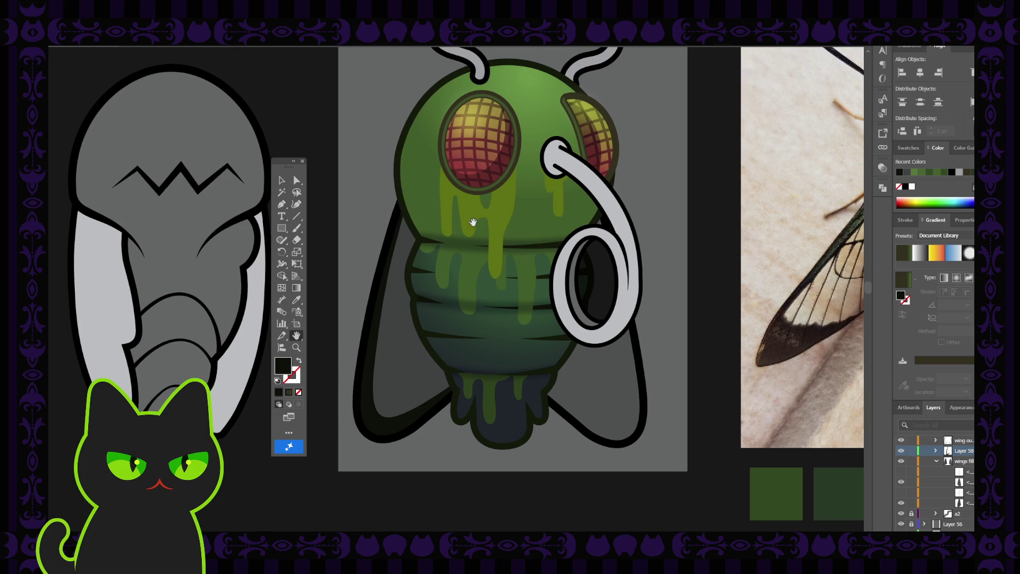
Step: Fill the left wing interior with purple, then change it to a muted teal-blue
key("v")
left_click(393, 356)
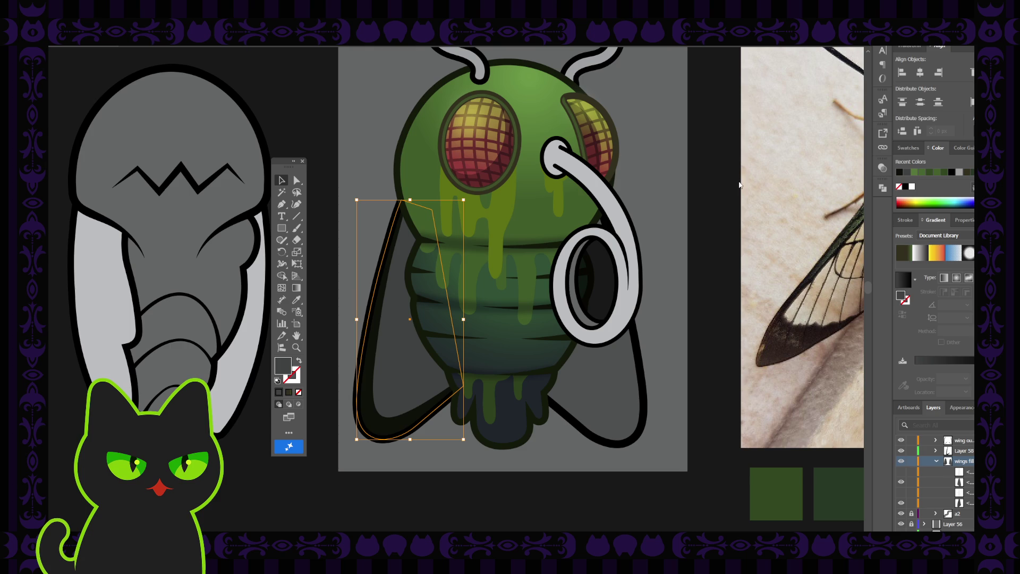
key("ctrl+h")
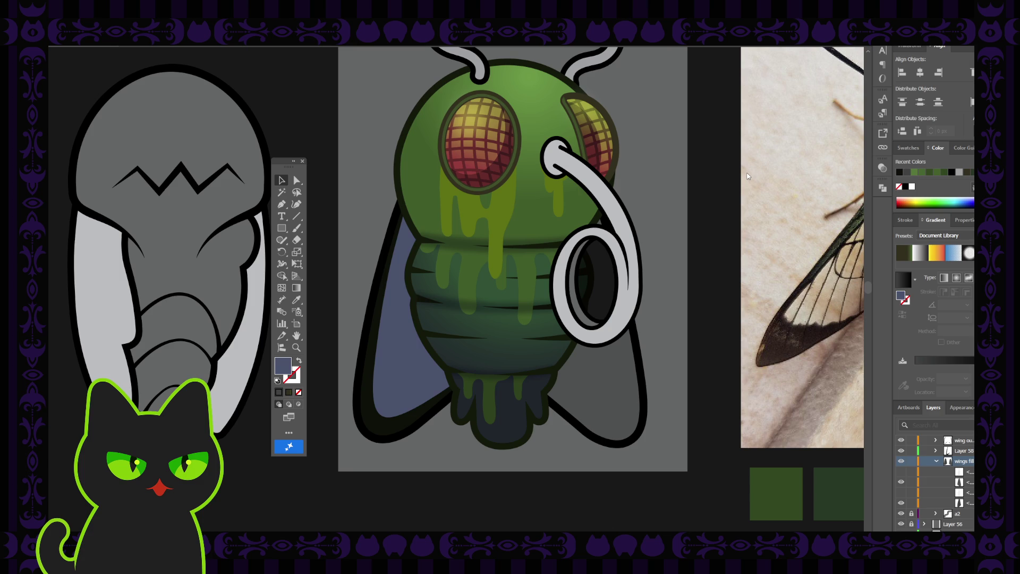
key("ctrl+z")
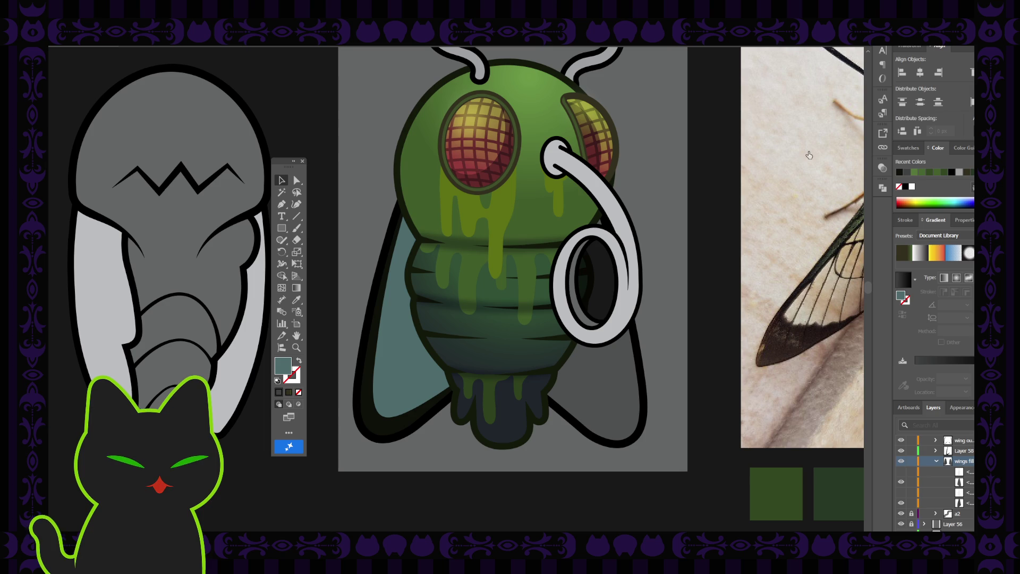
Step: Fill the left wing's rim shape with a dark green palette swatch, then deselect and zoom out
left_click(693, 189)
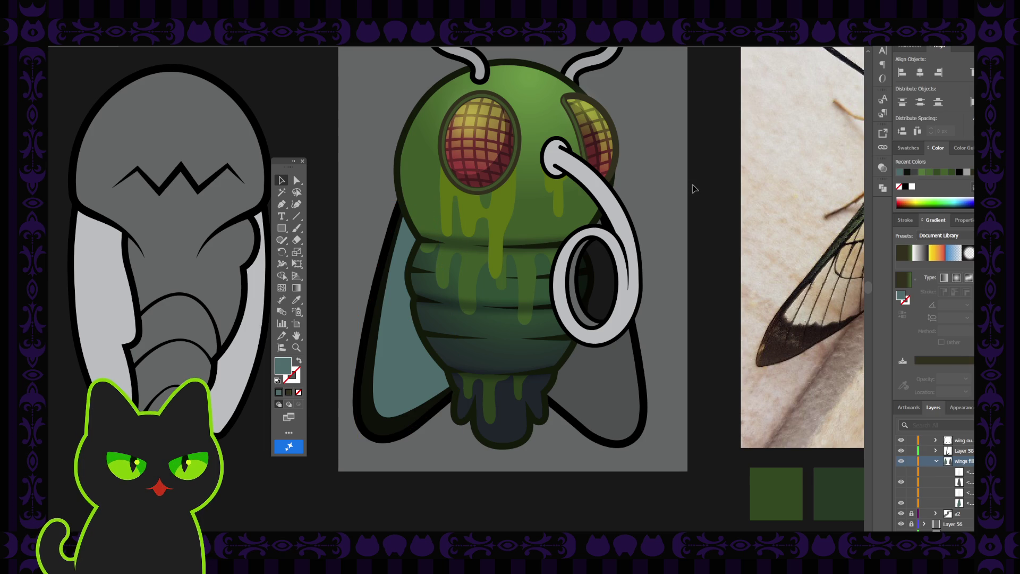
left_click(375, 313)
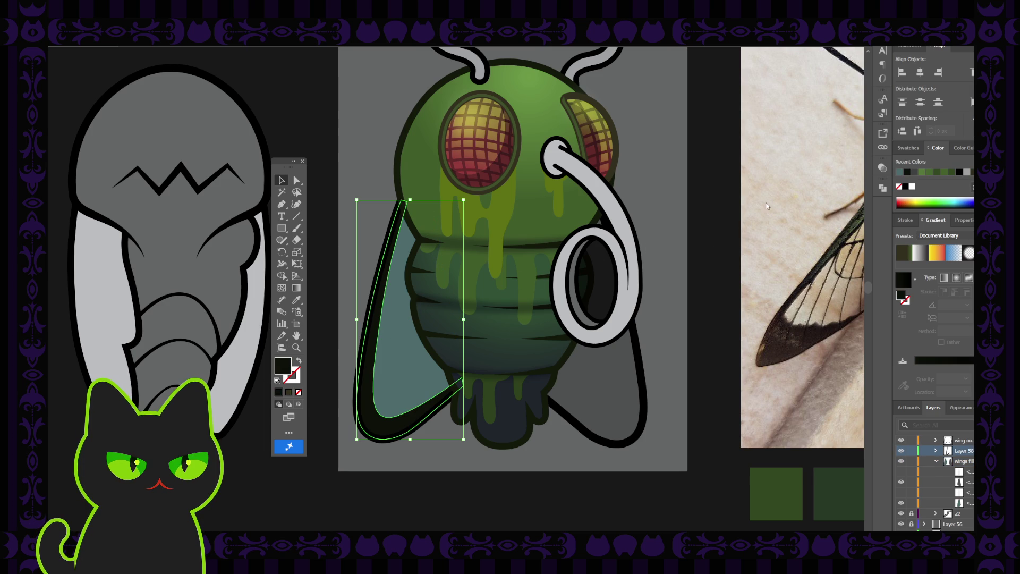
left_click(746, 244)
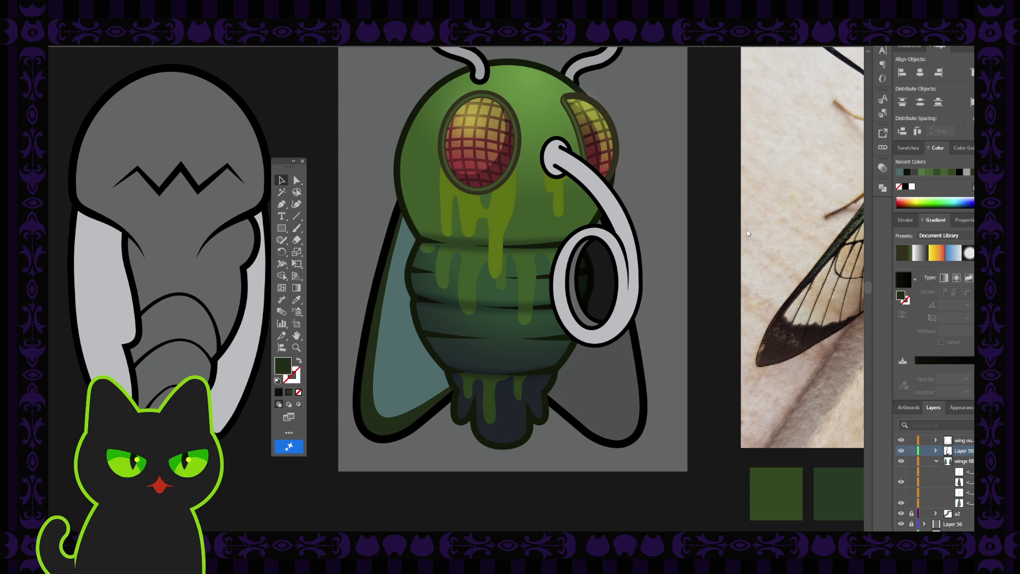
key("ctrl+z")
left_click(700, 269)
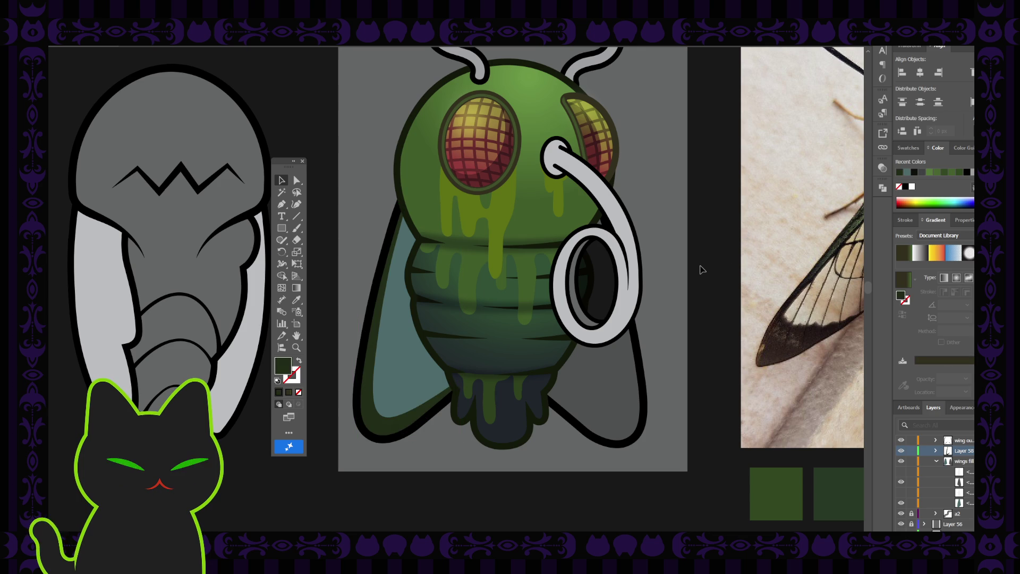
key("ctrl+minus")
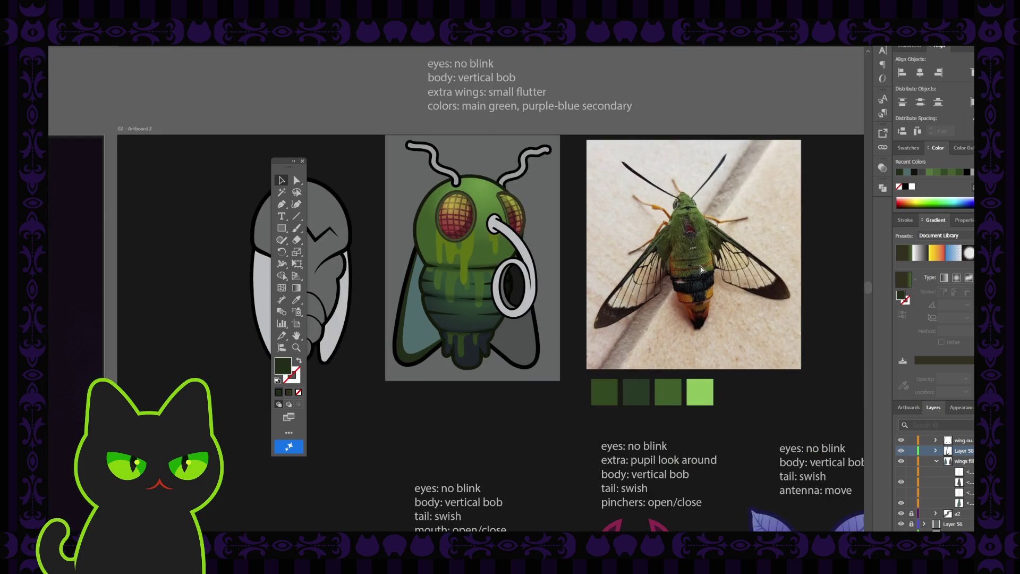
Step: Select the left wing's rim, outline and fill shapes in turn, then collapse the wings fill layer
key("ctrl+plus")
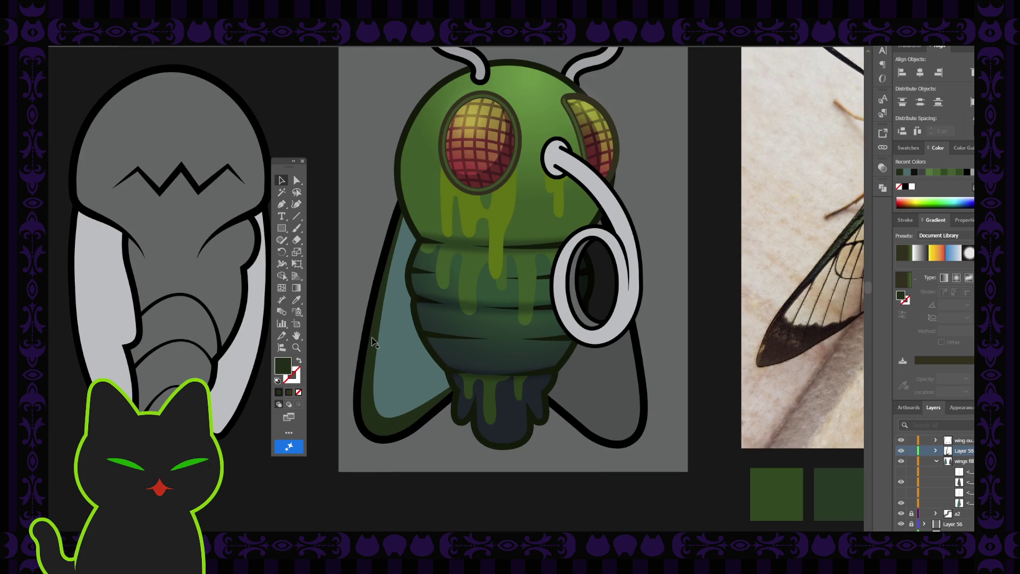
left_click(366, 352)
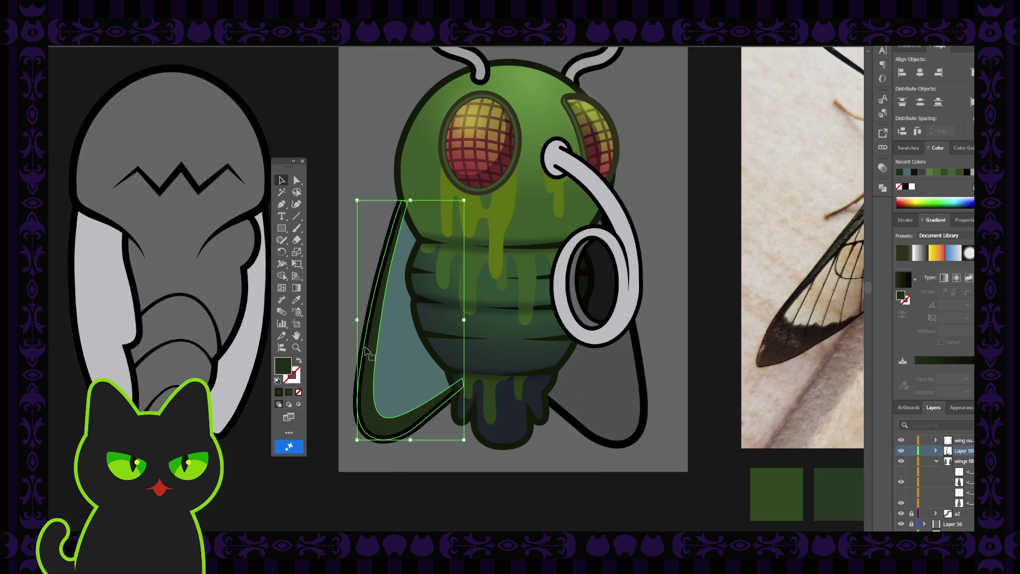
key("ctrl")
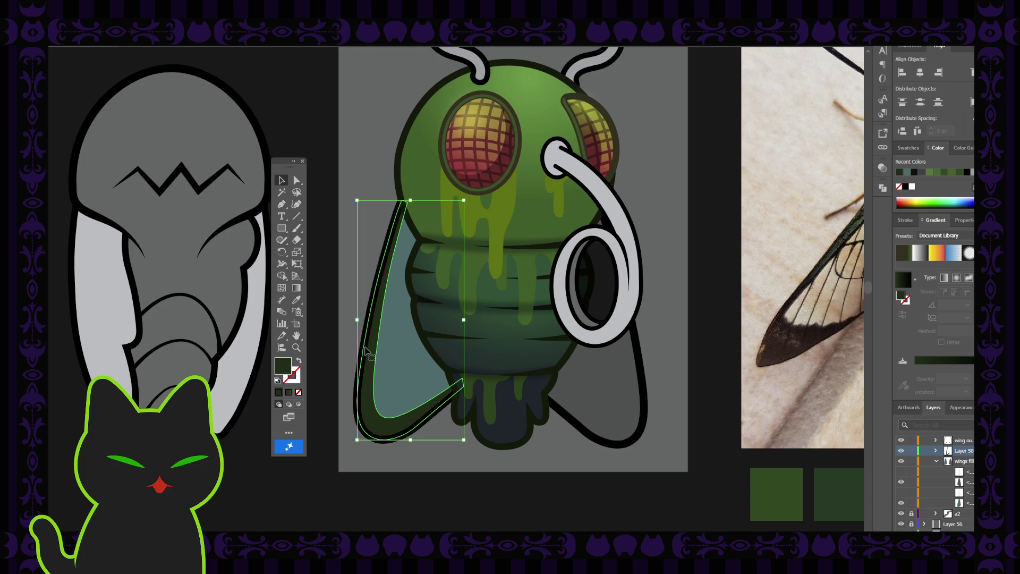
key("ctrl")
left_click(366, 351)
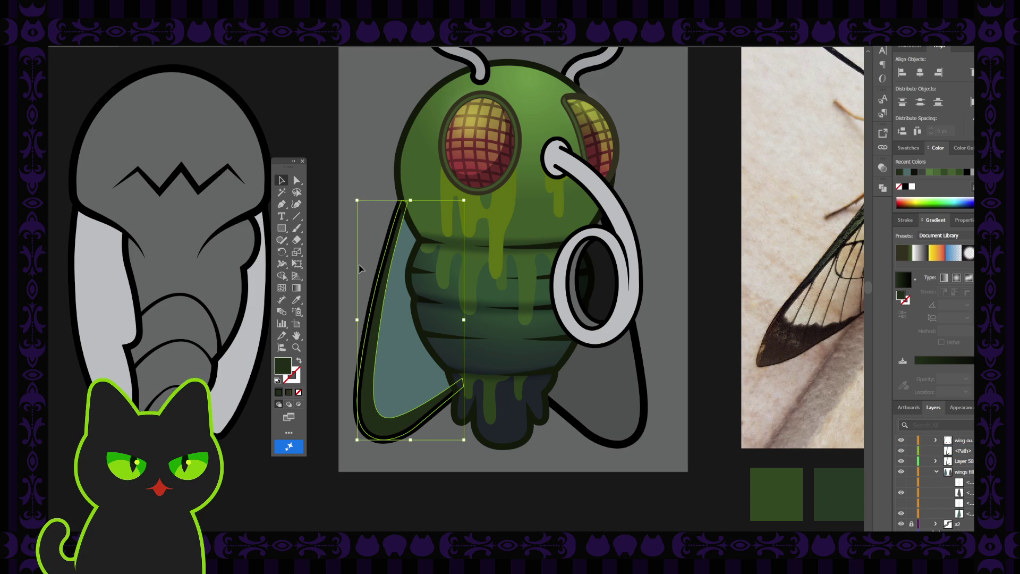
key("Delete")
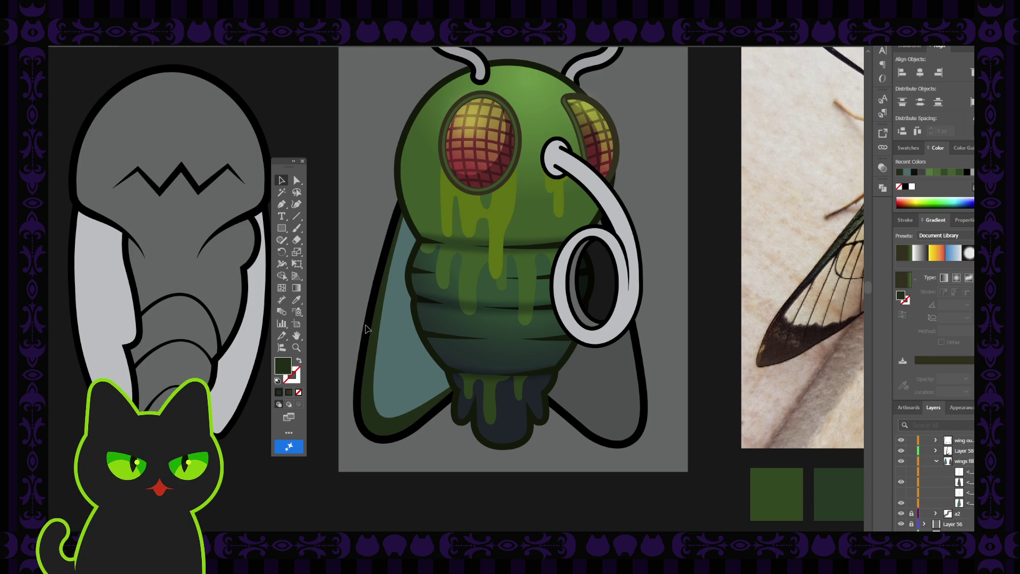
left_click(367, 326)
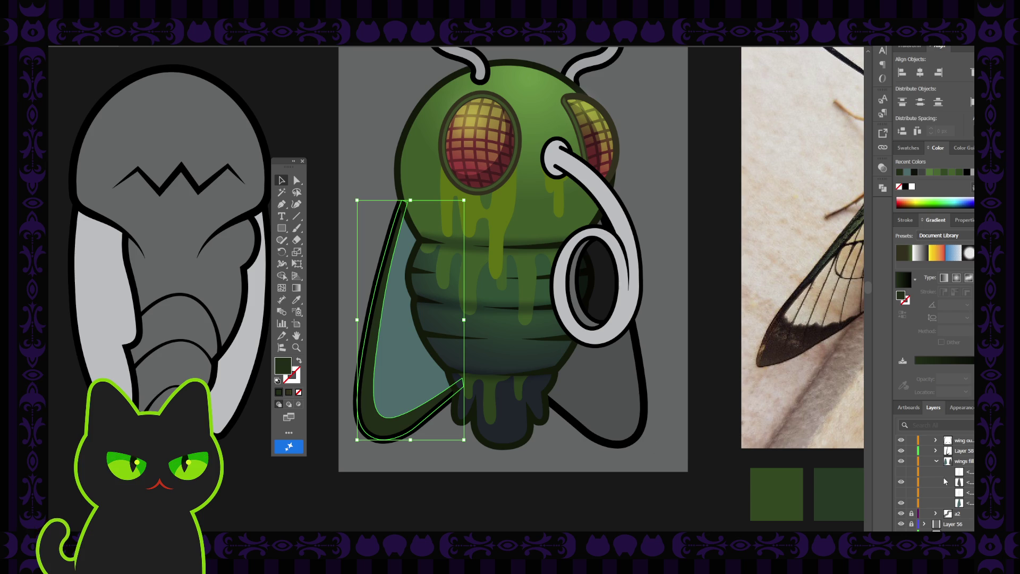
left_click(937, 461)
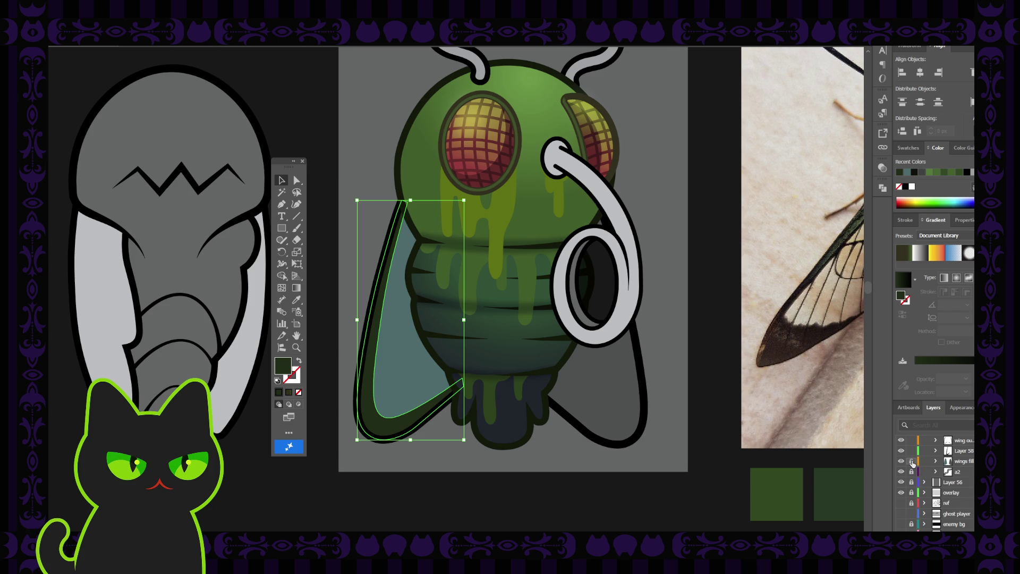
scroll(941, 453, "up", 3)
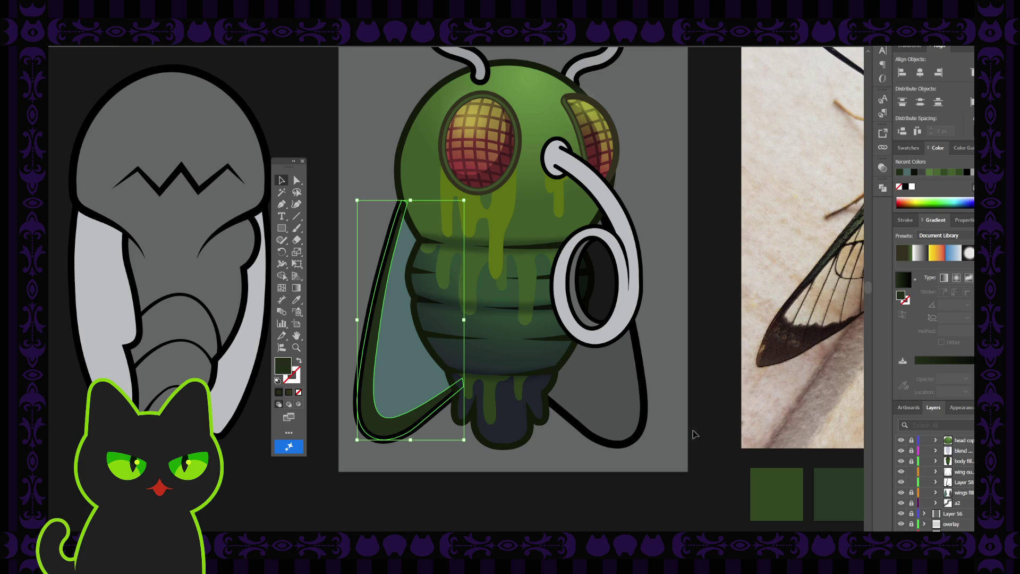
Step: Copy the left wing's dark-green rim, reflect it horizontally, and move it onto the right wing
left_click(657, 383)
left_click(387, 382)
key("ctrl+z")
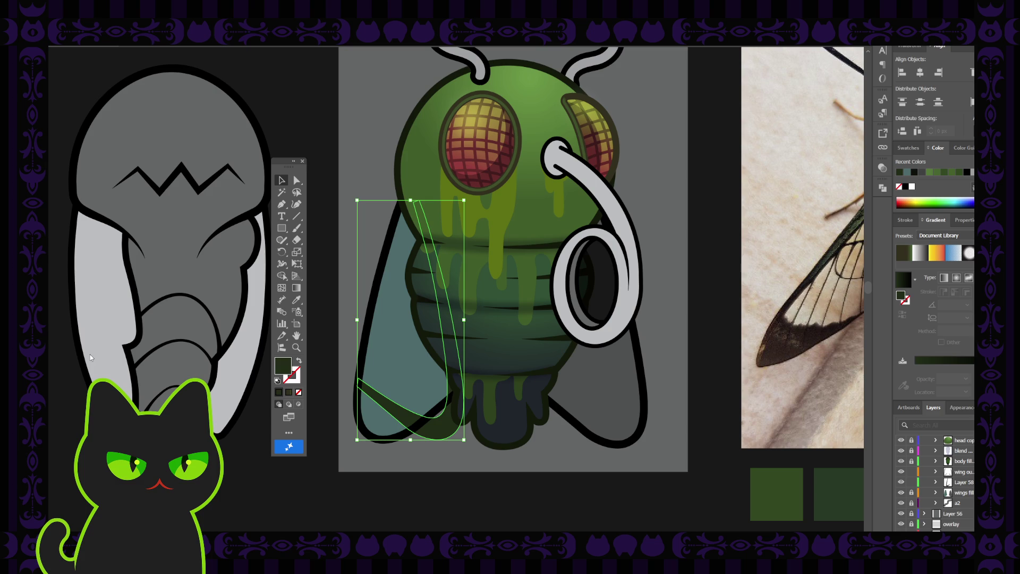
left_click(391, 399)
mouse_move(390, 398)
left_mouse_down()
mouse_move(529, 409)
mouse_move(567, 396)
left_mouse_up()
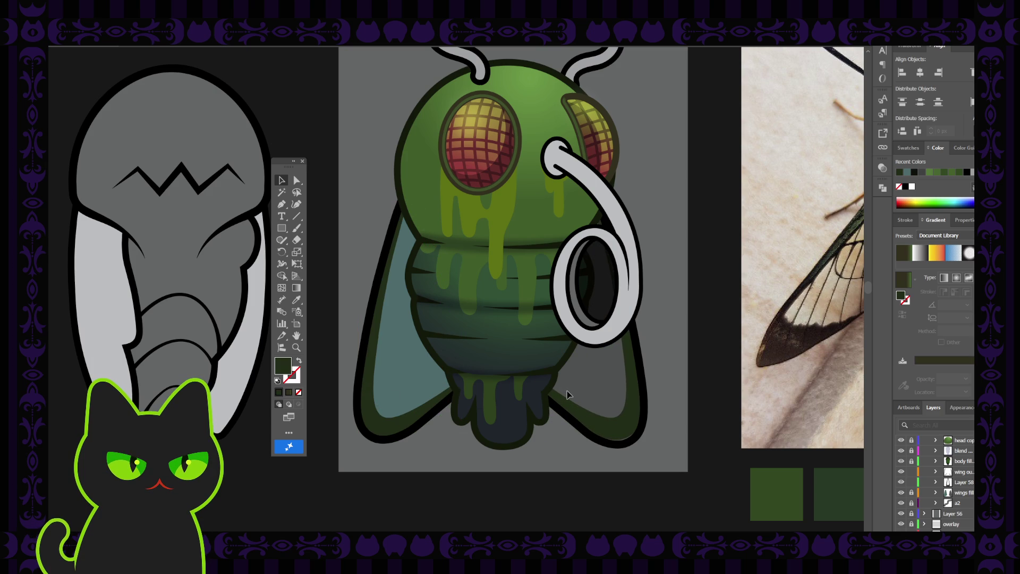
left_click(567, 393)
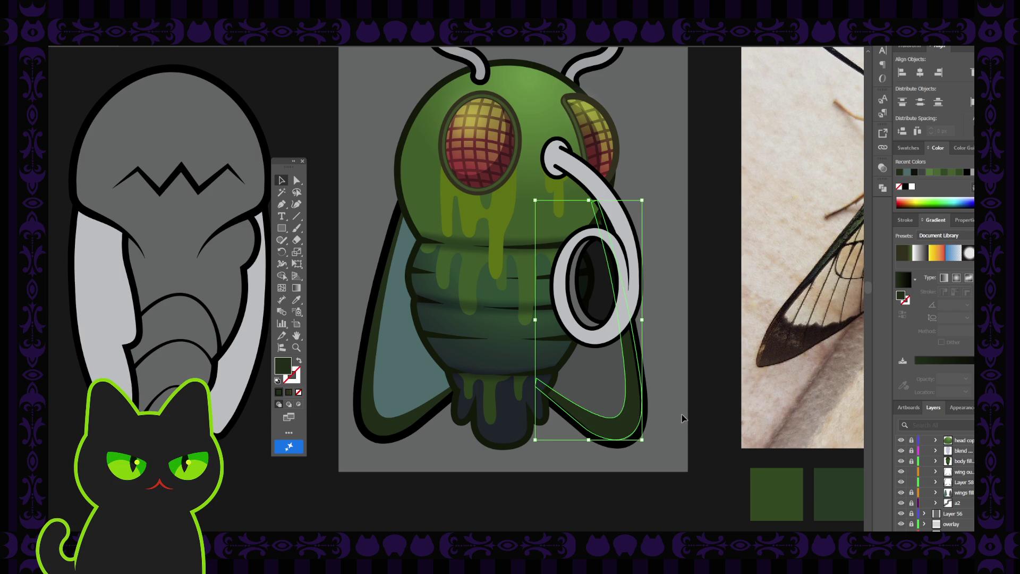
Step: Pan to the right wing's rim and adjust its bottom anchor to follow the wing's lower curve
left_click(649, 364)
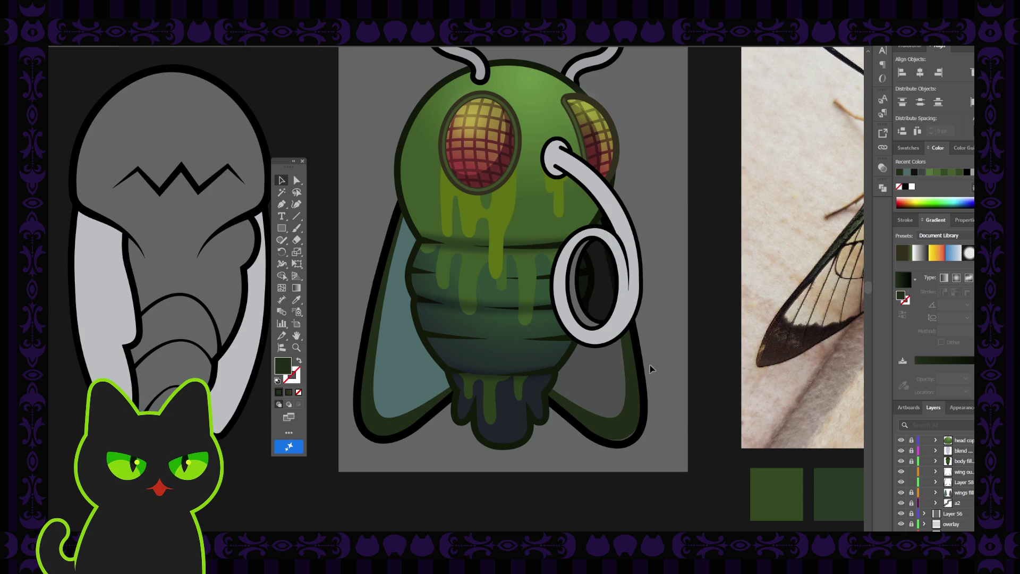
left_click(643, 380)
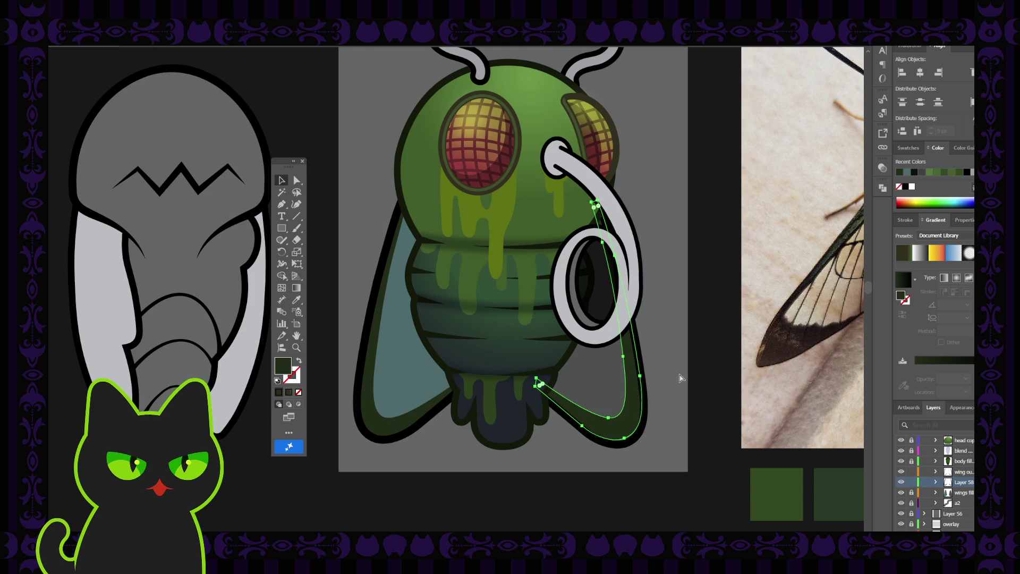
scroll(682, 378, "up", 1)
scroll(568, 373, "down", 2)
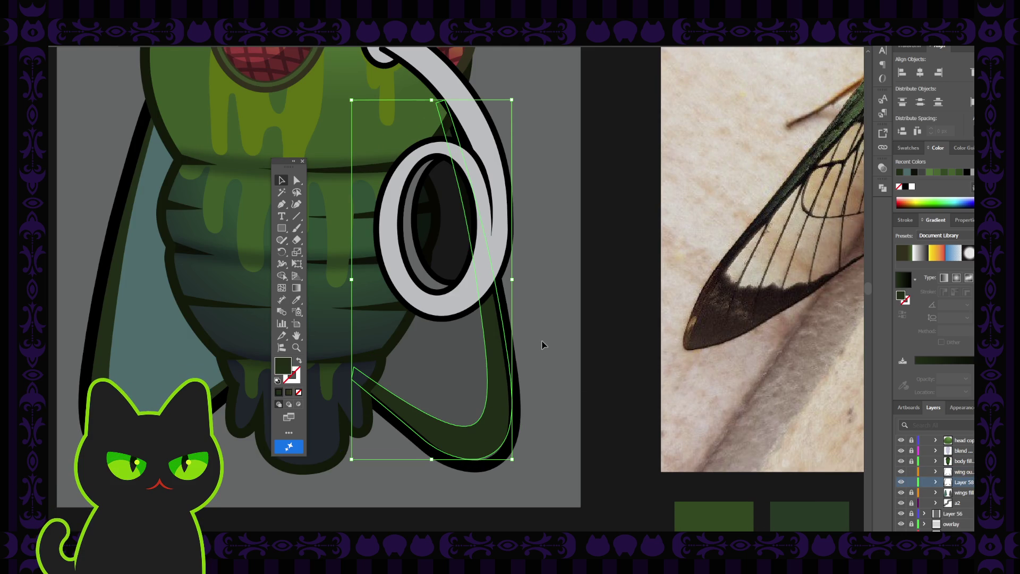
left_click(566, 355)
key("space")
left_click_drag(432, 397, 470, 391)
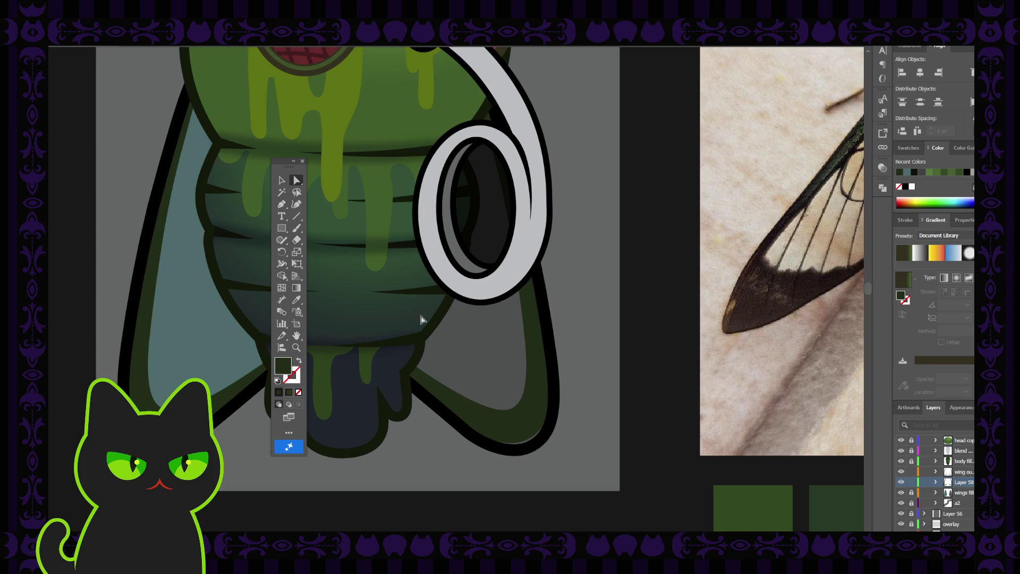
left_click(443, 398)
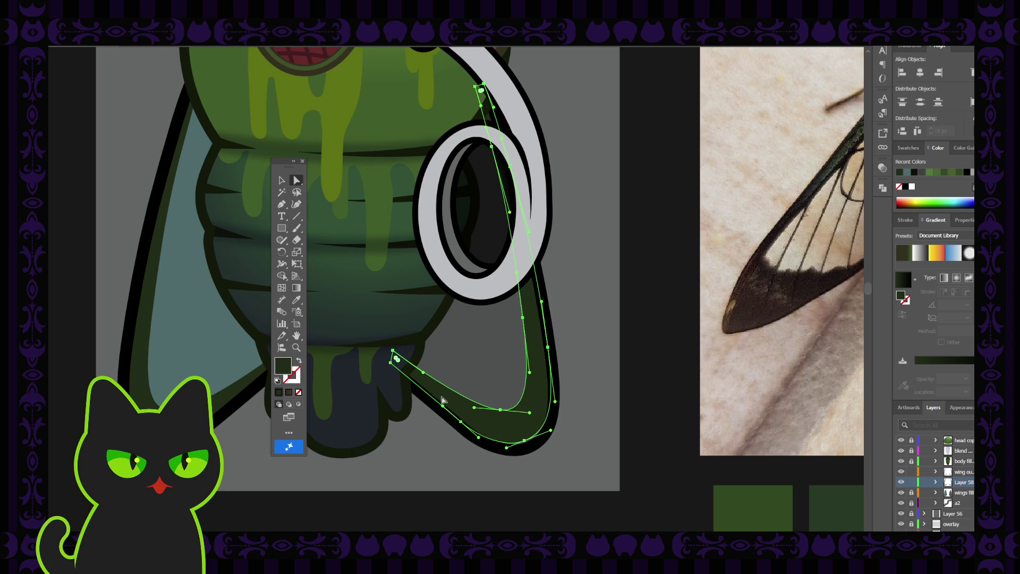
left_click(524, 444)
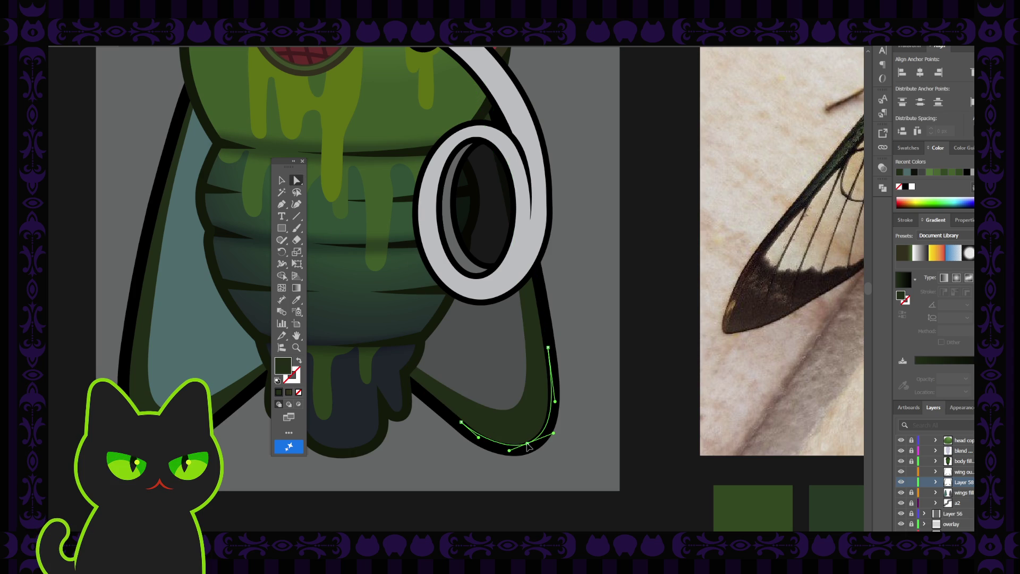
left_click(572, 423)
mouse_move(383, 289)
left_mouse_down()
mouse_move(478, 349)
mouse_move(467, 350)
left_mouse_up()
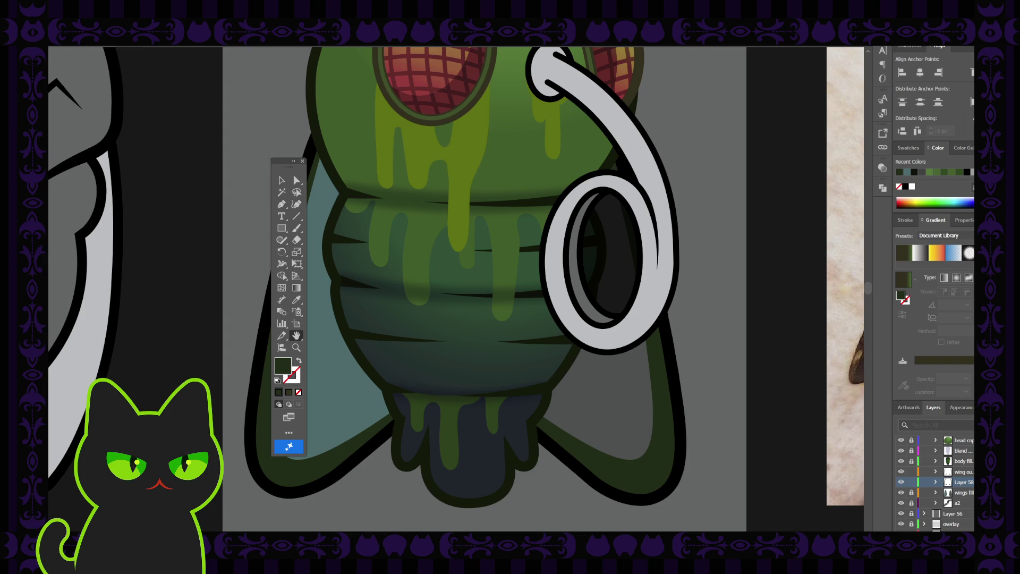
key("ctrl+minus")
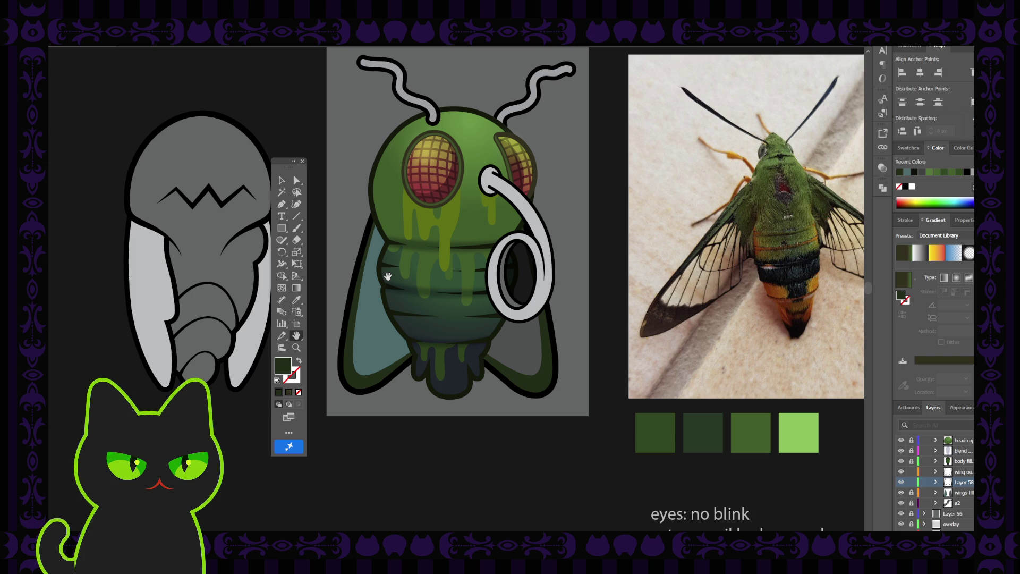
key("ctrl+plus")
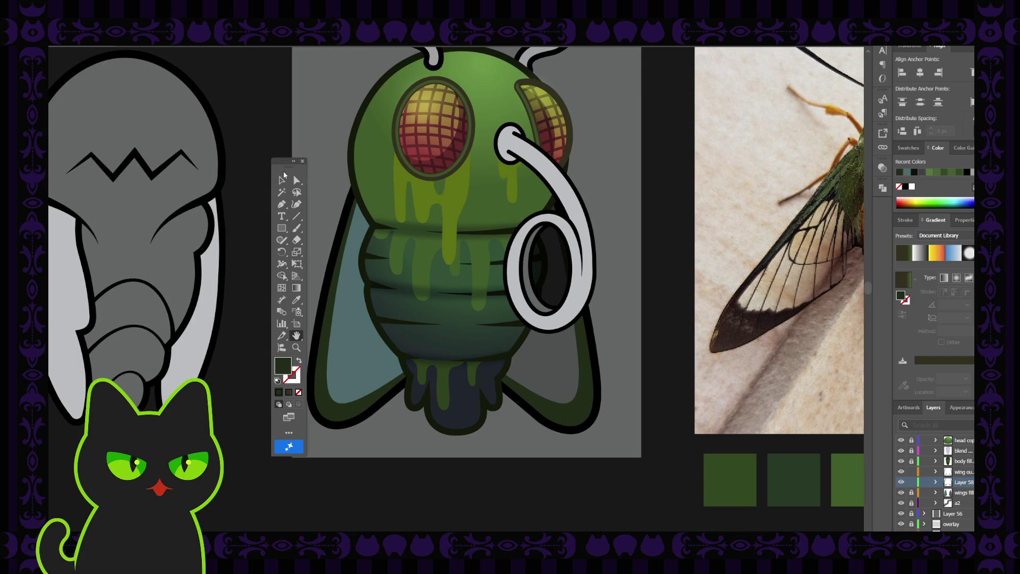
left_click(302, 161)
left_click_drag(267, 164, 262, 157)
left_click_drag(404, 198, 404, 218)
left_click(263, 178)
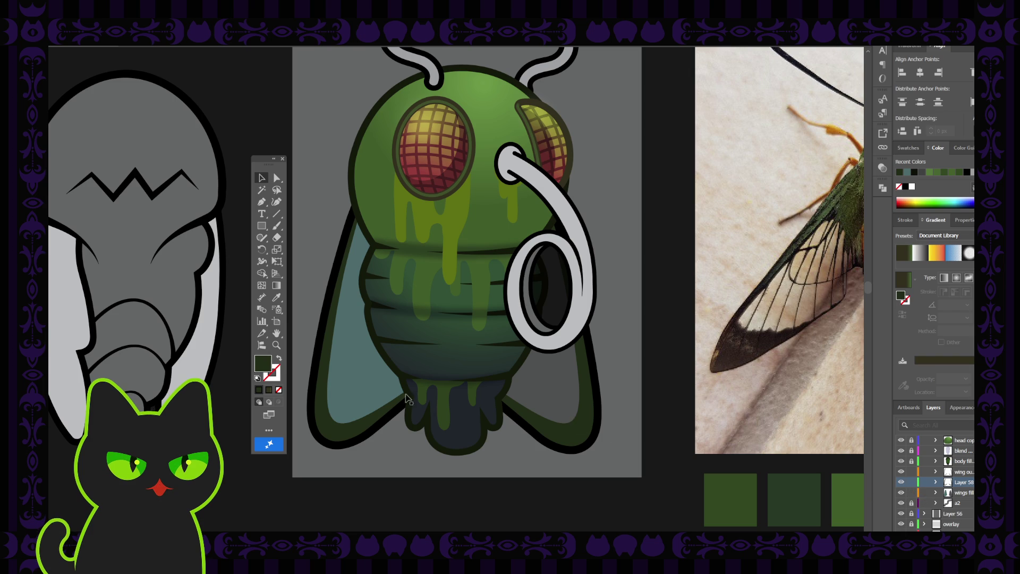
left_click(363, 388)
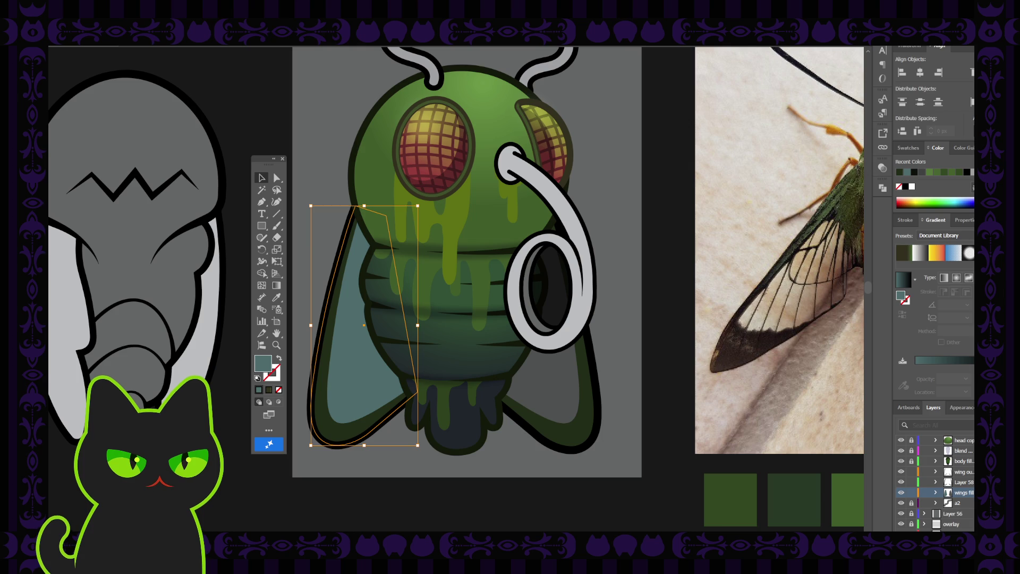
Step: Undo the last change and try selecting the left and right wing fills
key("ctrl+z")
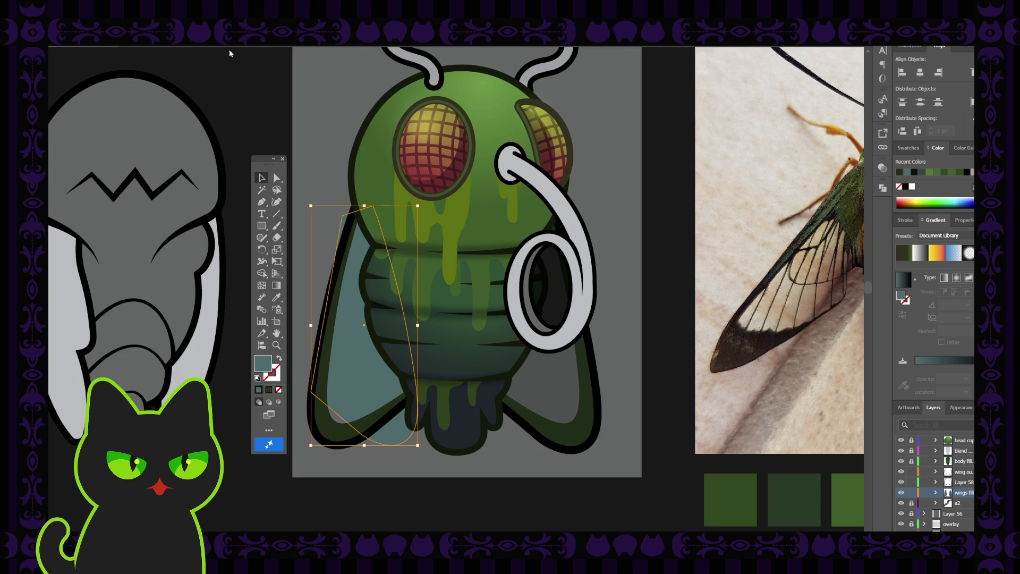
left_click(239, 351)
left_click(400, 436)
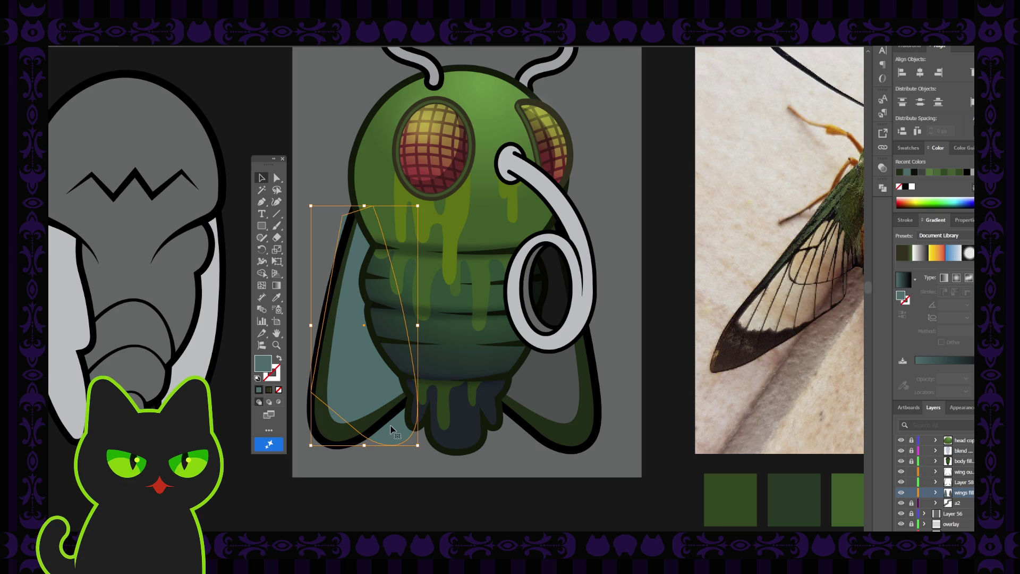
left_click(468, 428)
left_click(553, 423)
left_click(563, 433)
left_click(566, 422)
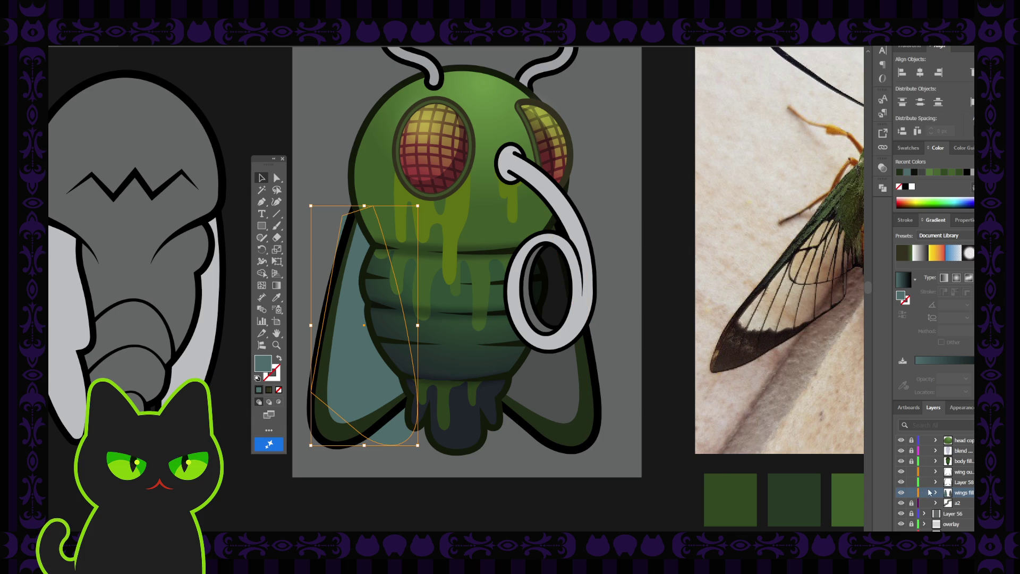
Step: Copy the left wing's teal fill onto the right wing with the Eyedropper, then select Layer 58
left_click(554, 388)
left_click(396, 422)
left_click(549, 405)
key("i")
left_click(365, 362)
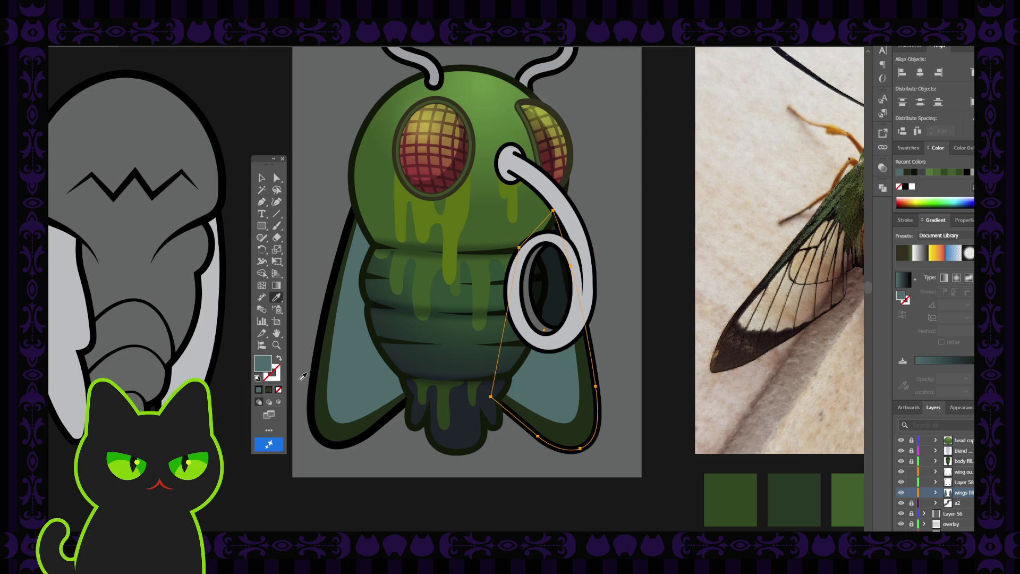
left_click(261, 177)
left_click(314, 180)
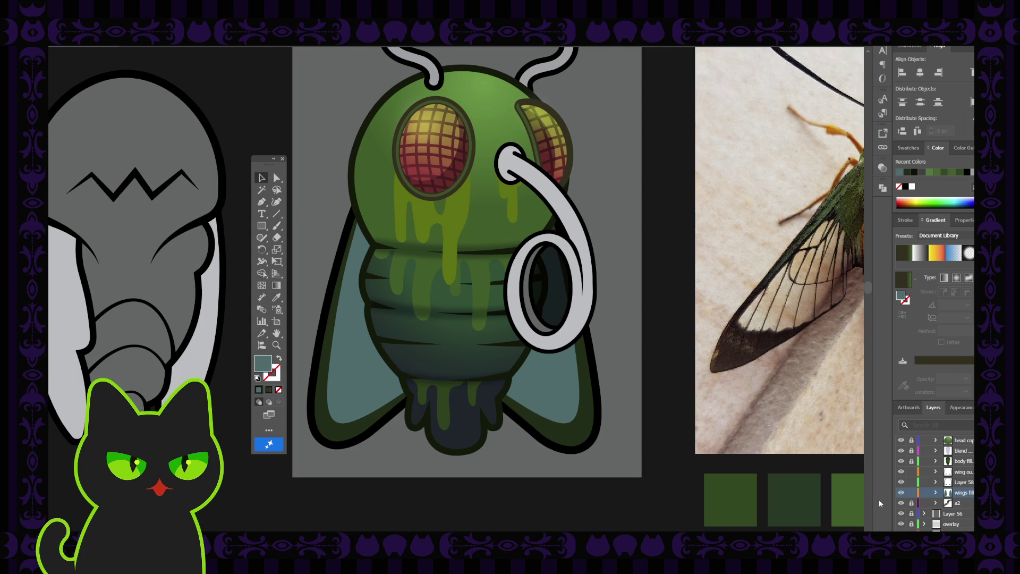
left_click(947, 484)
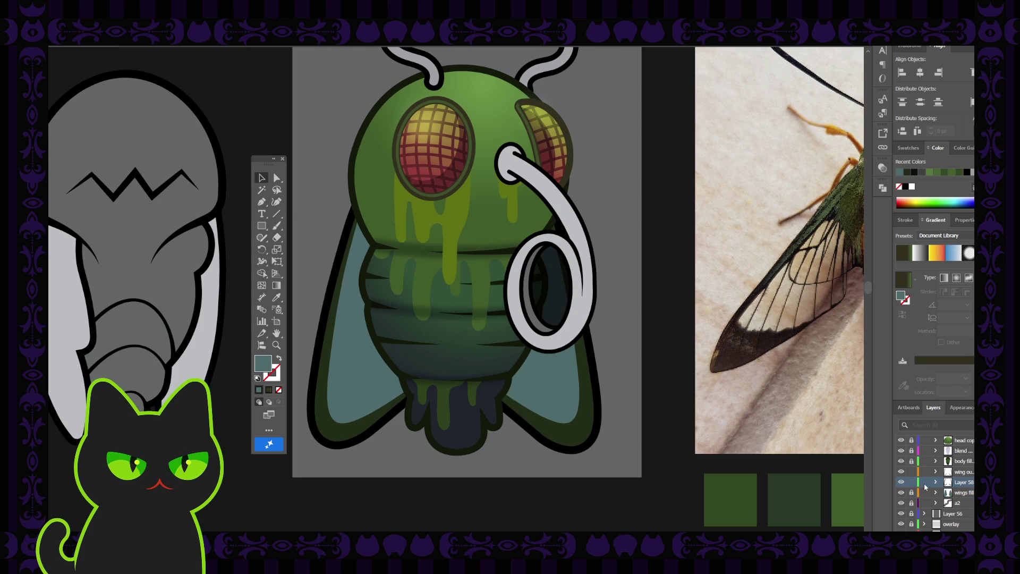
Step: Check Layer 58's visibility and rename the wing outline layer to 'stroke'
left_click(901, 482)
left_click(901, 483)
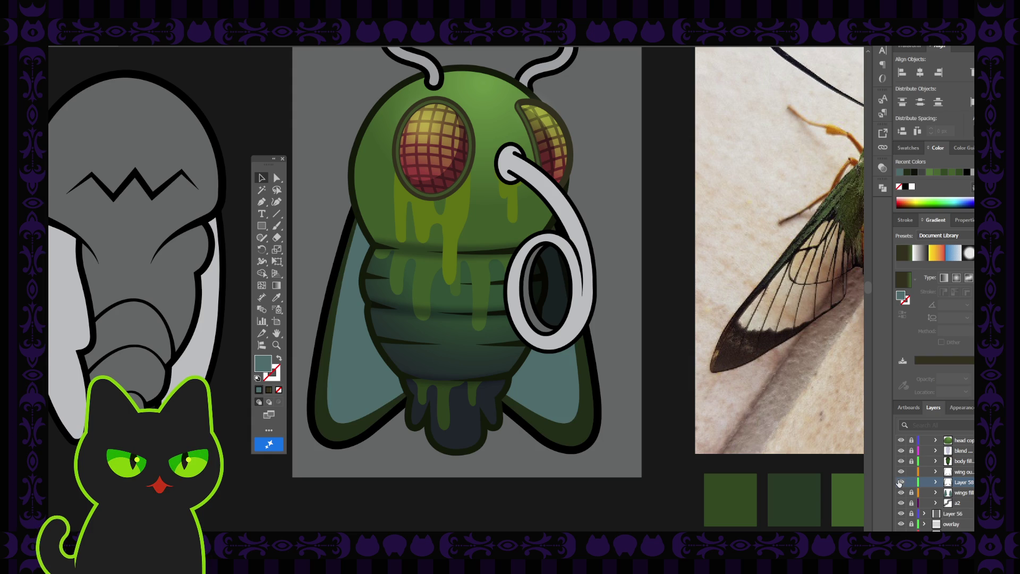
double_click(963, 472)
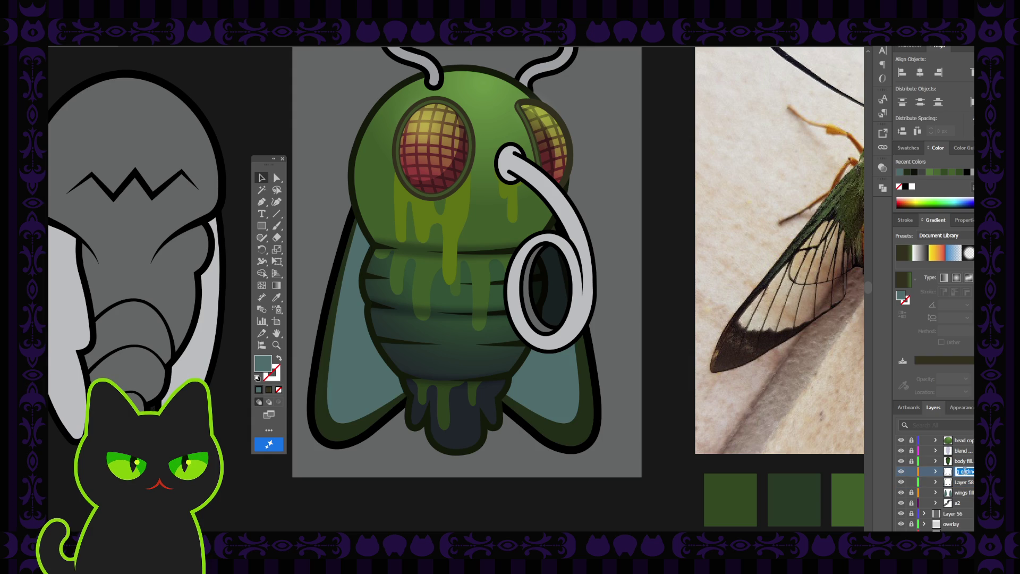
type("w")
key("BackSpace")
type("stroke")
Step: Rename Layer 58 to 'details'
double_click(965, 482)
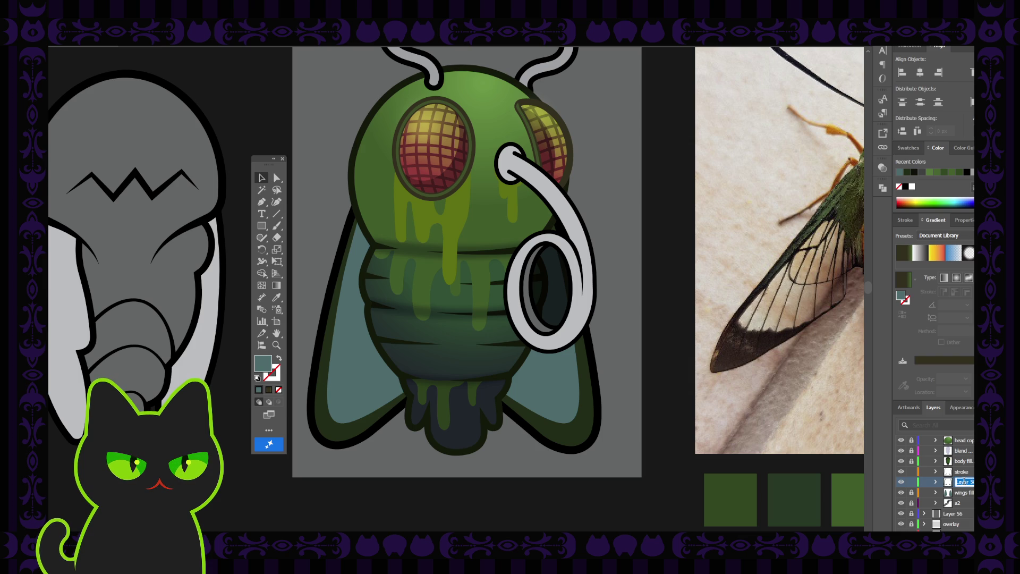
type("details")
key("Return")
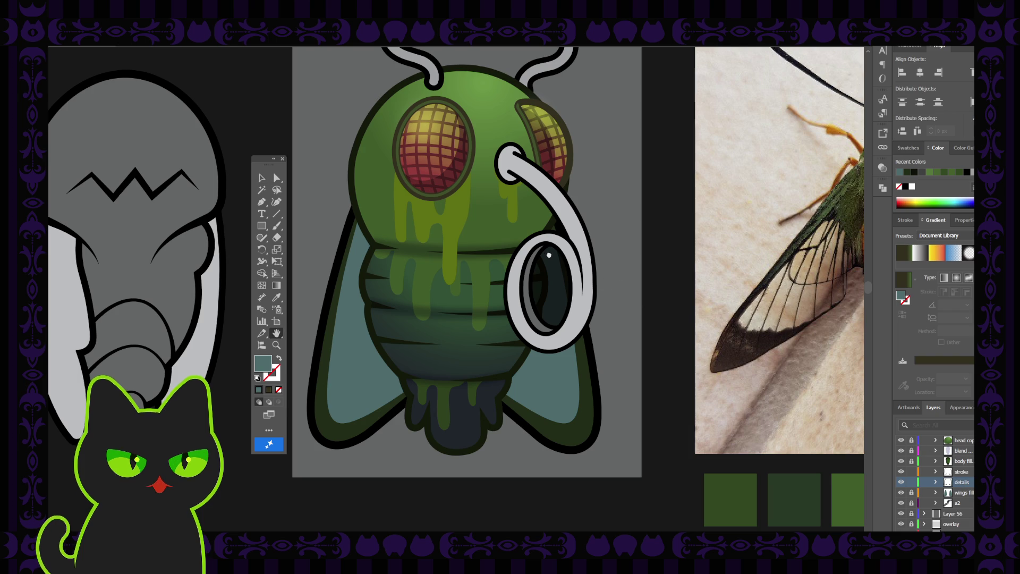
Step: Make the stroke layer active and lock the details layer
left_click_drag(547, 256, 540, 263)
key("v")
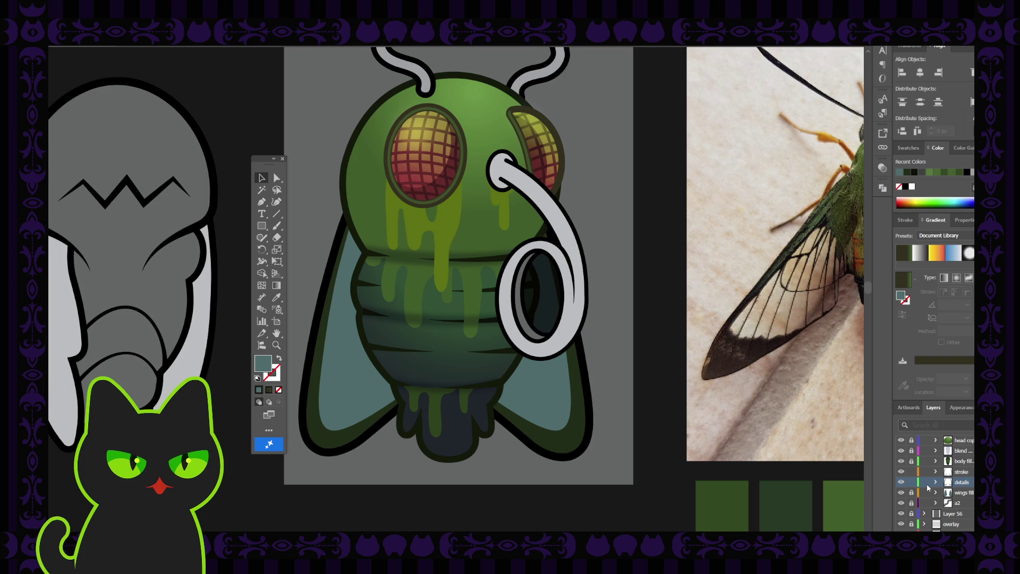
left_click(959, 472)
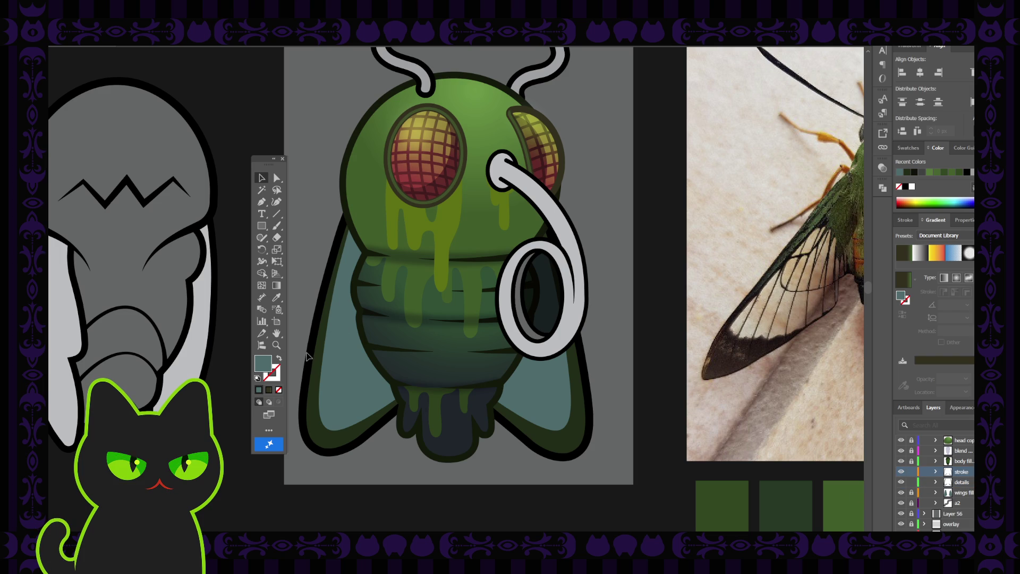
left_click(309, 354)
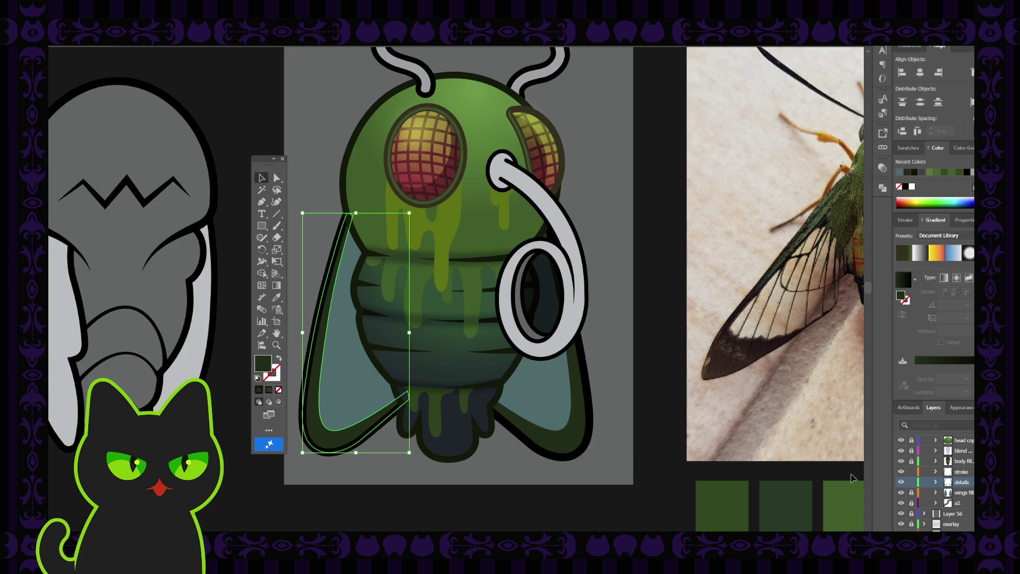
left_click(911, 482)
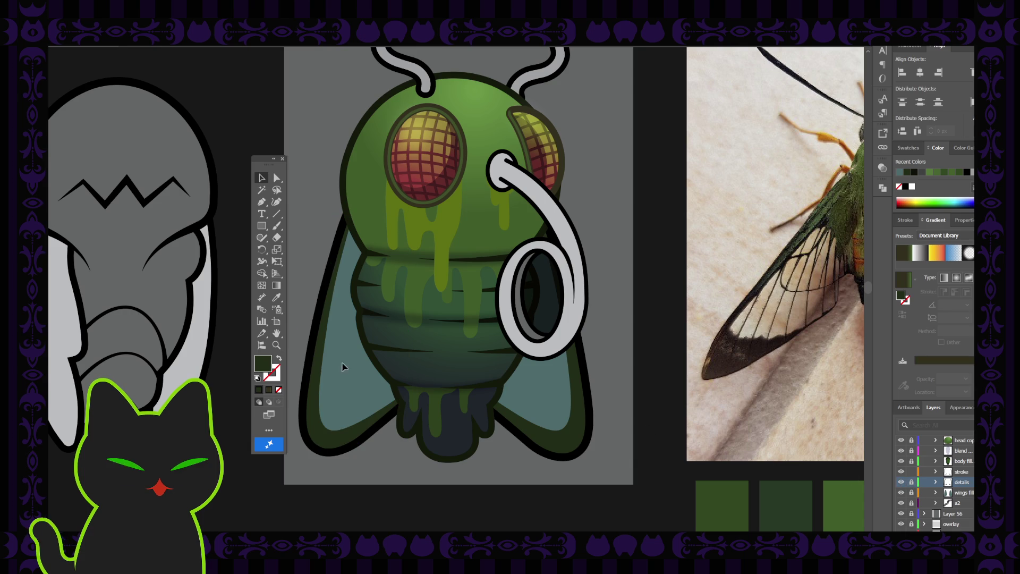
Step: Scale down the left wing's outer stroke and move the copy up as an inner line
left_click(310, 361)
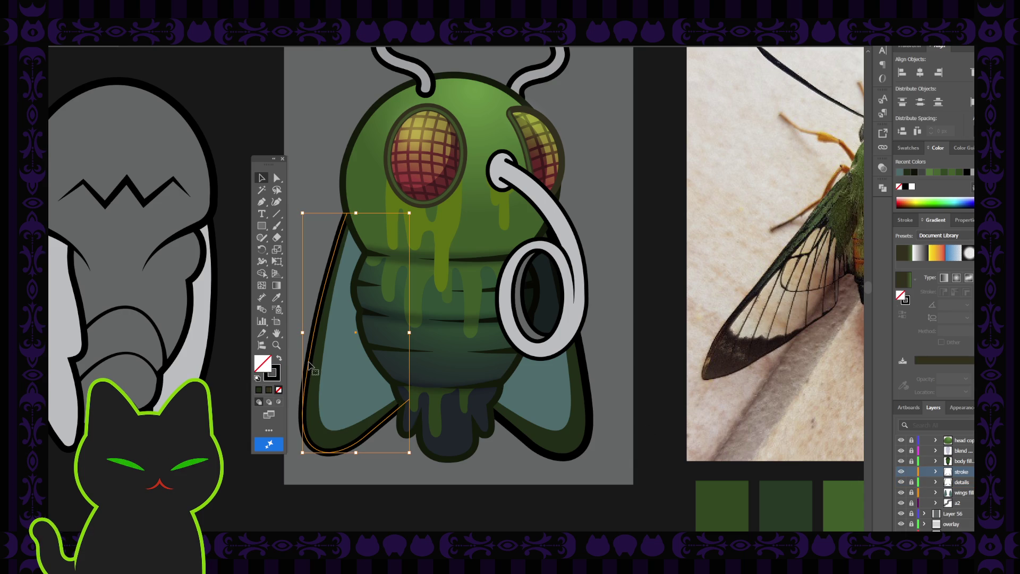
left_click(310, 365)
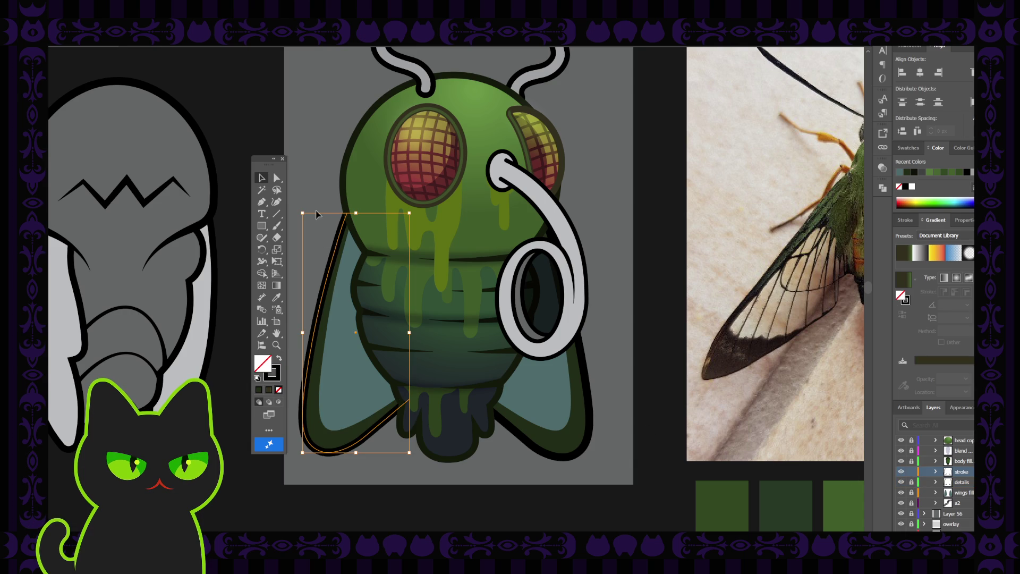
left_click_drag(303, 213, 325, 264)
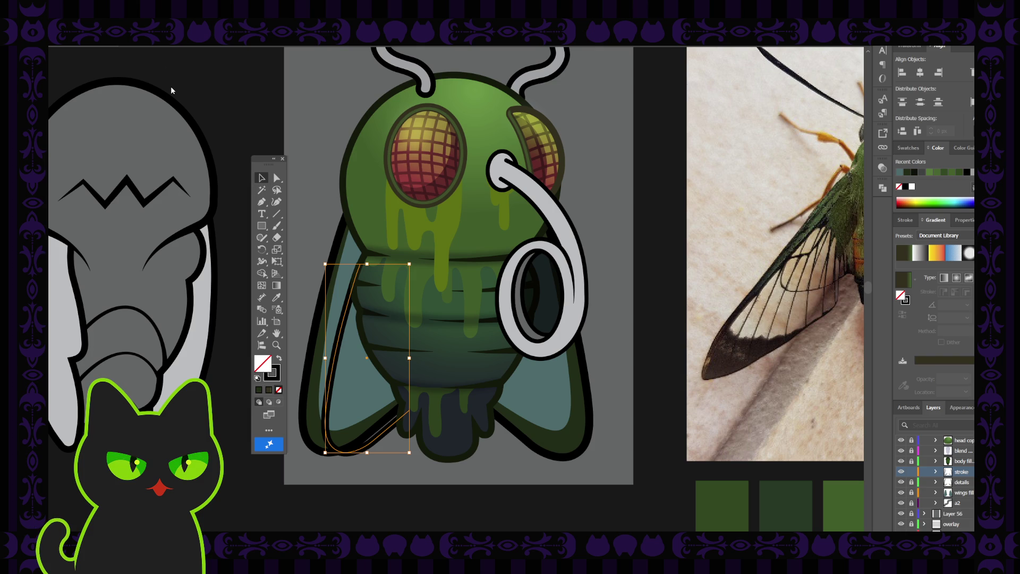
left_click(301, 141)
left_click_drag(343, 339, 347, 289)
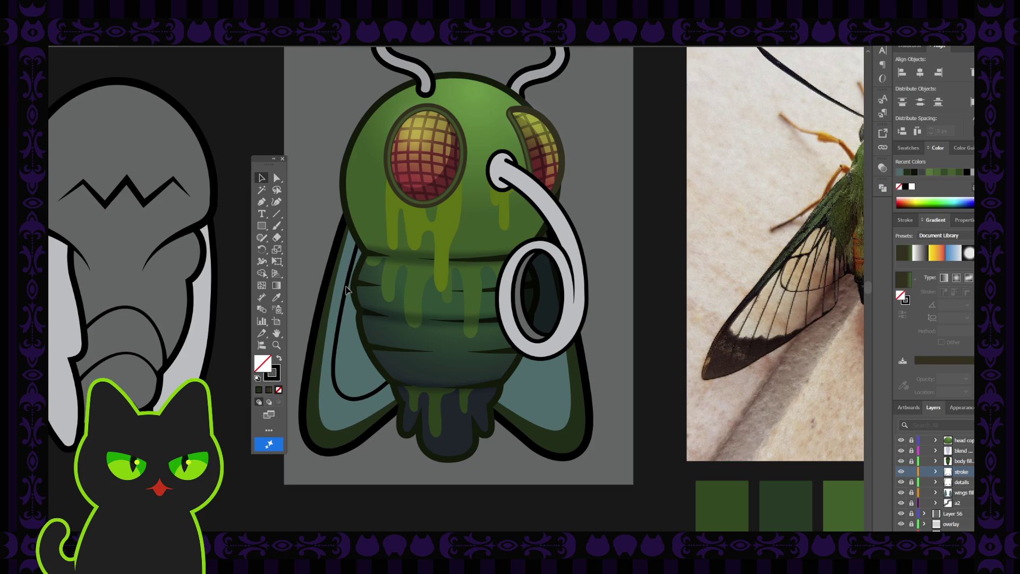
left_click_drag(346, 290, 343, 290)
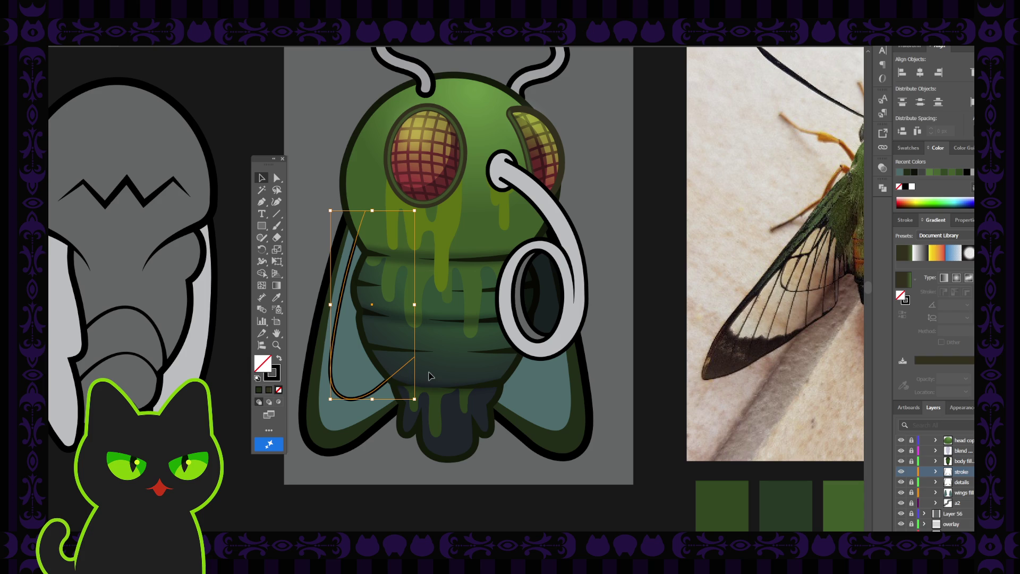
left_click(276, 201)
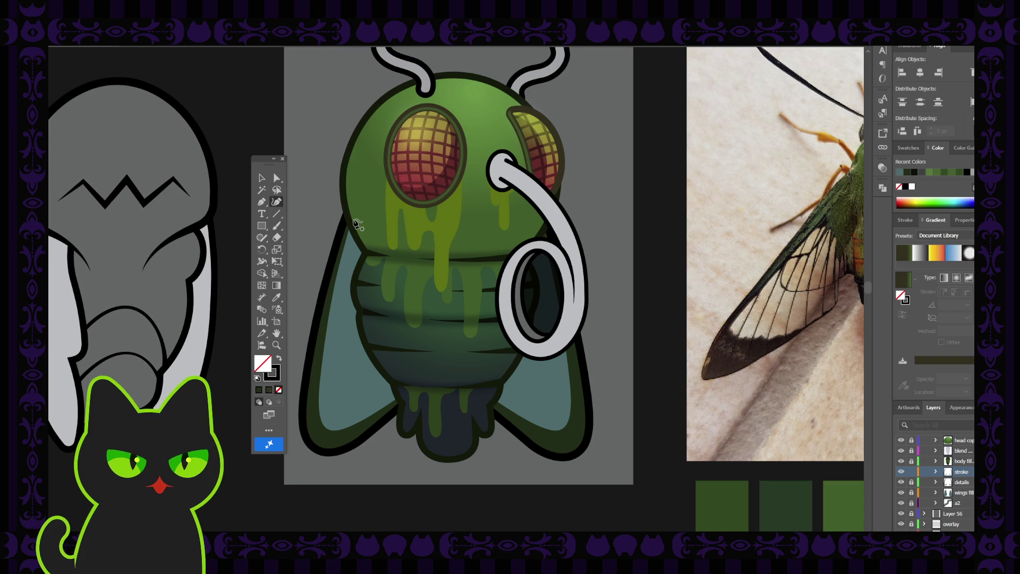
Step: Draw a curved vein line from the head's edge down the left wing under the abdomen
left_click(356, 220)
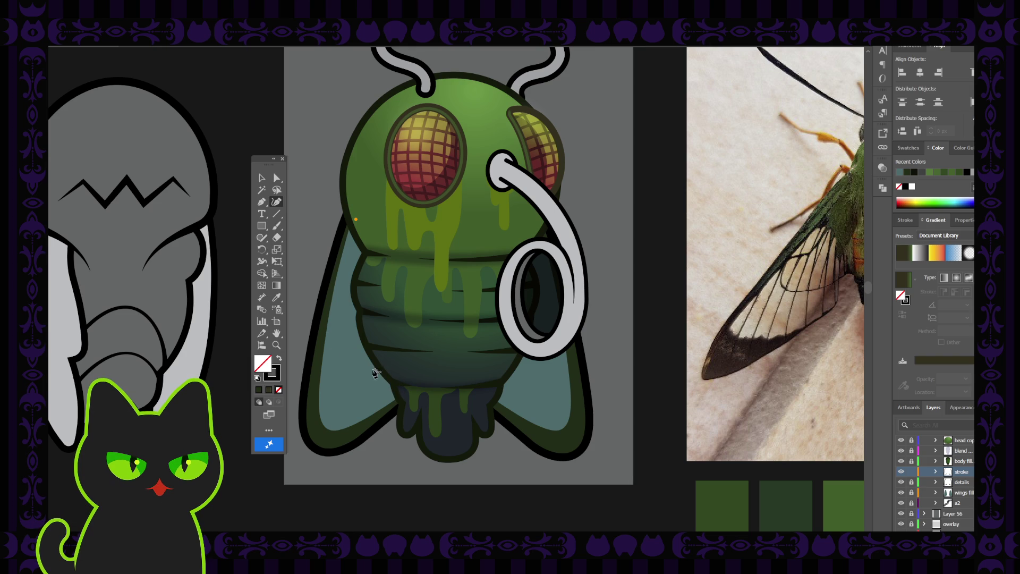
left_click(328, 325)
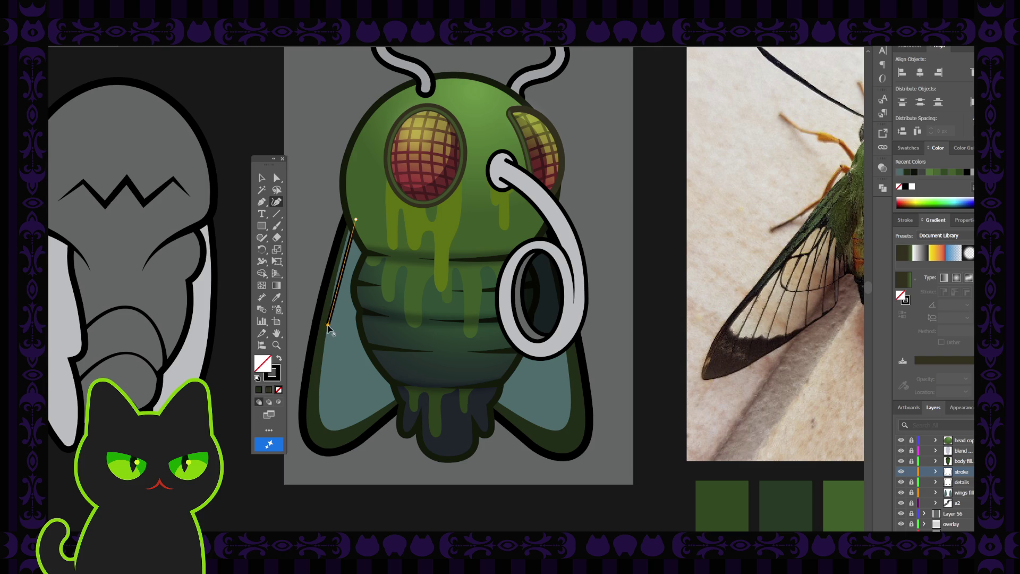
key("ctrl+z")
left_click_drag(332, 307, 330, 359)
left_click(329, 360)
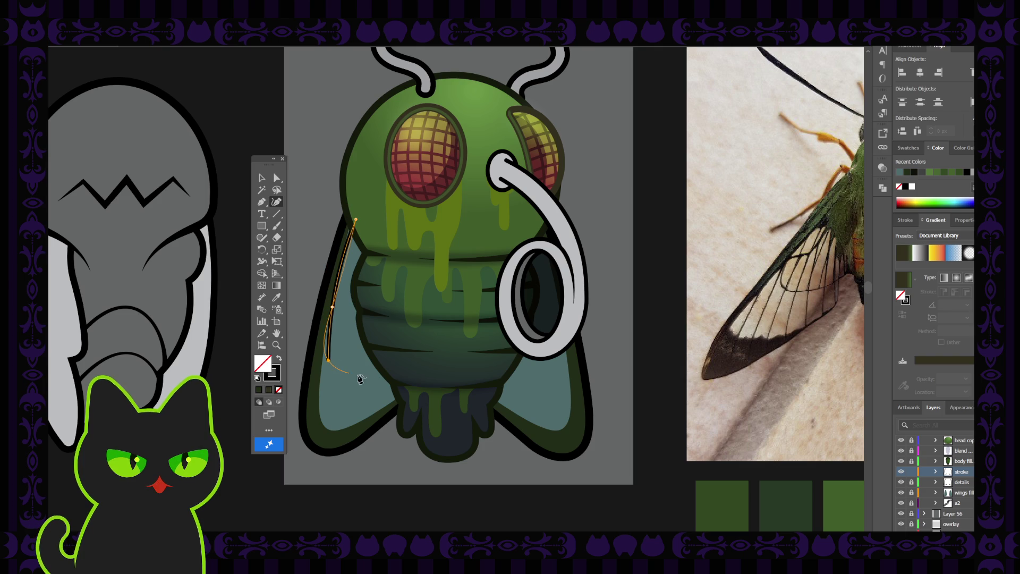
left_click(400, 371)
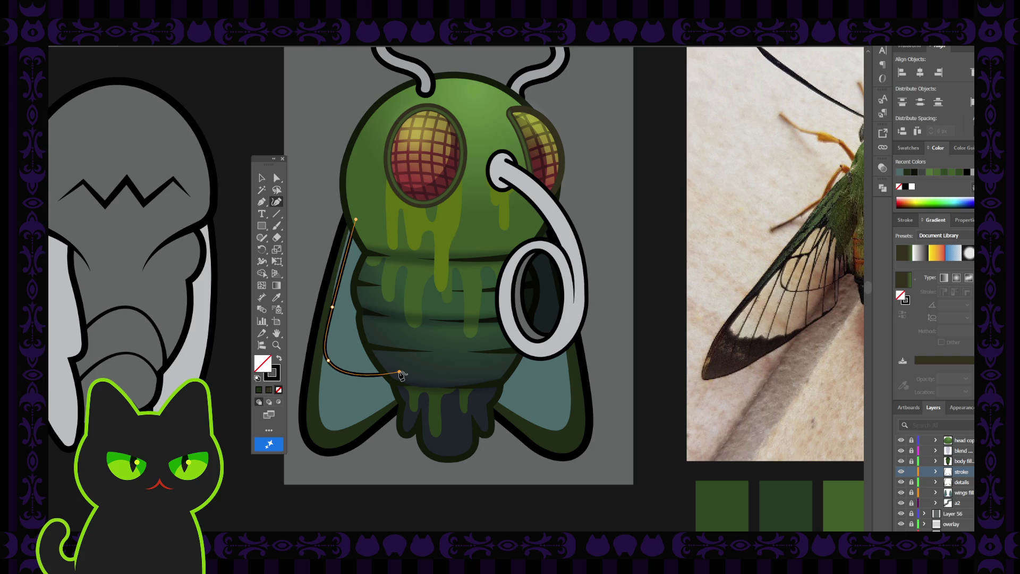
left_click(276, 177)
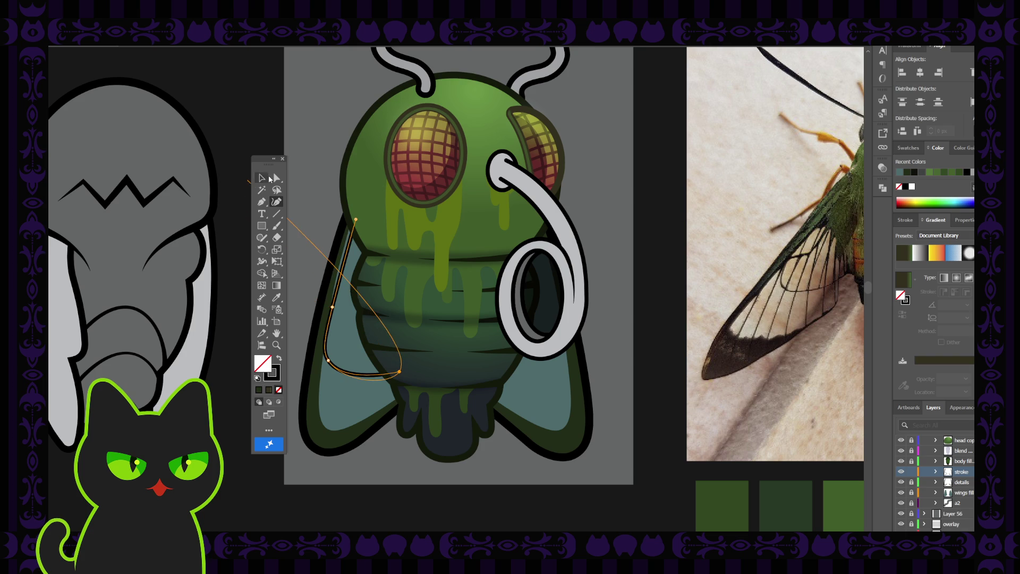
Step: Reshape the vein's lower curve by adjusting its bottom anchor and handles
left_click(329, 361)
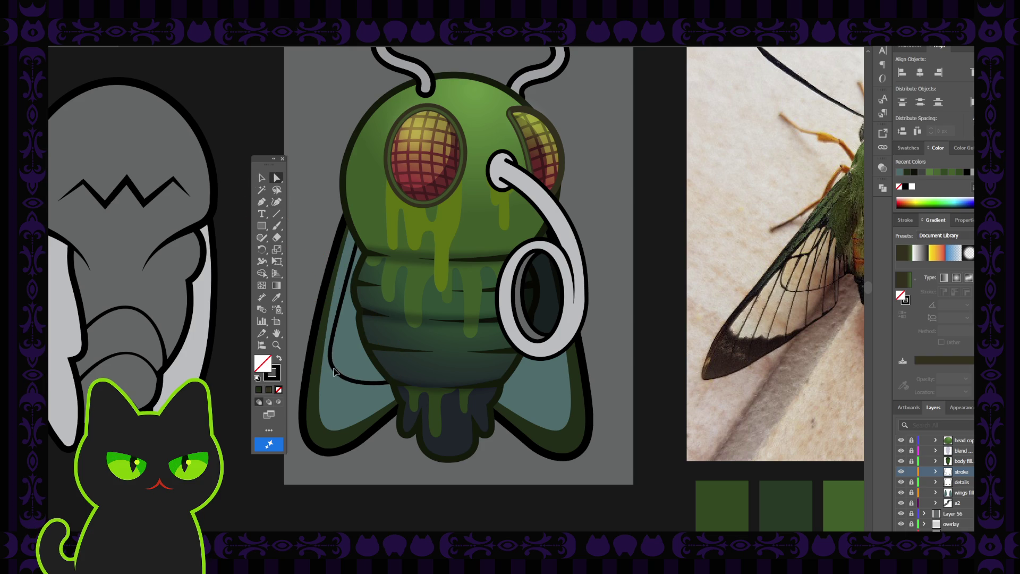
left_click(329, 361)
left_click_drag(330, 363, 337, 369)
left_click(332, 307)
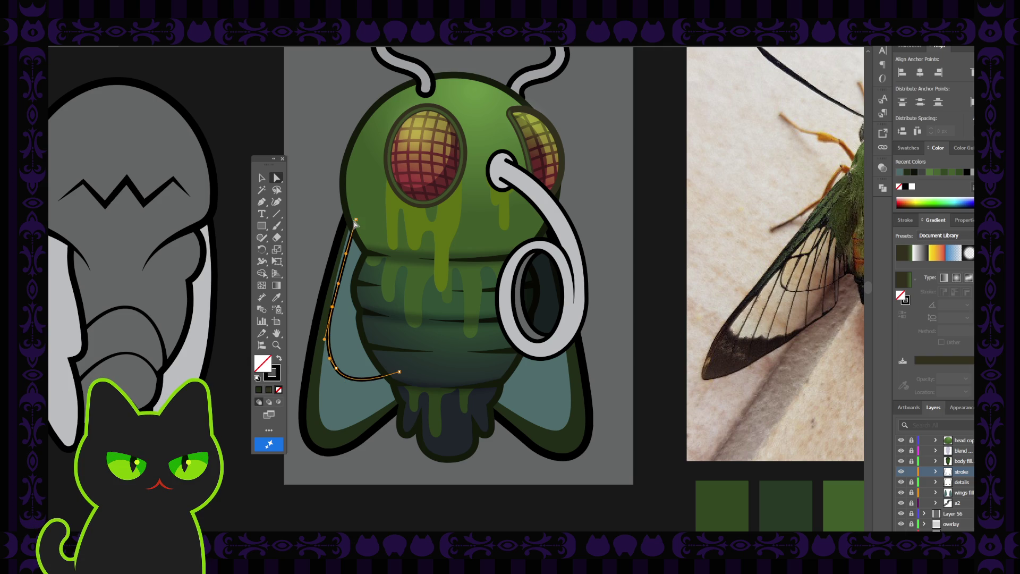
left_click(333, 308)
left_click(336, 368)
left_click_drag(351, 393, 339, 371)
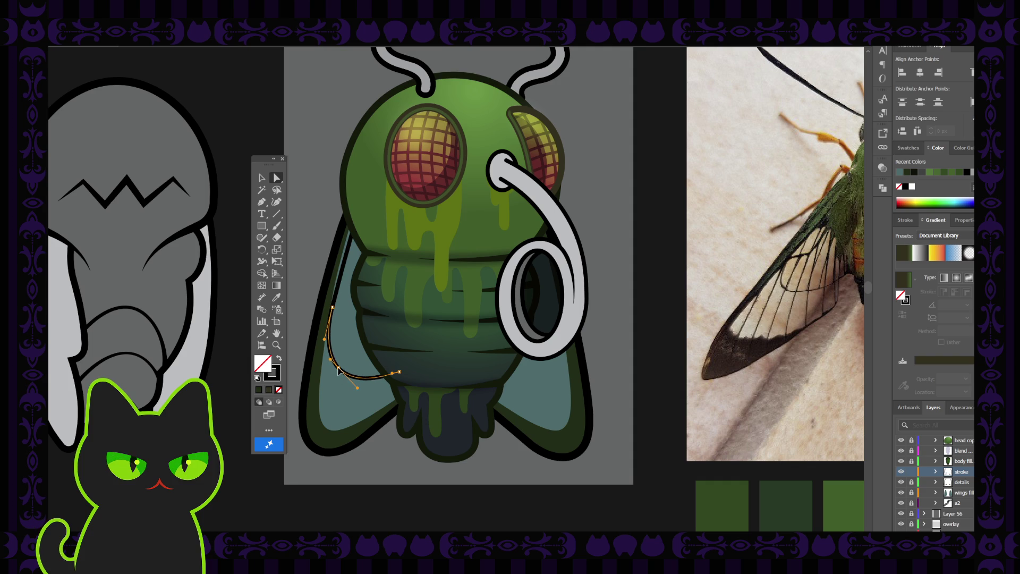
Step: Shift the vein's middle anchor slightly to smooth the curve, undoing a stray nudge
left_click(333, 308)
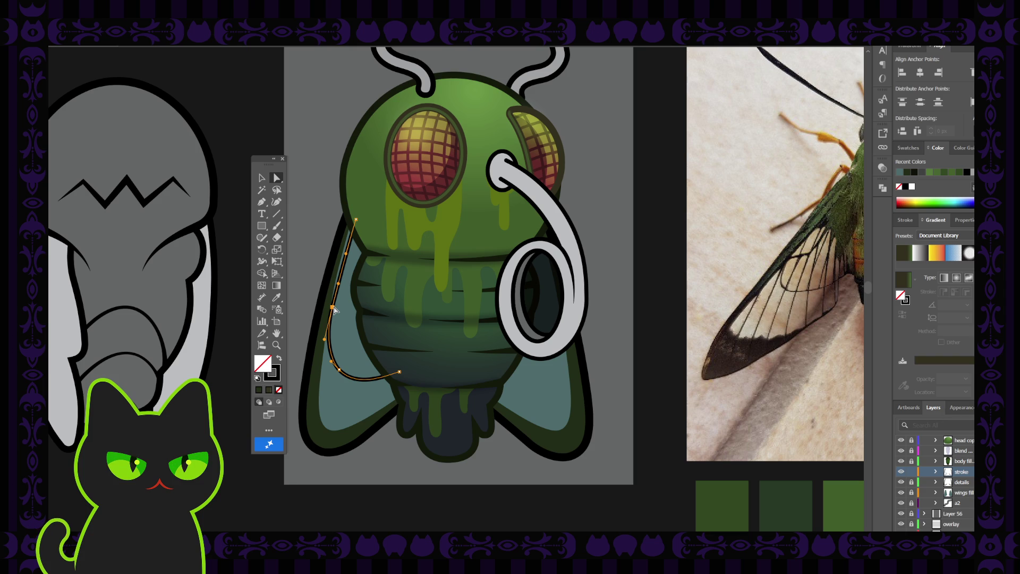
left_click_drag(333, 309, 337, 308)
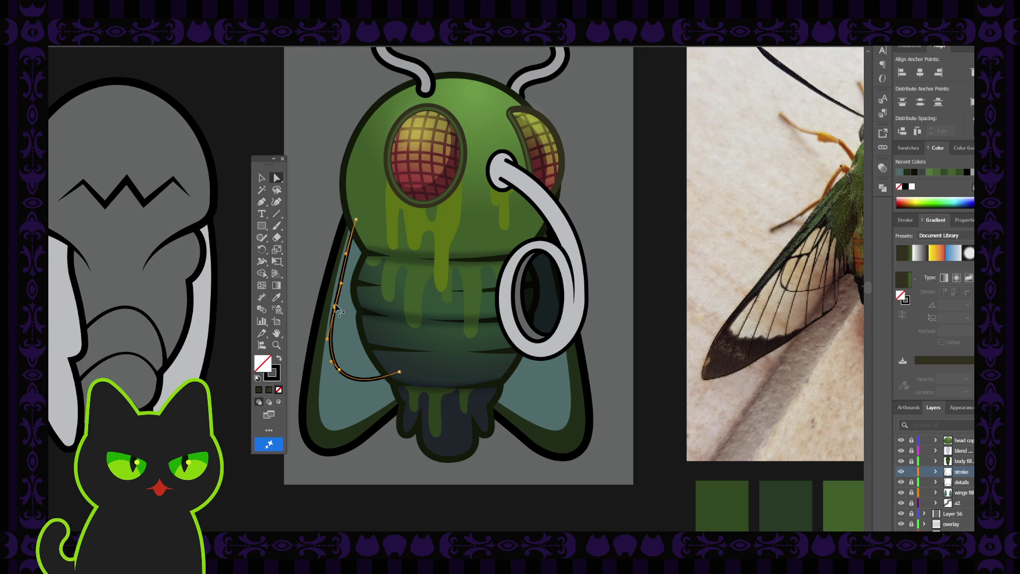
left_click(356, 220)
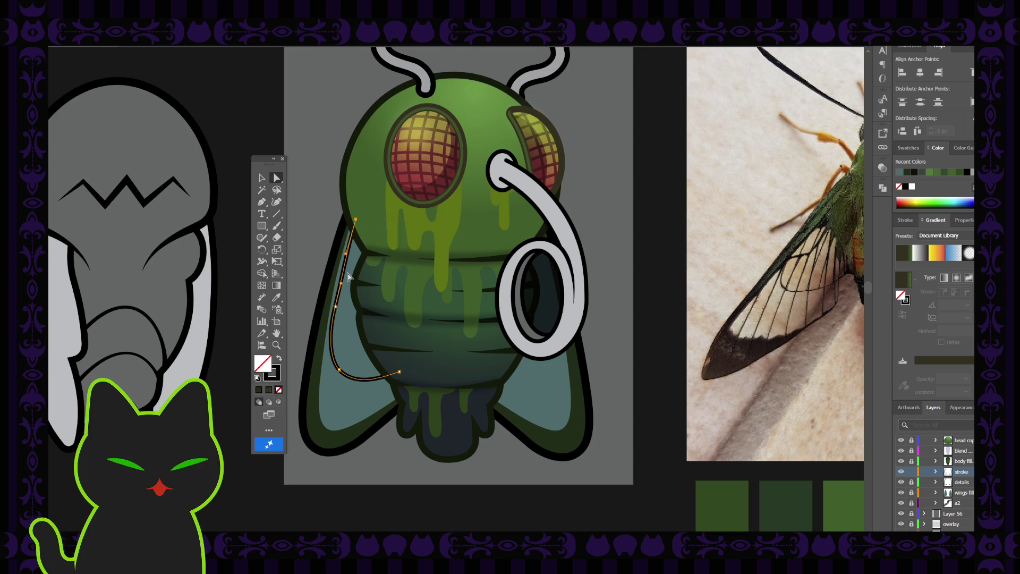
left_click_drag(335, 306, 332, 307)
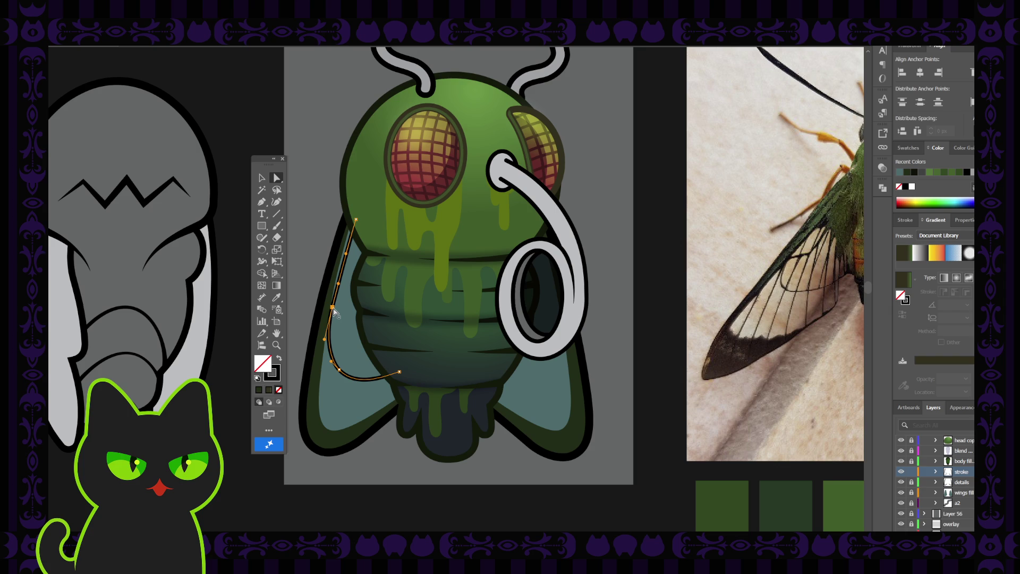
left_click(356, 220)
left_click(359, 219)
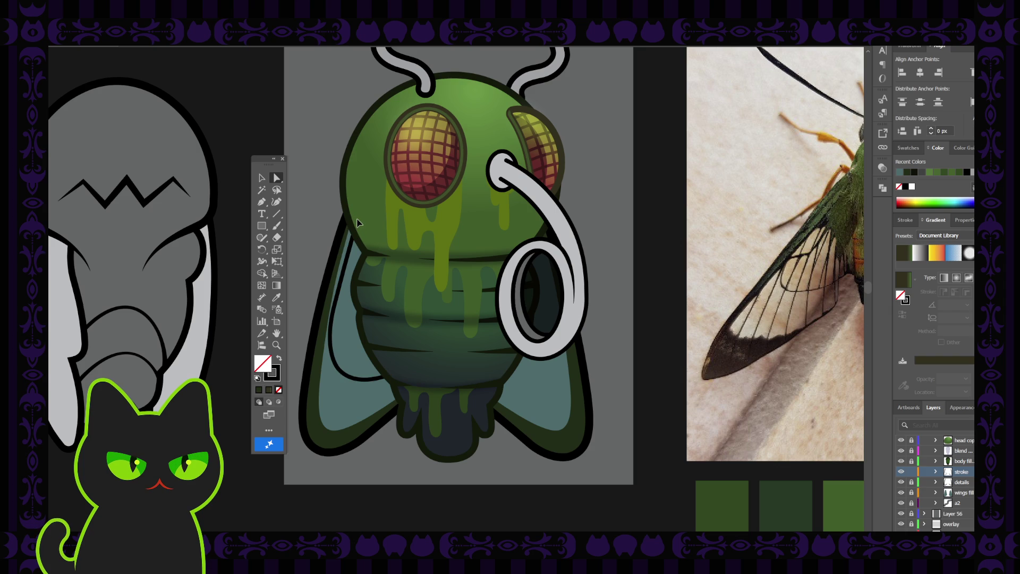
key("ctrl+z")
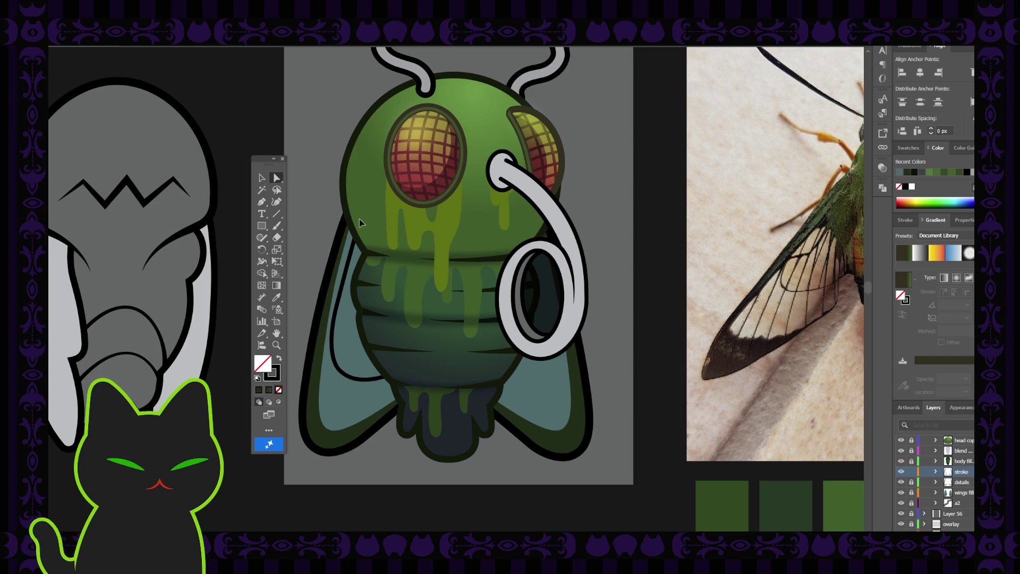
Step: Zoom in on the inner wing curve and adjust its middle, bottom and top anchors
left_click(358, 219)
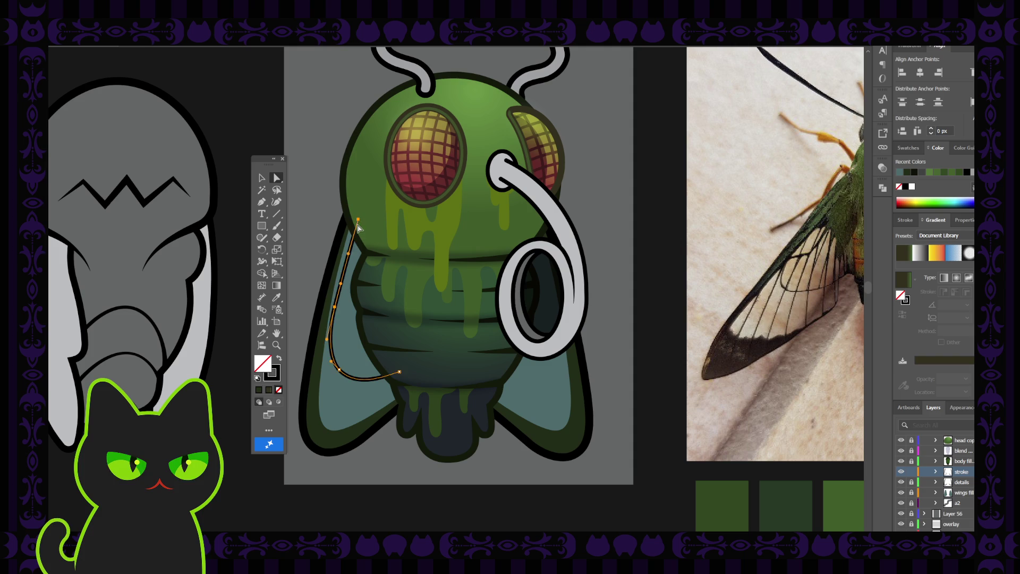
key("ctrl+plus")
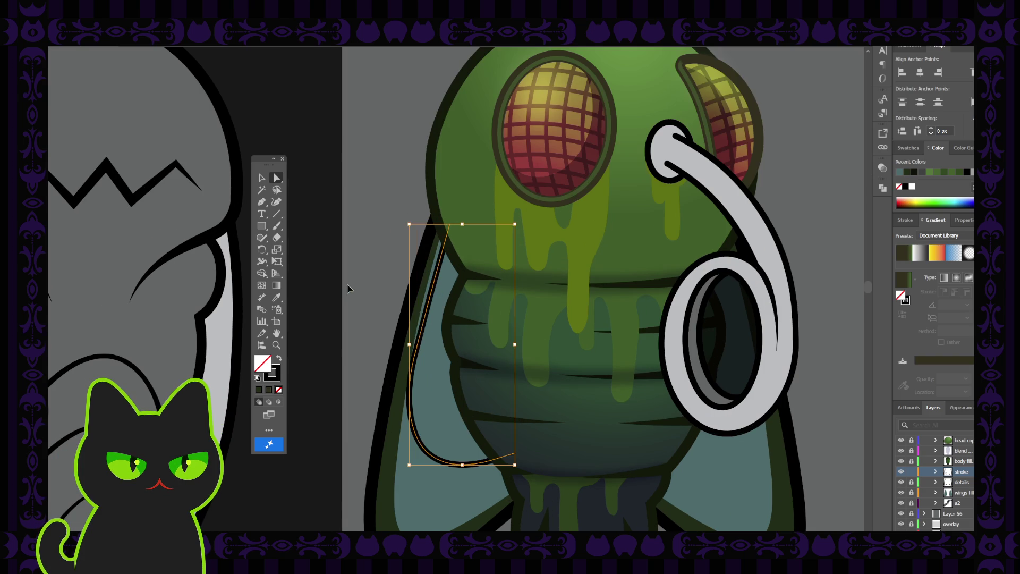
scroll(348, 289, "down", 1)
left_click(414, 311)
left_click_drag(404, 357, 405, 365)
left_click_drag(415, 310, 418, 307)
left_click(426, 403)
left_click_drag(425, 404, 429, 411)
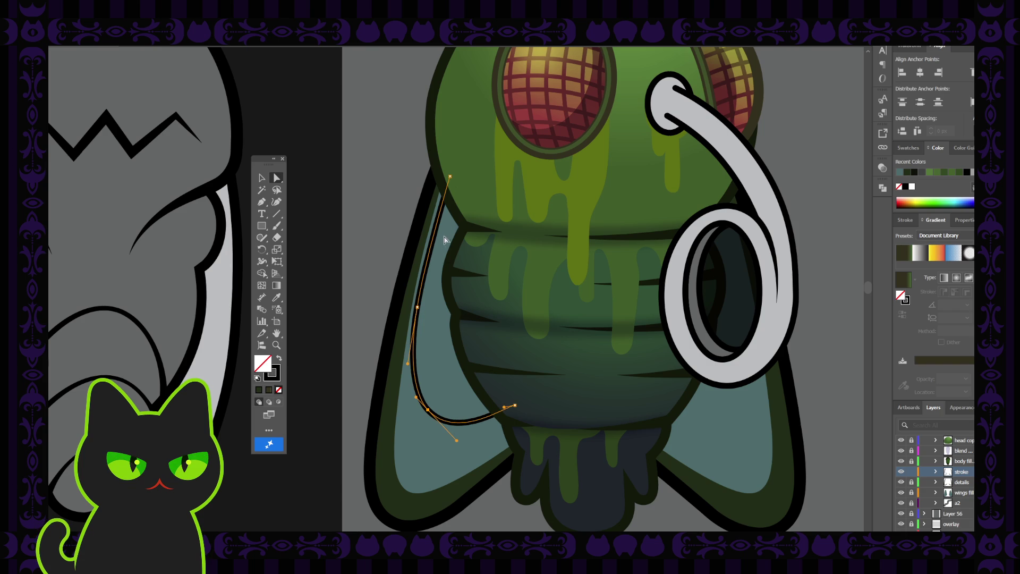
left_click_drag(449, 177, 447, 173)
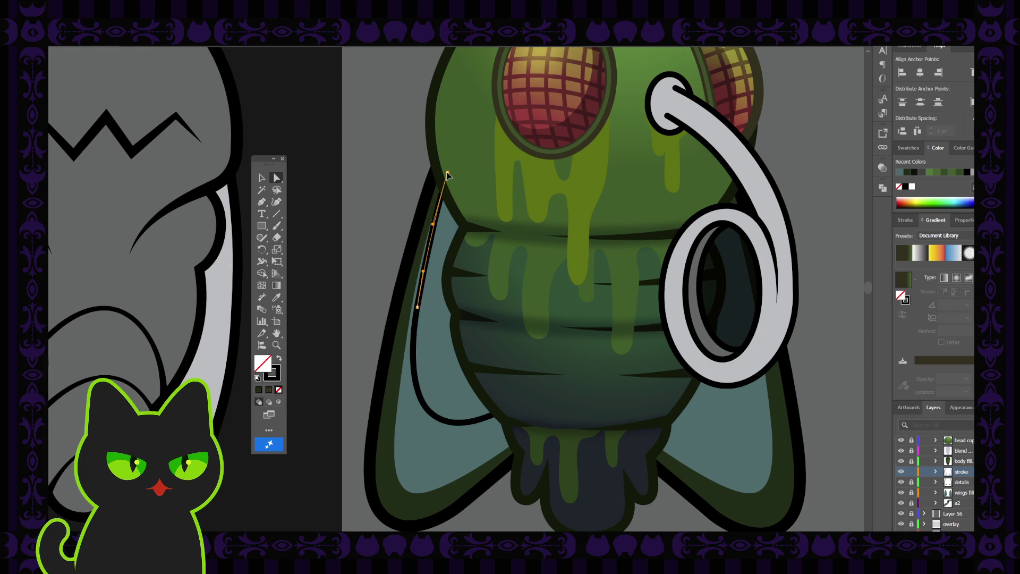
Step: Push the curve's middle right, lower its upper anchor and move the bottom anchor down-right
left_click(418, 310)
left_click(418, 308)
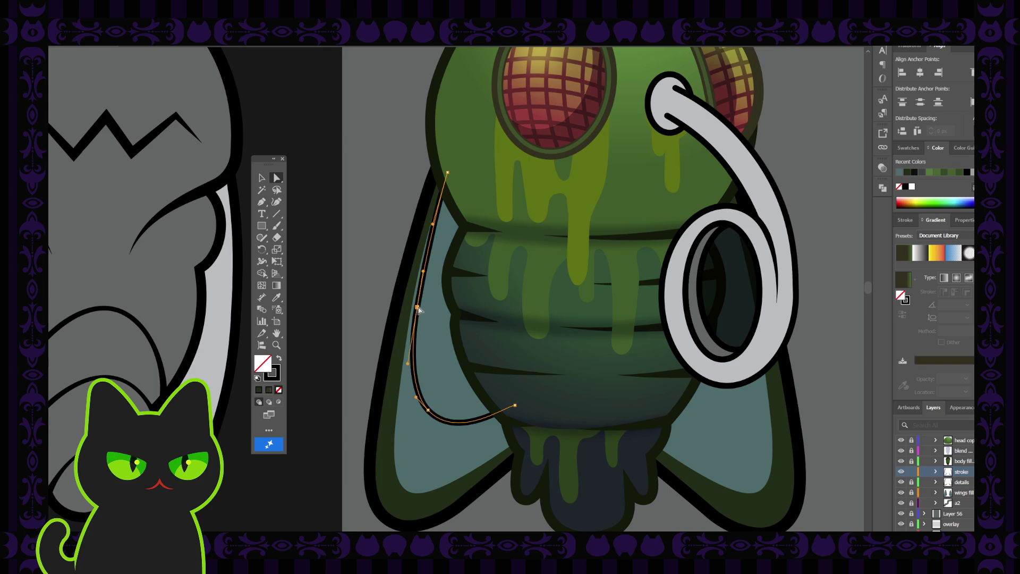
left_click_drag(418, 310, 421, 310)
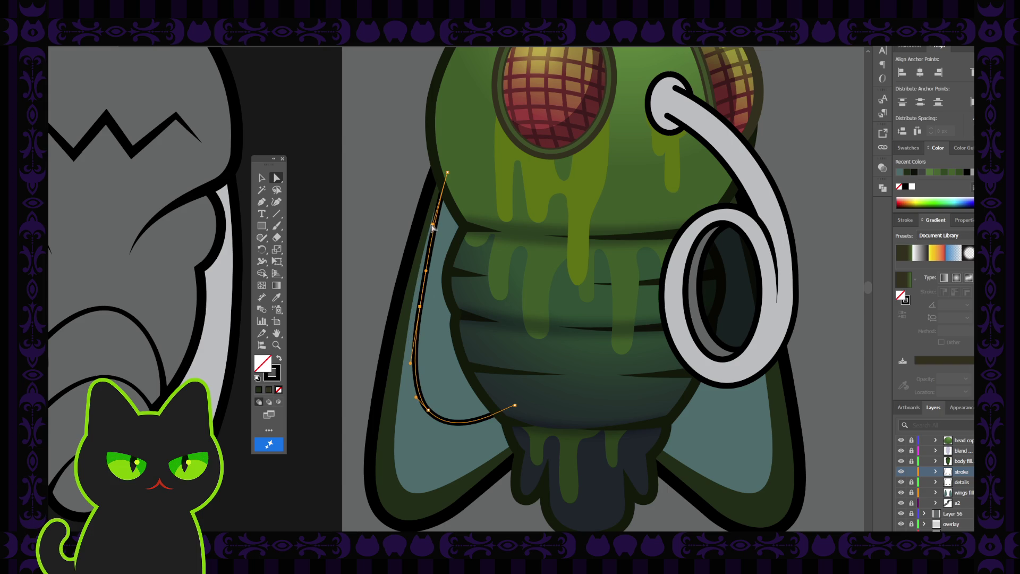
left_click_drag(433, 228, 435, 234)
left_click(418, 313)
left_click_drag(419, 309, 423, 310)
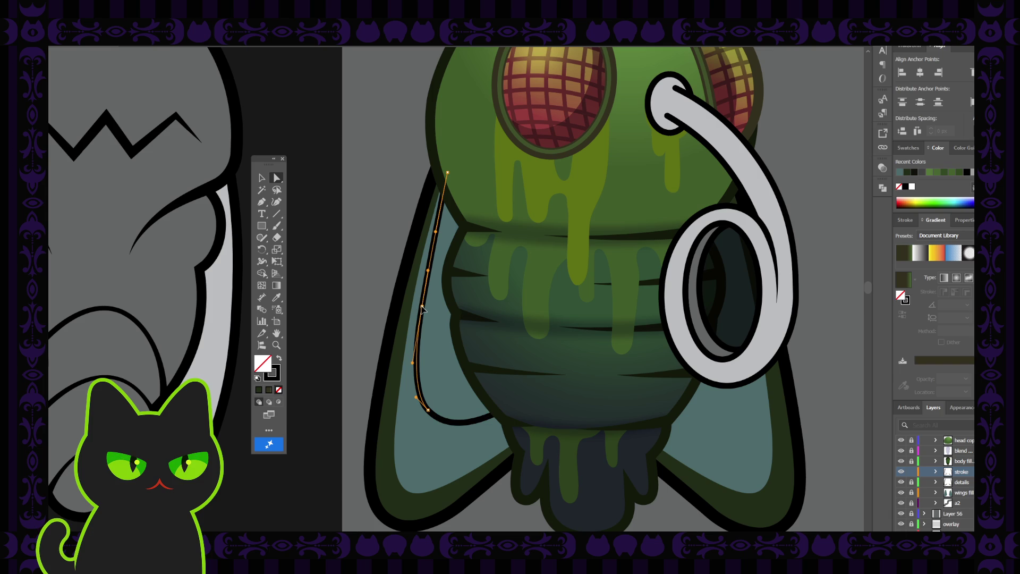
left_click(428, 410)
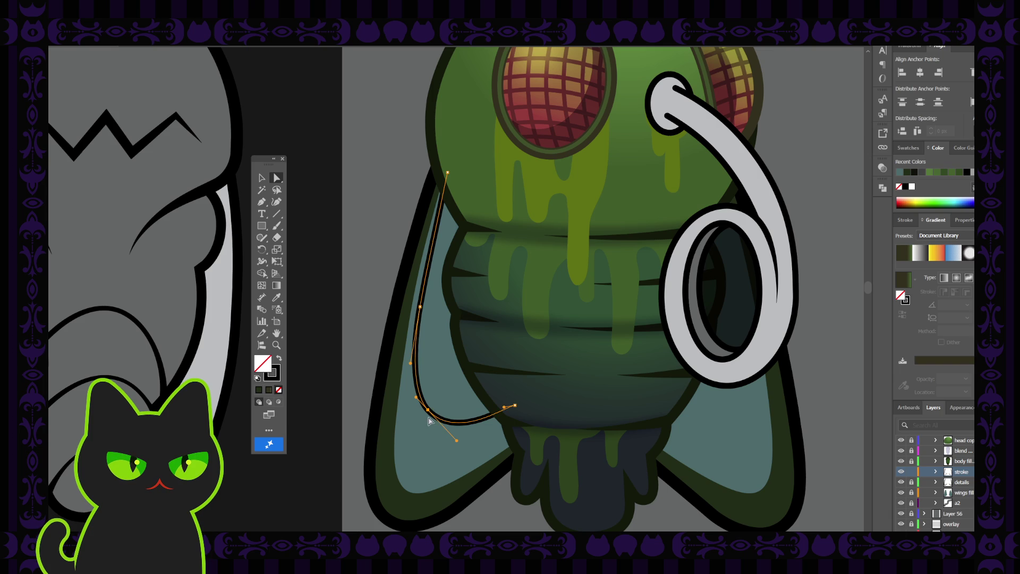
left_click_drag(429, 413, 434, 416)
left_click(398, 310)
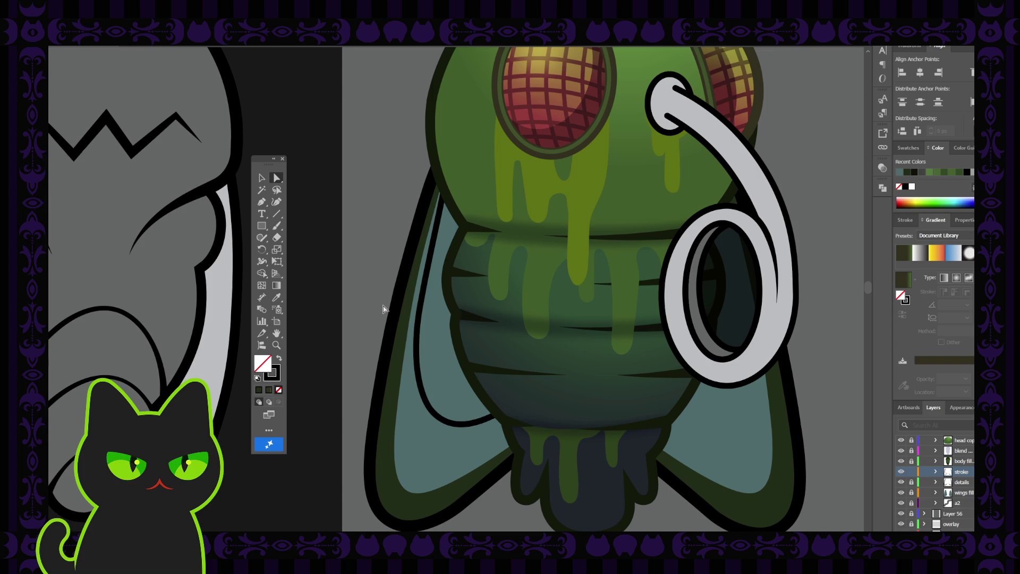
scroll(383, 308, "down", 2)
Step: Select the left wing's inner curve and pick its lower middle anchor
scroll(383, 308, "down", 2)
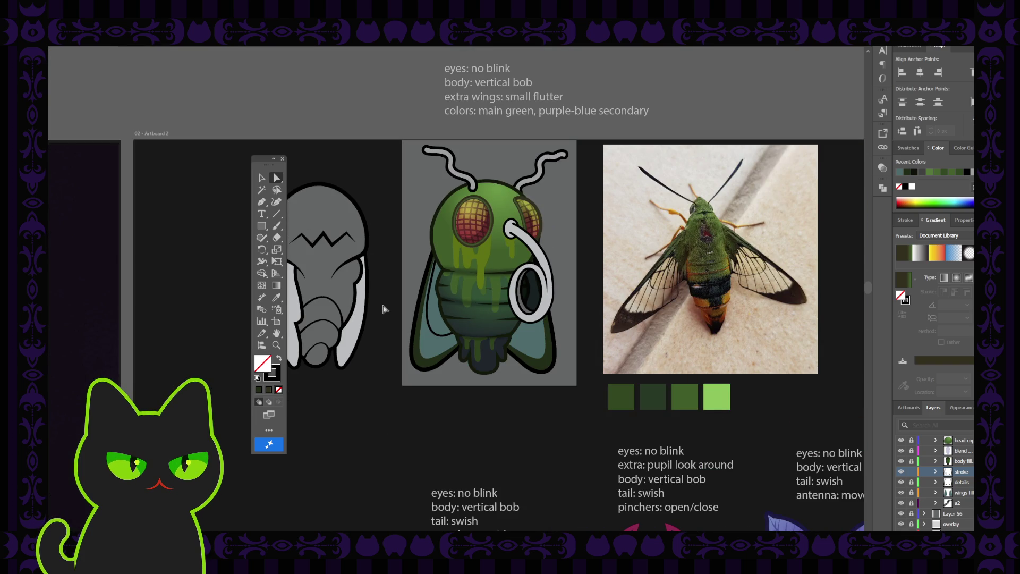
scroll(383, 308, "up", 4)
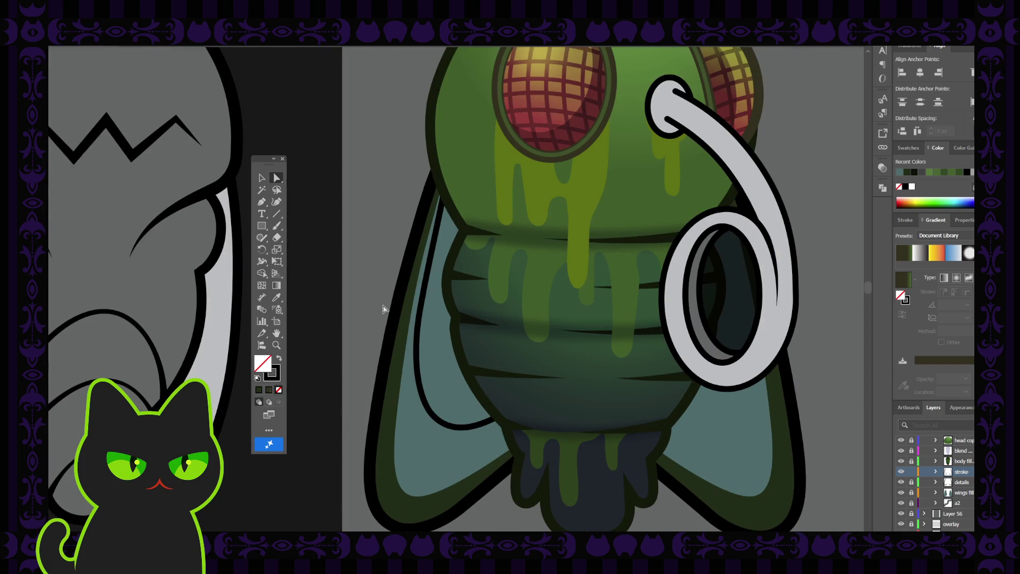
left_click(431, 262)
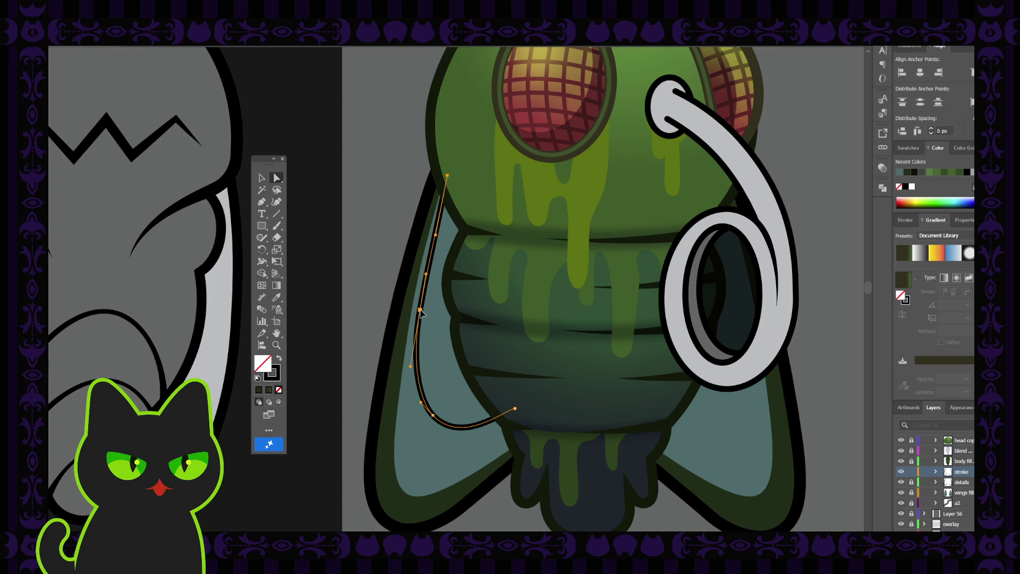
key("ctrl+shift+a")
left_click(423, 313)
left_click(391, 166)
left_click(446, 215)
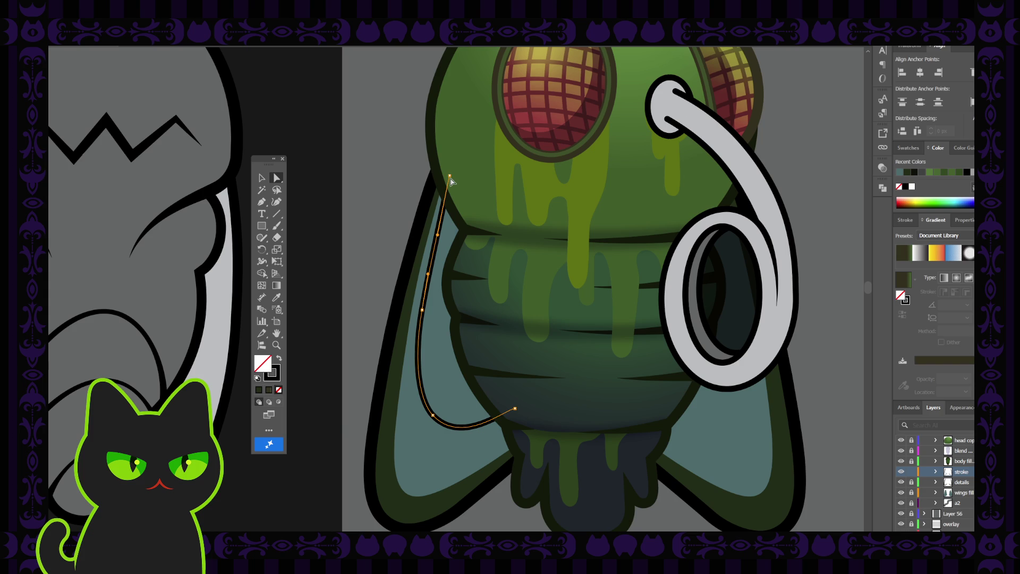
left_click(451, 176)
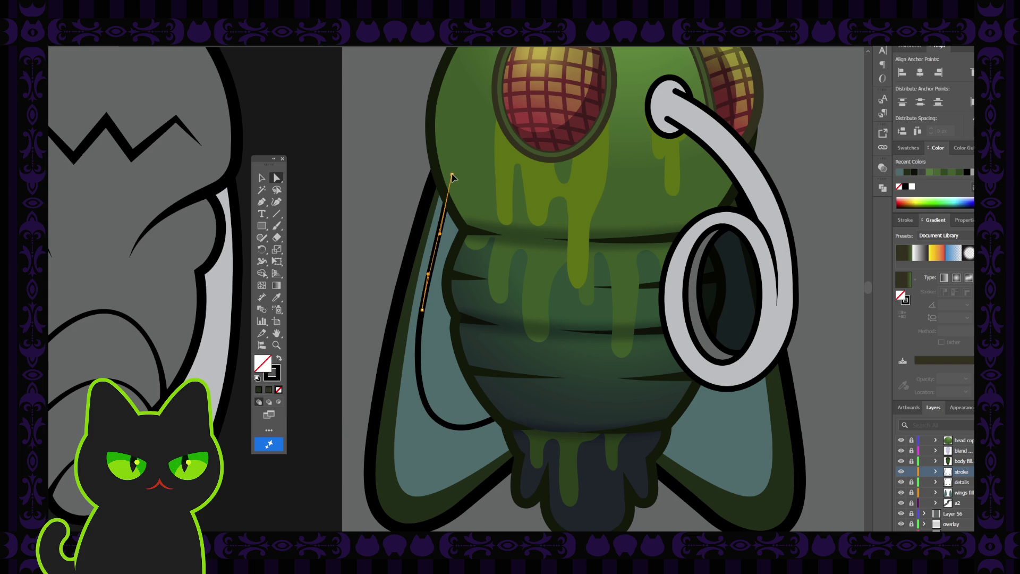
left_click(450, 187)
left_click(422, 310)
left_click(379, 266)
left_click(429, 274)
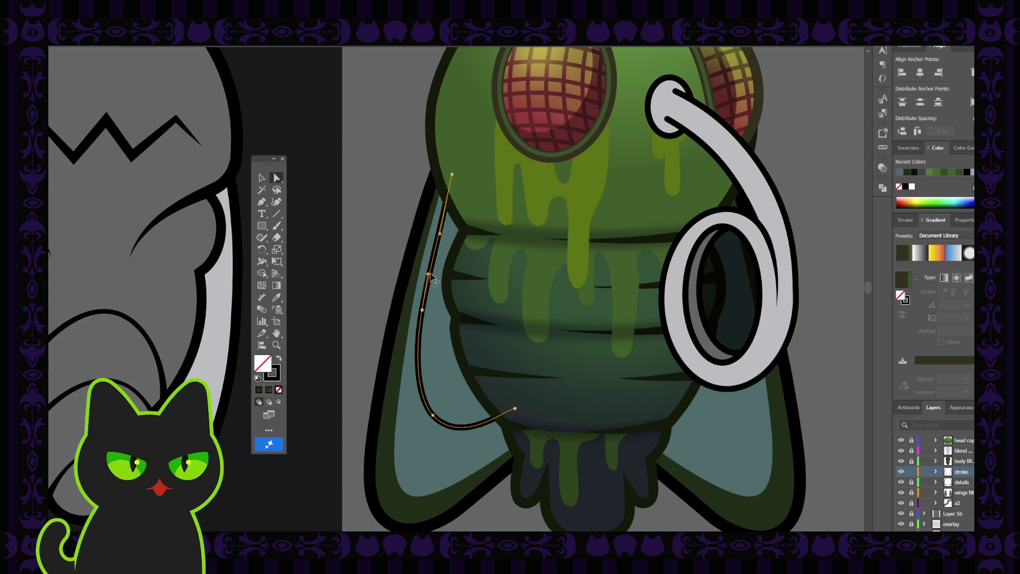
left_click(430, 273)
left_click(422, 311)
Step: Delete the curve's middle anchor and bow its lower left part outward
key("p")
left_click(423, 311)
left_click(275, 179)
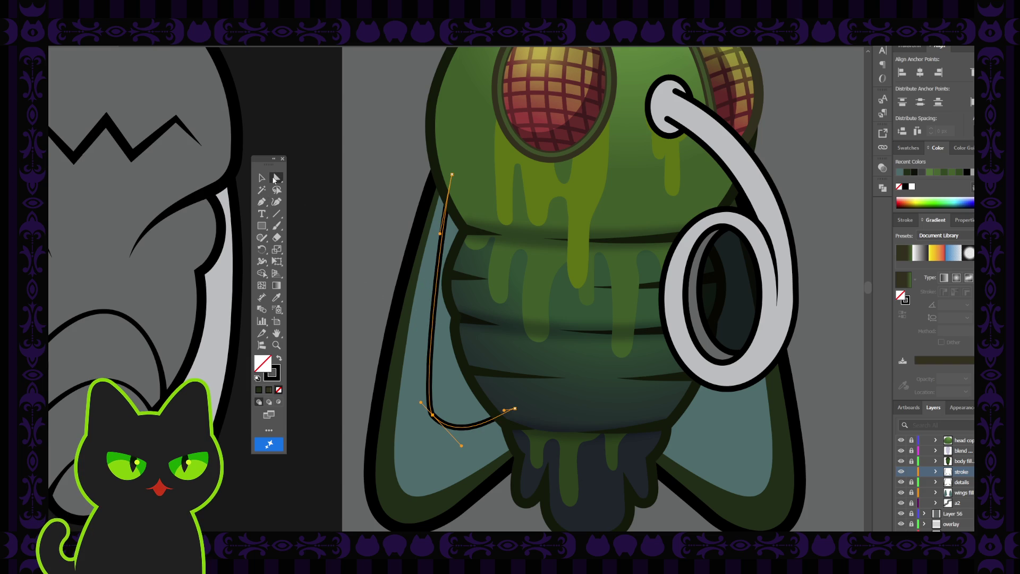
left_click_drag(421, 405, 400, 377)
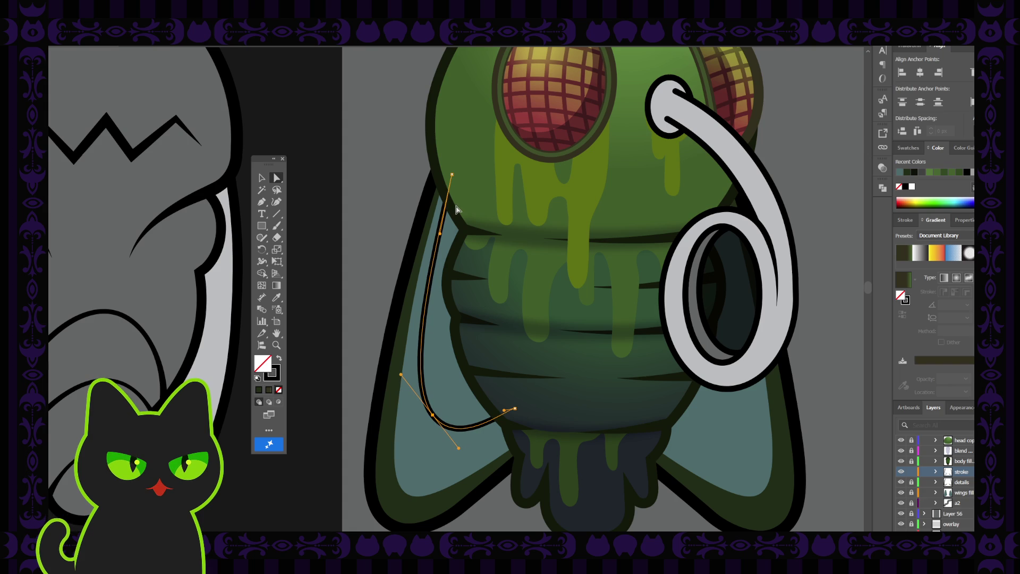
left_click(451, 174)
left_click(278, 180)
left_click(373, 215)
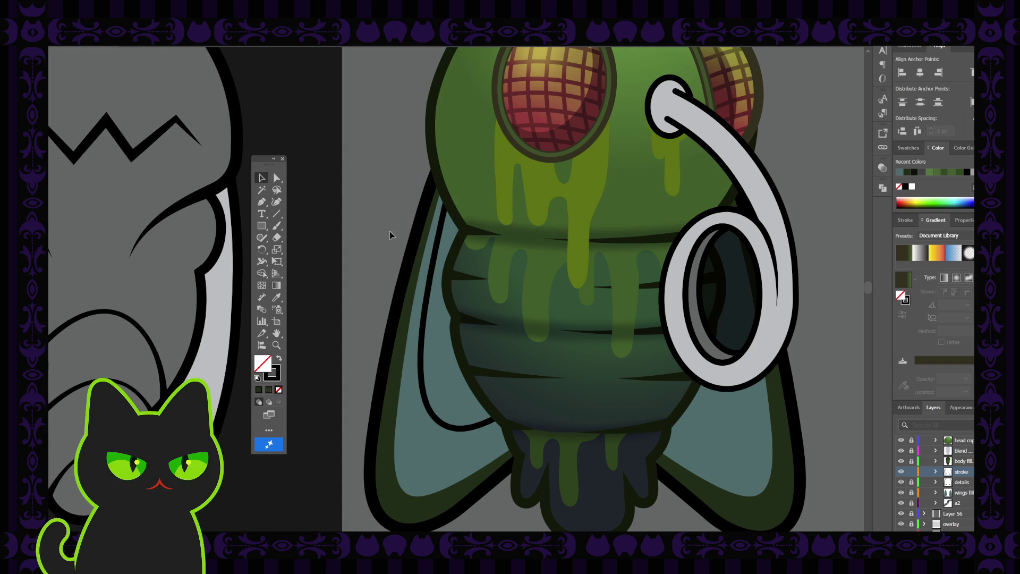
scroll(390, 235, "down", 5)
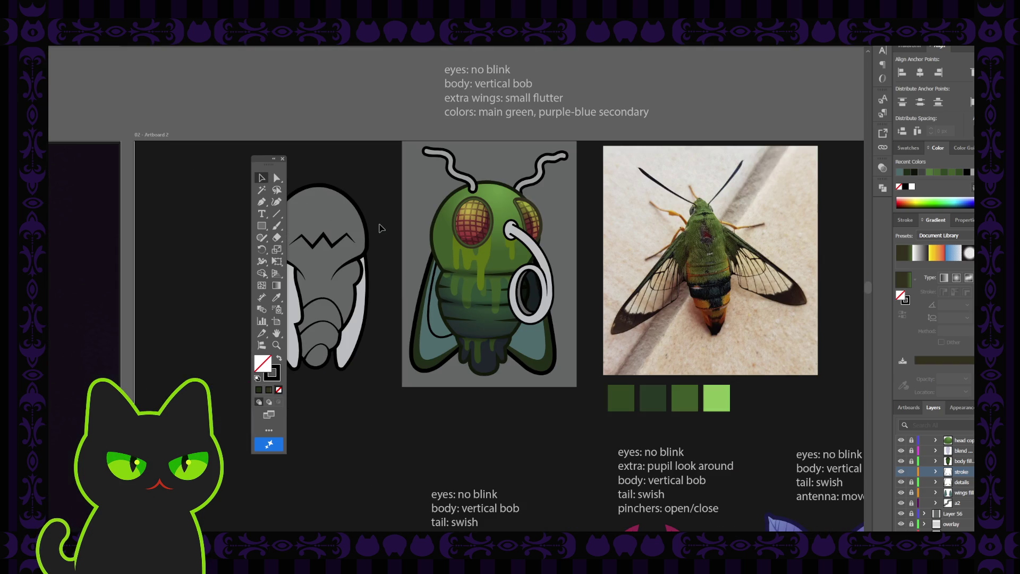
scroll(380, 228, "up", 5)
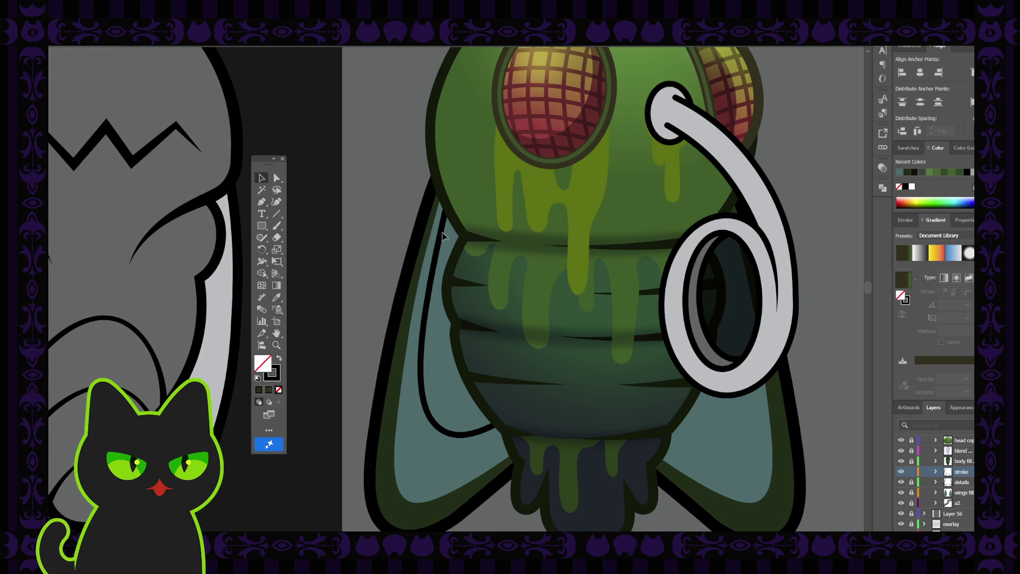
Step: Drag the inner curve's top anchor down and right where it meets the head
left_click(438, 248)
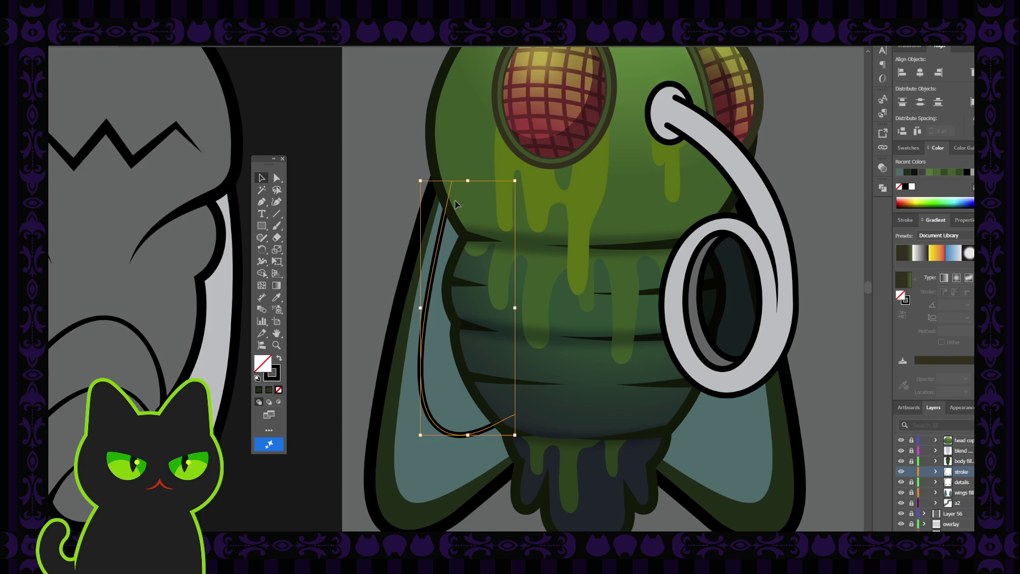
left_click(277, 178)
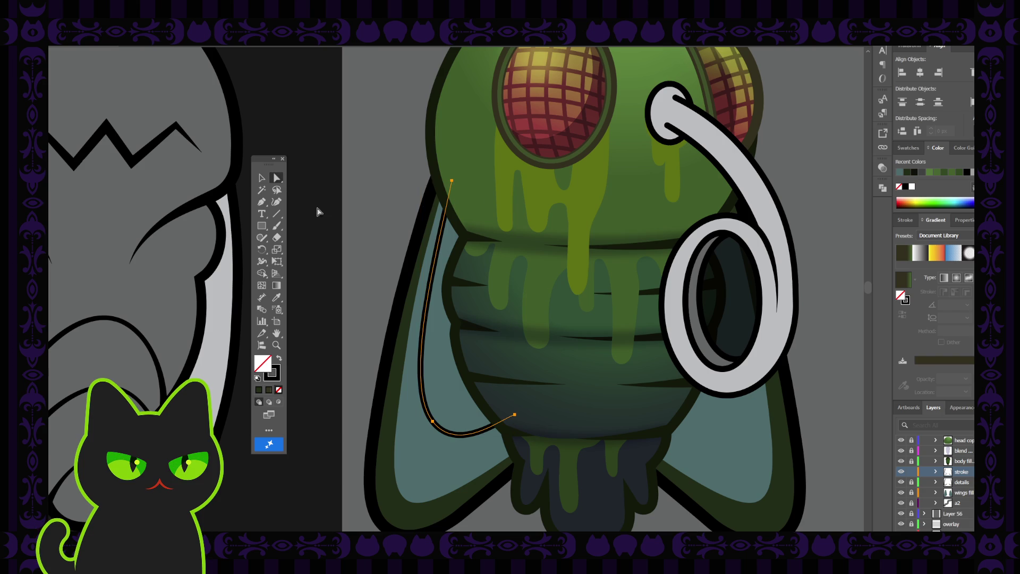
left_click_drag(452, 182, 468, 217)
left_click(372, 205)
scroll(372, 207, "down", 2)
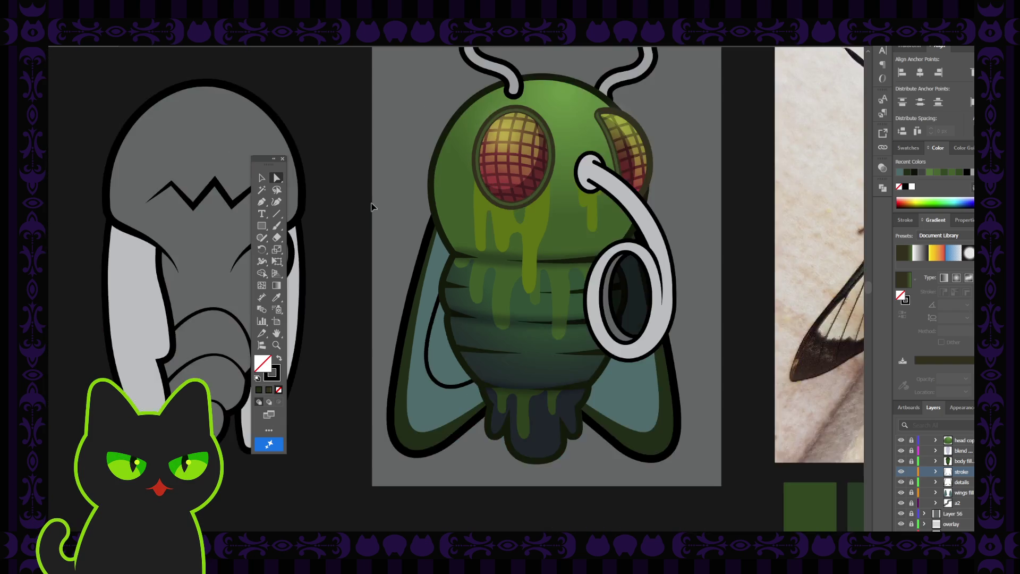
scroll(372, 207, "down", 2)
scroll(372, 207, "down", 2)
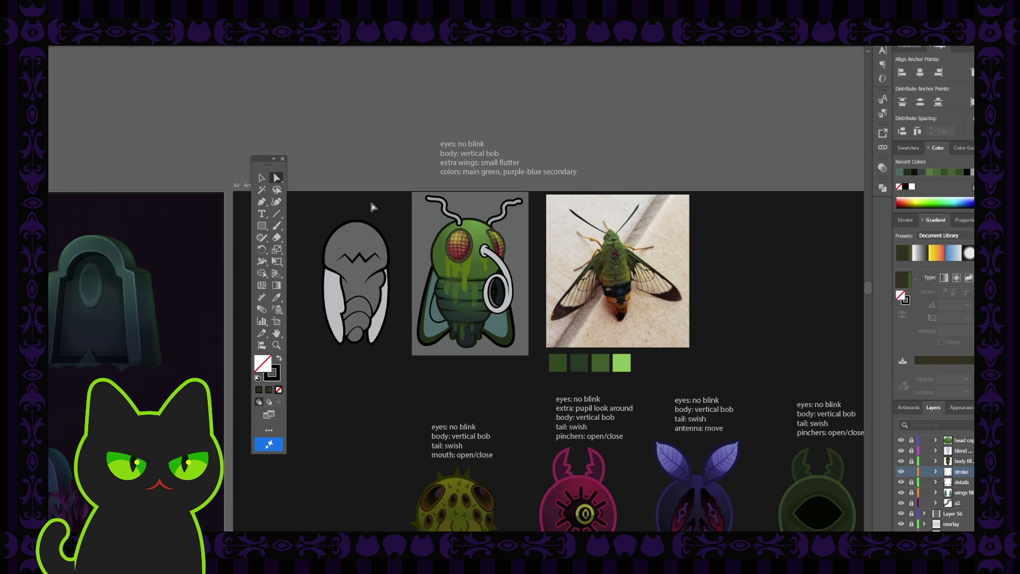
key("ctrl+equal")
key("ctrl+equal")
key("ctrl+equal")
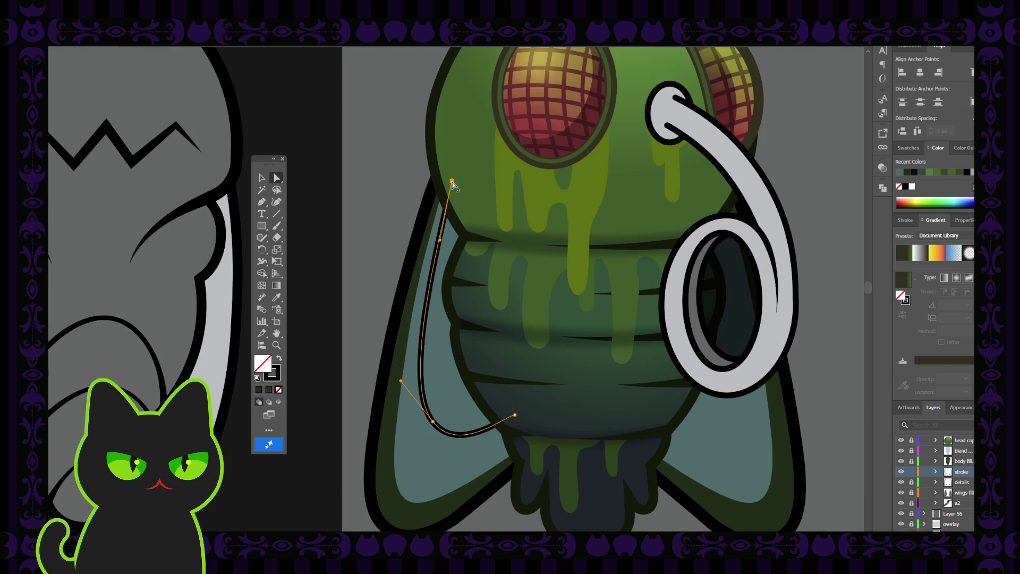
Step: Reposition the top anchor again, compare against the moth photo, then select the bottom anchor
left_click_drag(452, 182, 469, 210)
left_click(389, 196)
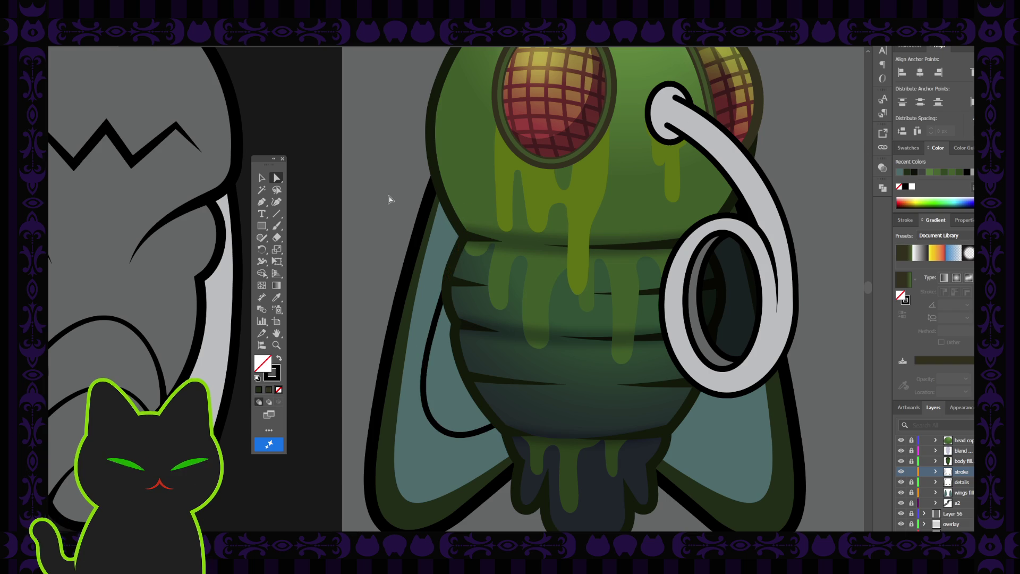
key("ctrl+minus")
key("ctrl+minus")
key("ctrl+minus")
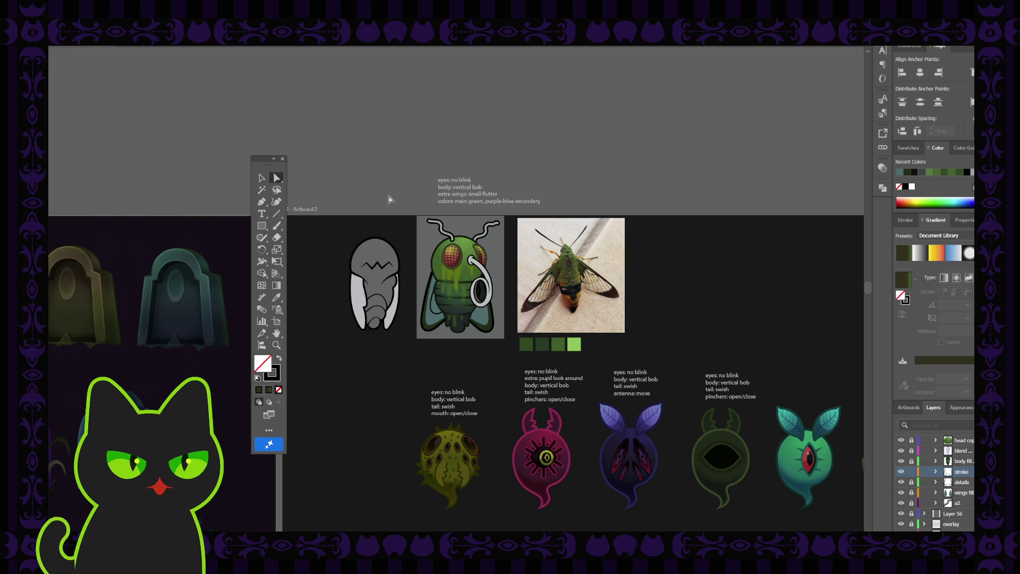
key("ctrl+plus")
key("ctrl+plus")
key("ctrl+plus")
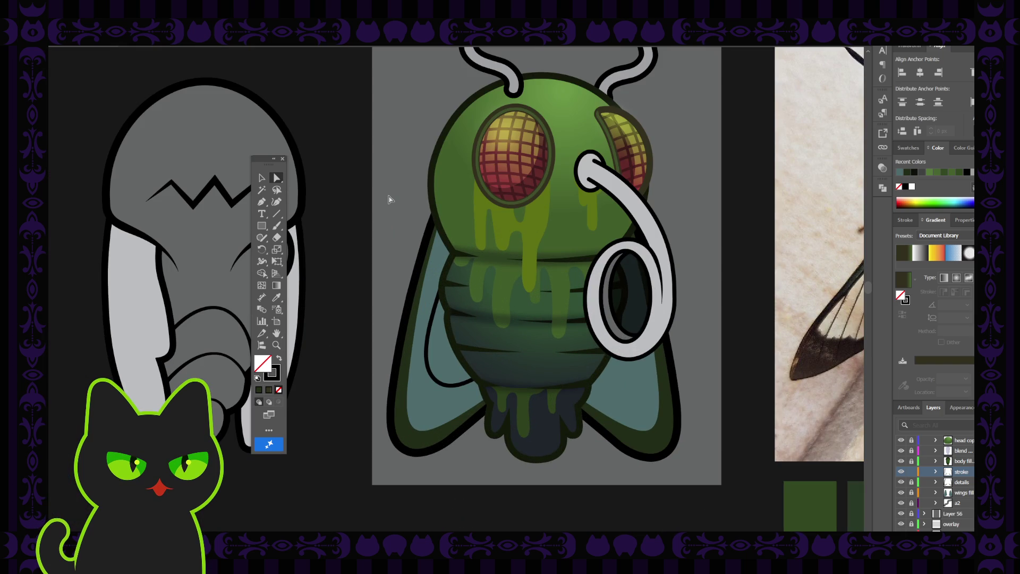
left_click(431, 373)
left_click(432, 377)
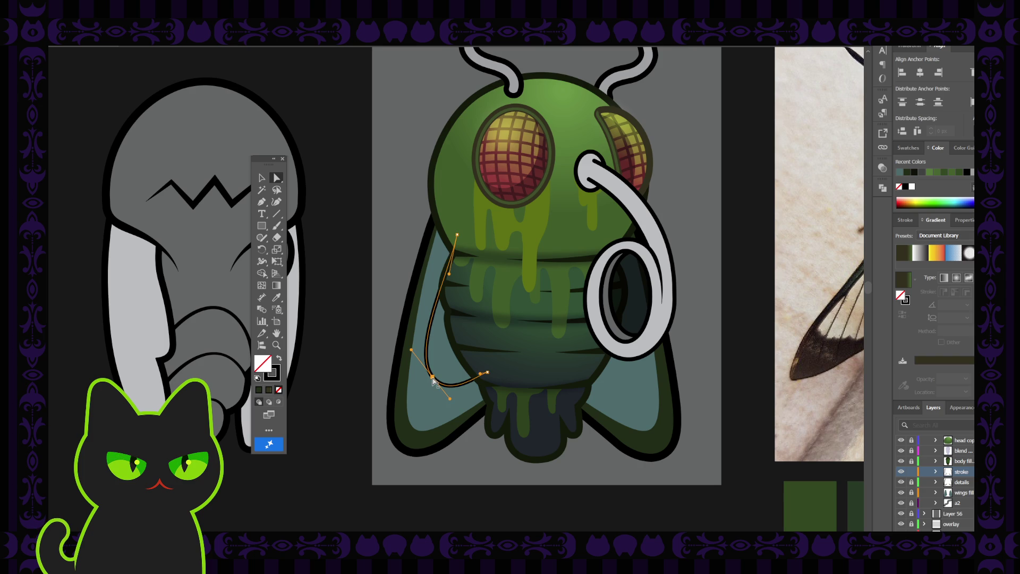
Step: Reshape the curve's lower bend by dragging its handle and lowering the bottom anchor slightly
key("ctrl+plus")
key("ctrl+plus")
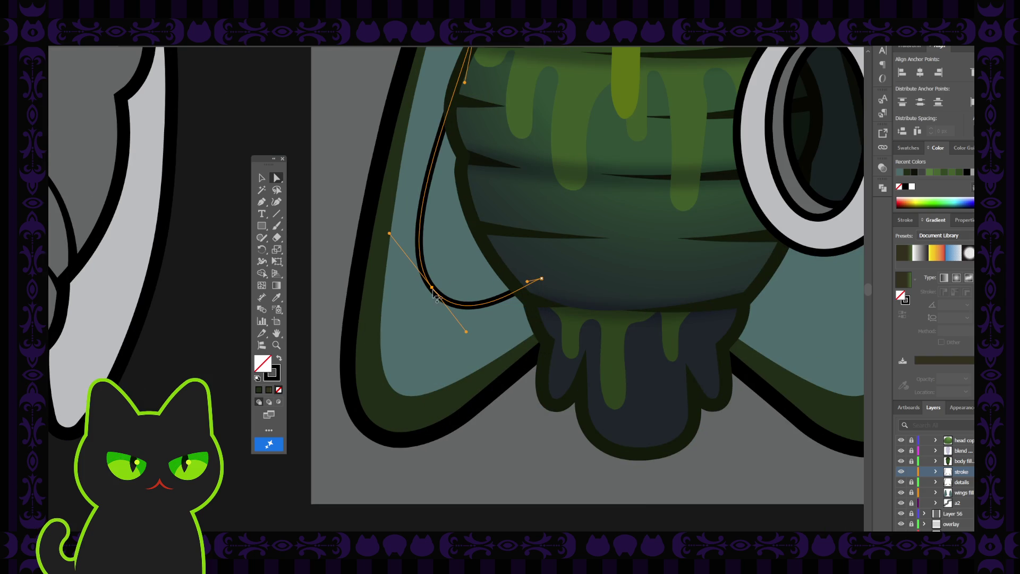
left_click_drag(467, 334, 473, 333)
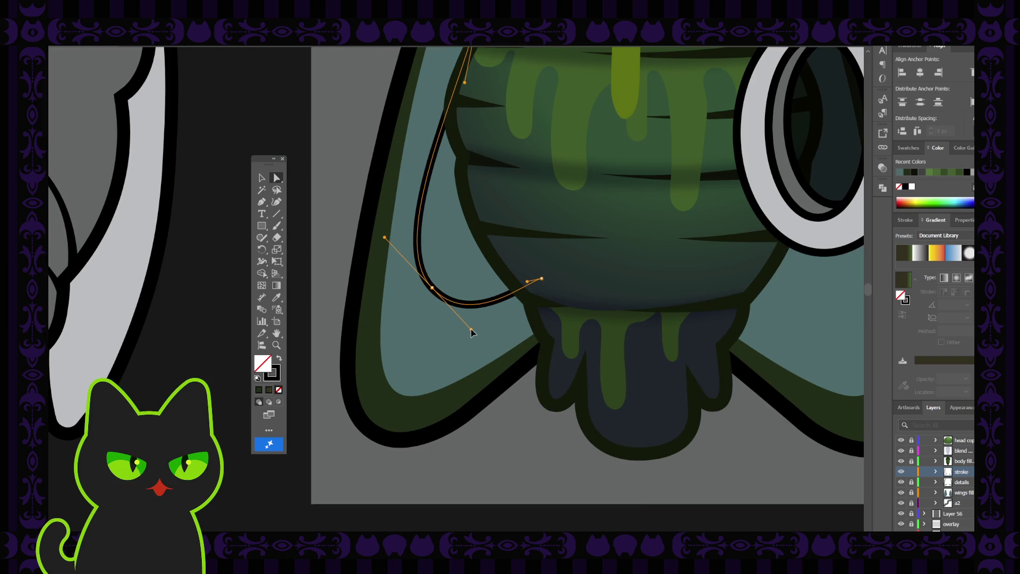
left_click_drag(431, 293, 433, 296)
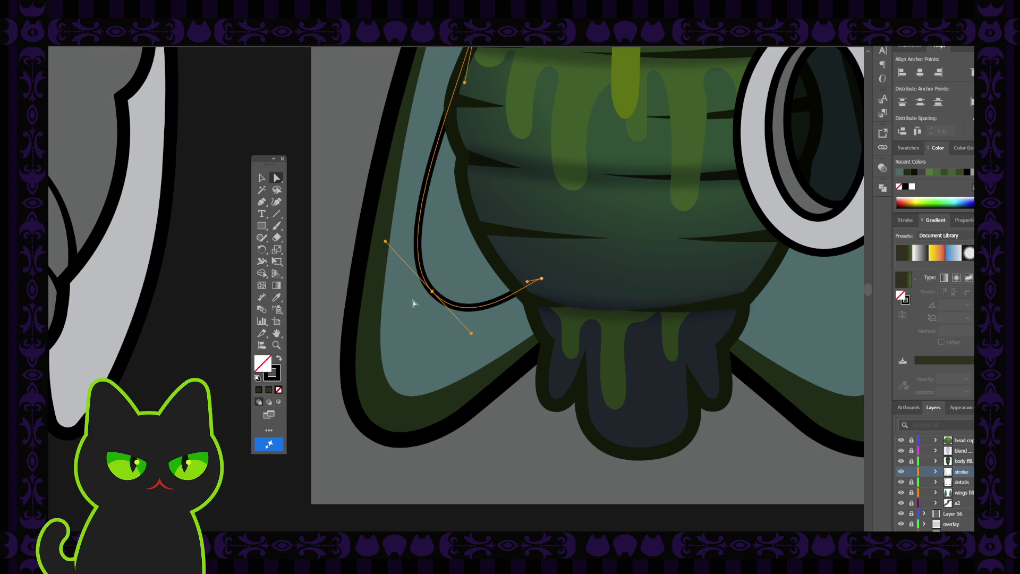
left_click(356, 177)
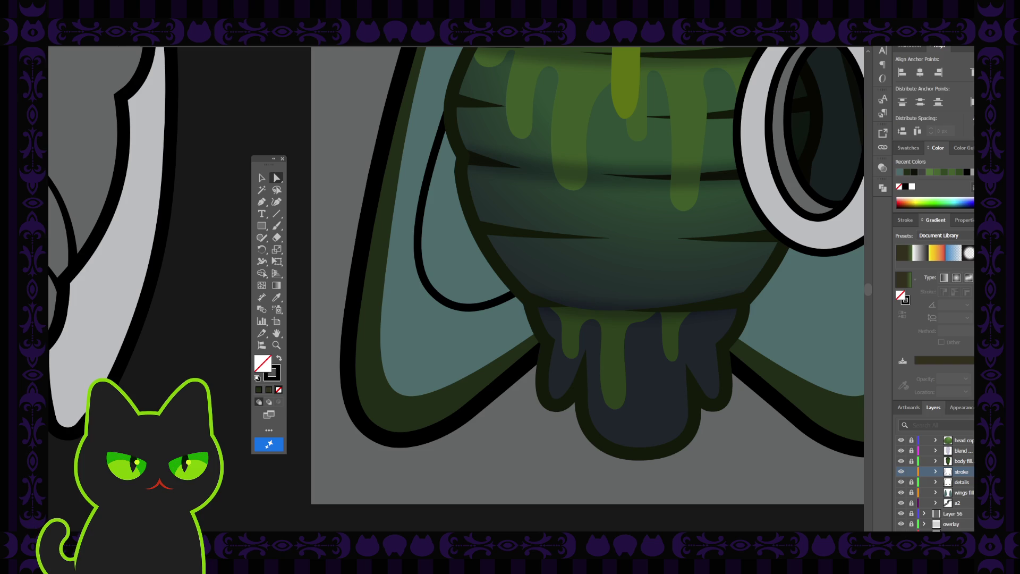
left_click(433, 293)
left_click(433, 293)
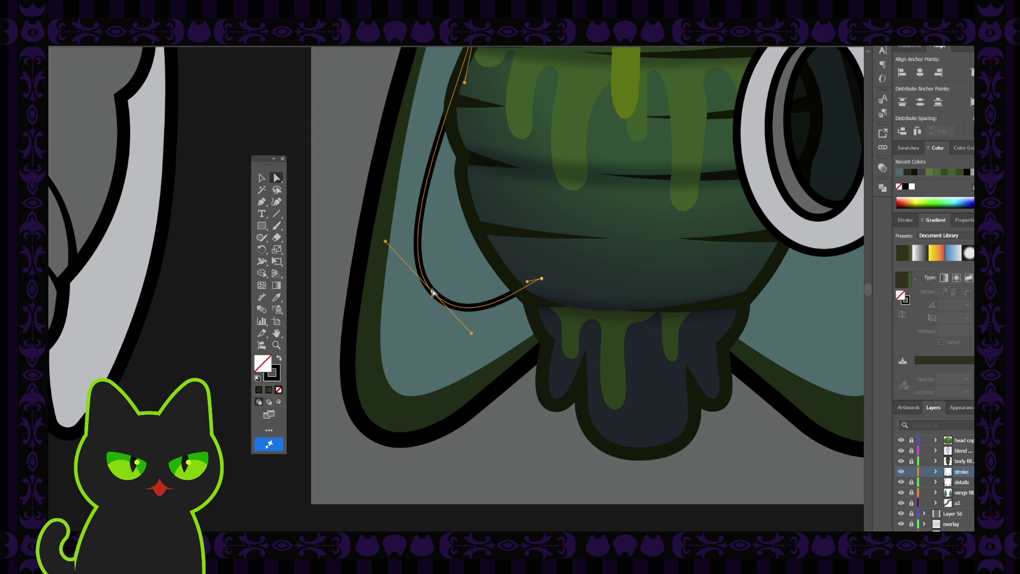
left_click_drag(433, 294, 432, 301)
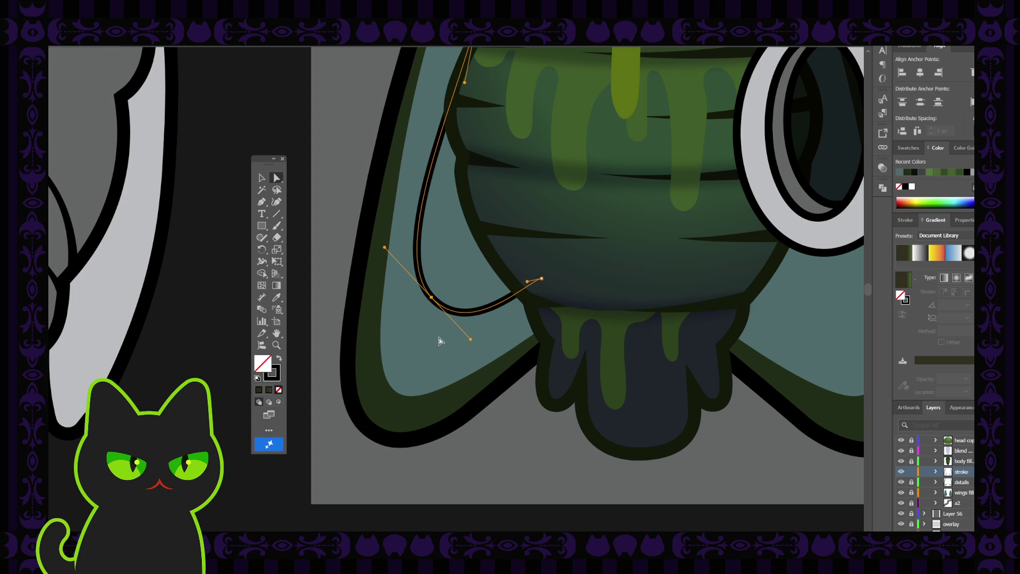
left_click(431, 303)
scroll(431, 306, "down", 1)
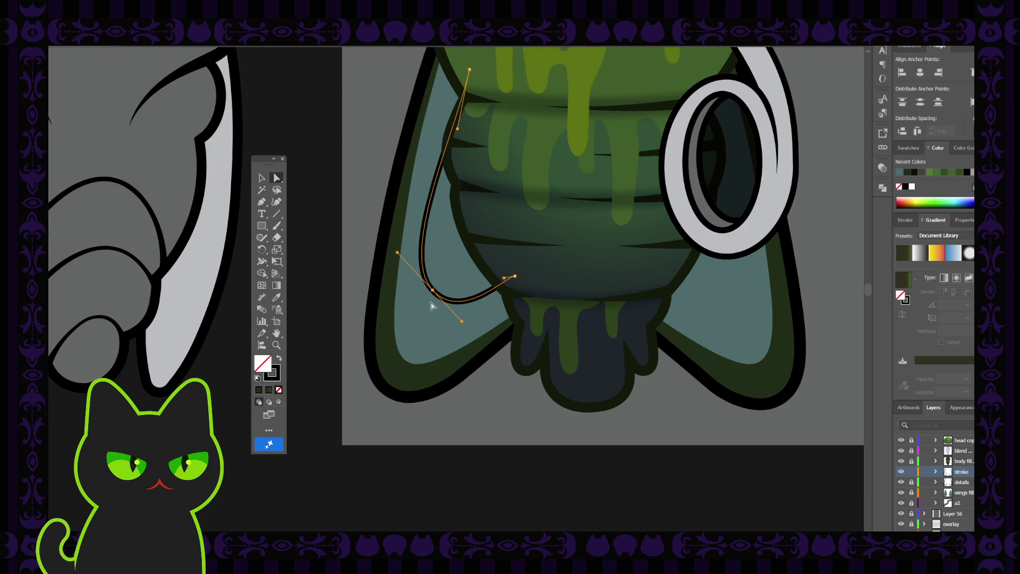
Step: Lower the inner line's top anchor and adjust its handle to refine the curve
scroll(431, 306, "up", 2)
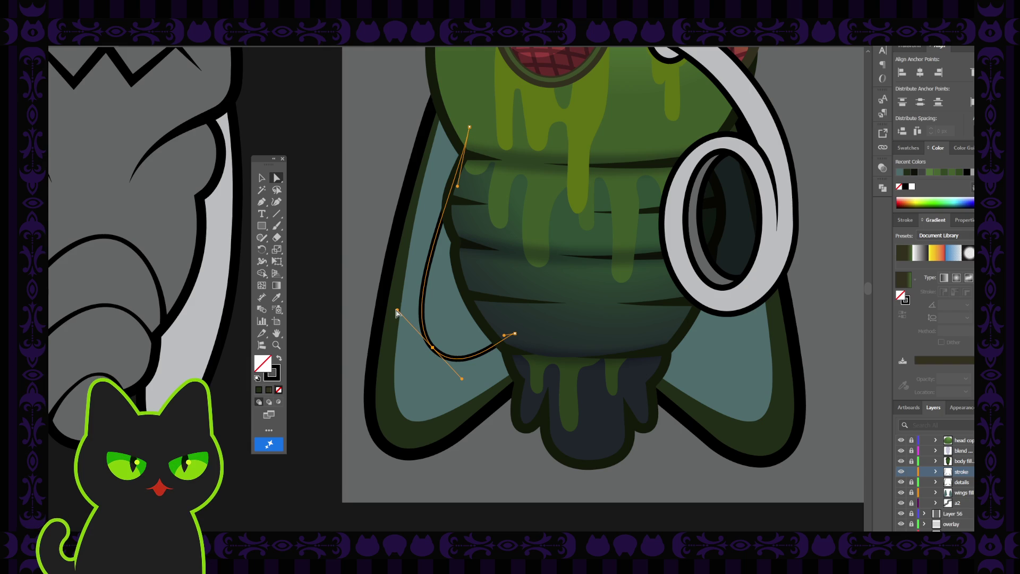
scroll(417, 325, "up", 1)
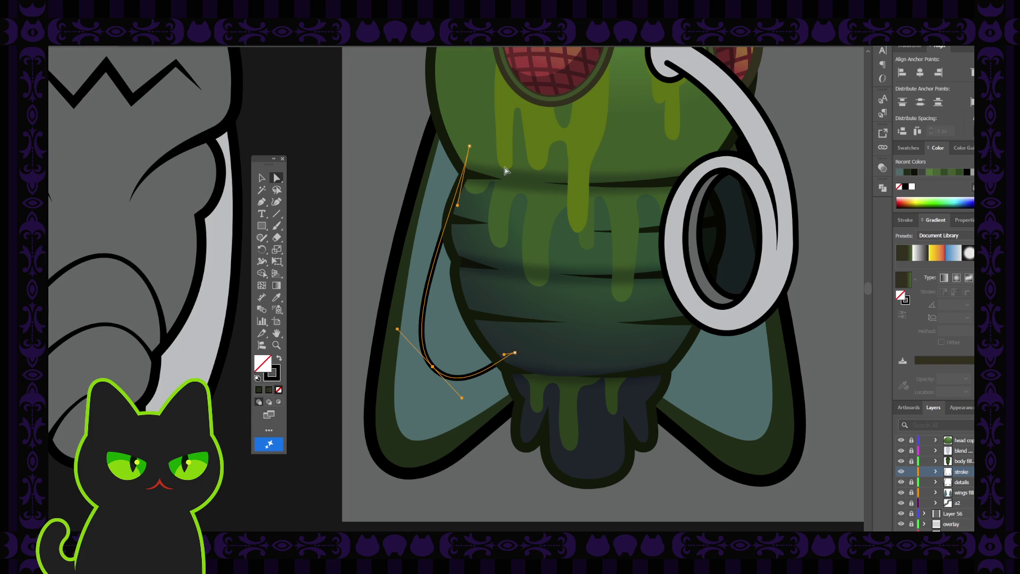
left_click(470, 147)
left_click_drag(470, 146, 471, 154)
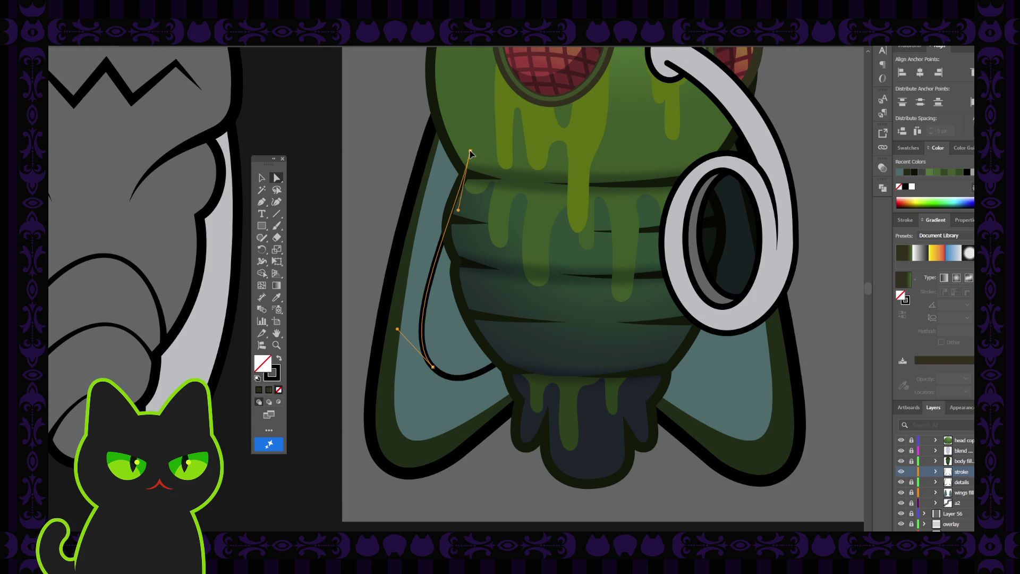
left_click_drag(458, 211, 447, 214)
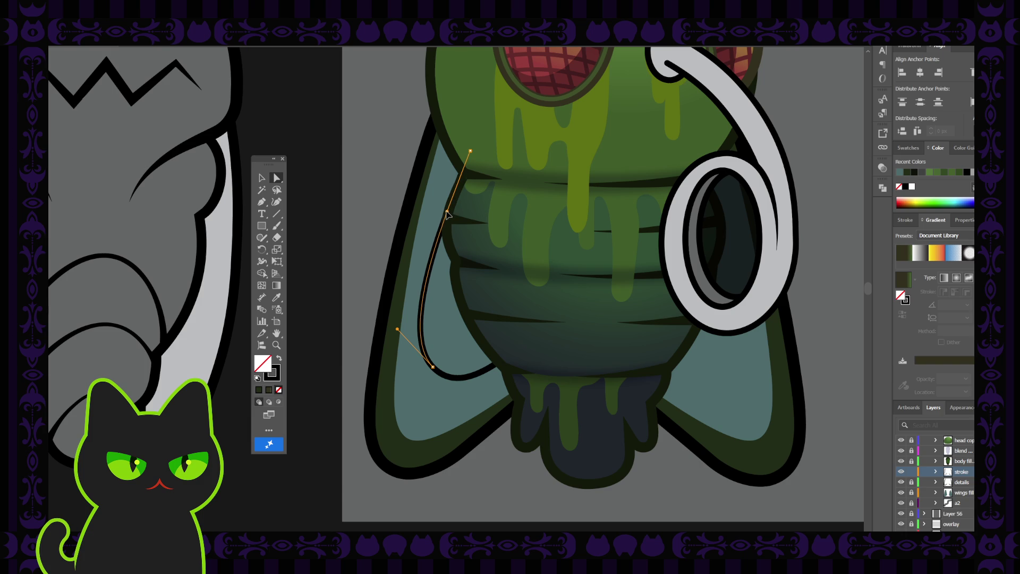
left_click(425, 188)
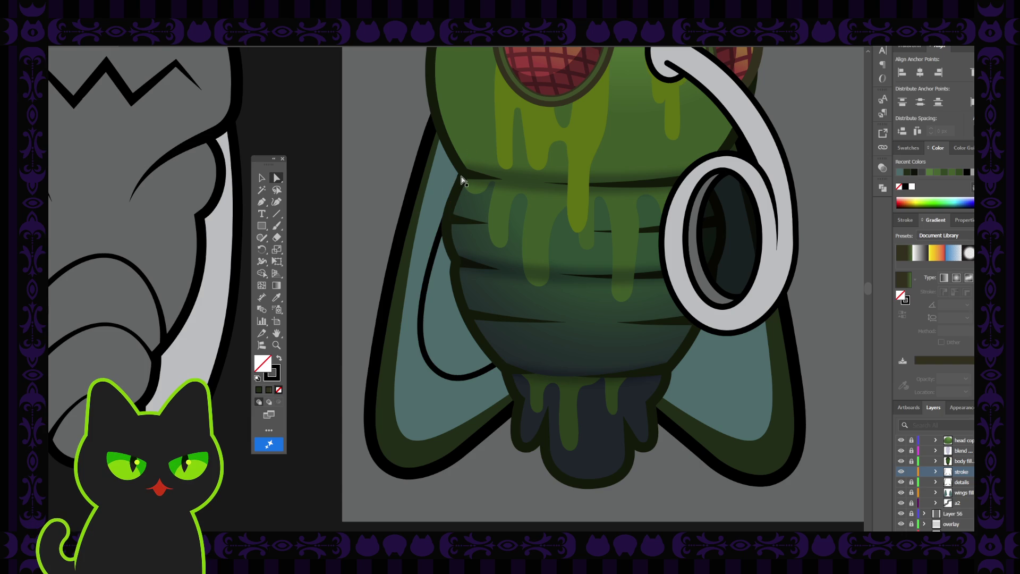
Step: Nudge the lower anchor down-right, then zoom out to view the whole artboard
left_click(440, 239)
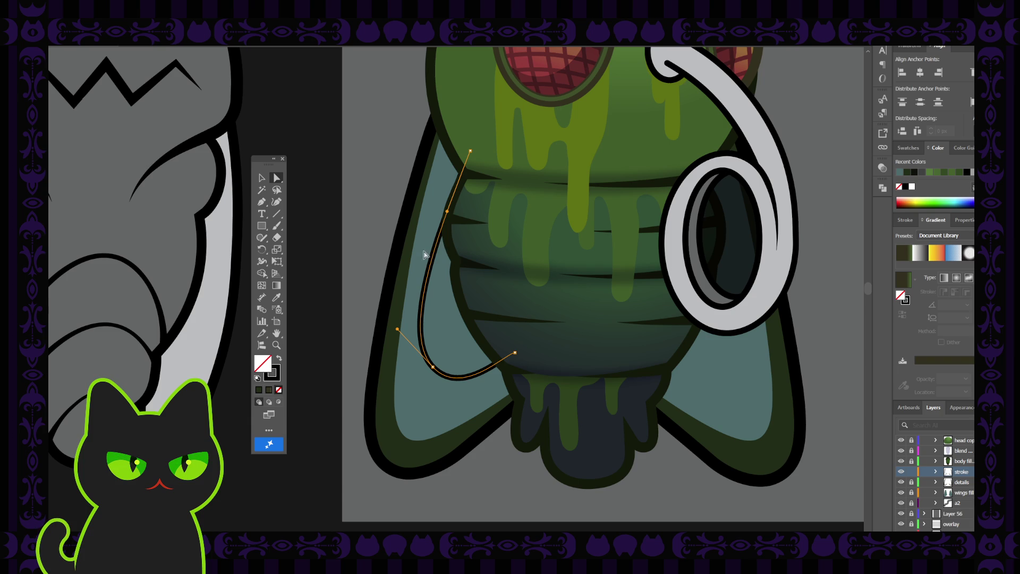
left_click(433, 367)
left_click(512, 353)
left_click(433, 368)
left_click_drag(435, 372, 435, 375)
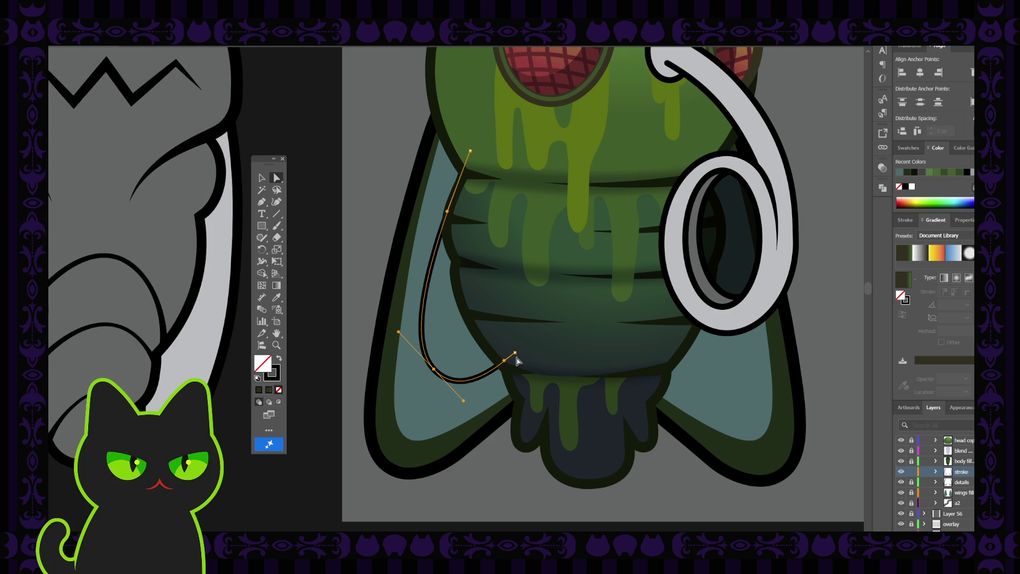
left_click(381, 288)
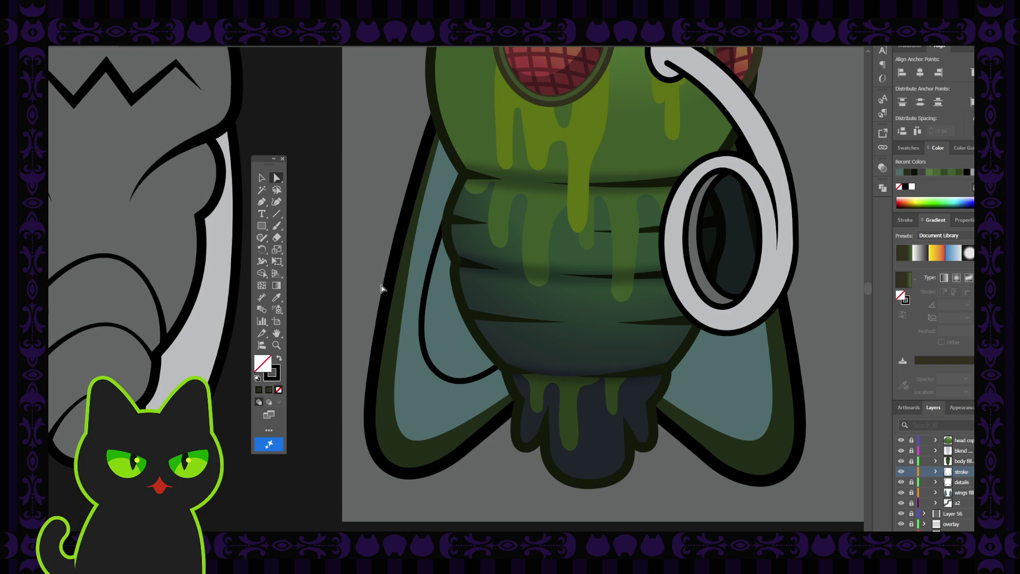
key("ctrl+minus")
key("ctrl+minus")
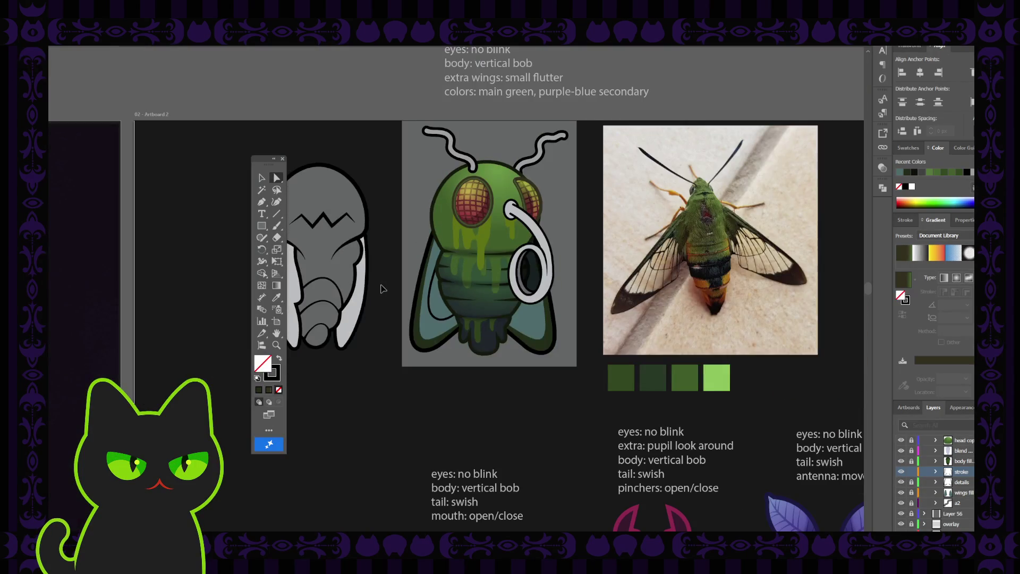
key("ctrl+plus")
key("ctrl+plus")
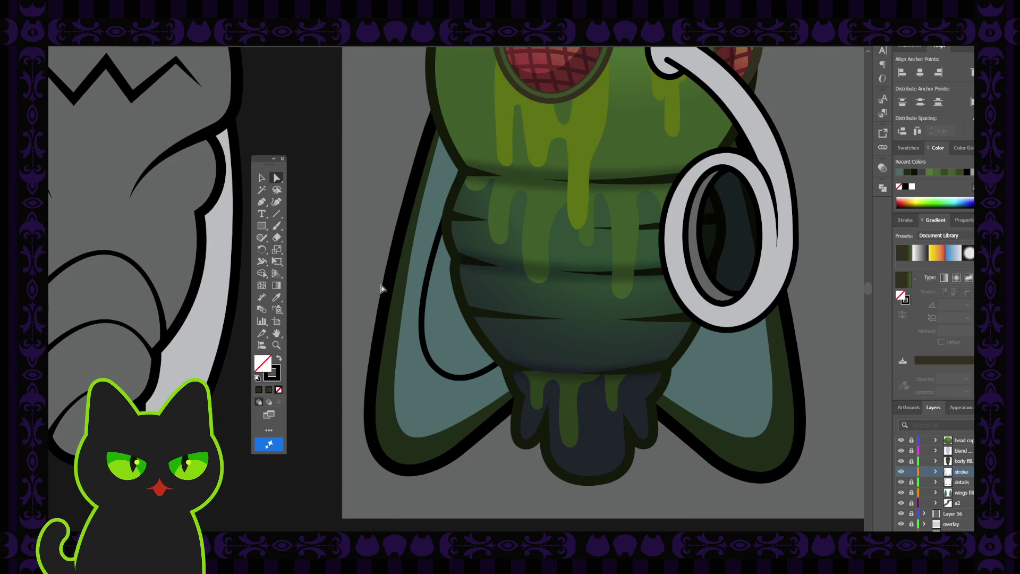
key("ctrl+minus")
key("ctrl+minus")
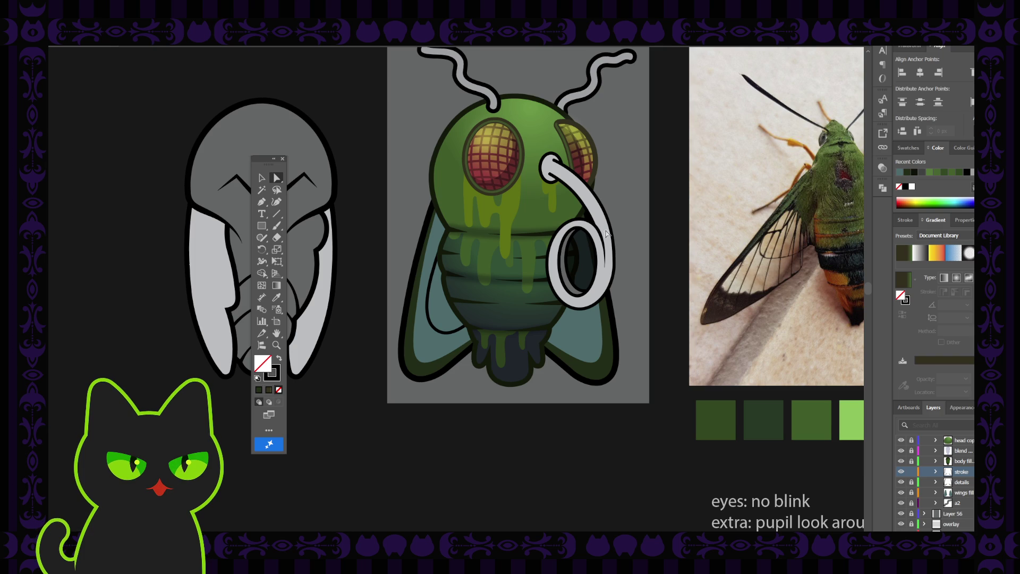
left_click(434, 273)
left_click(390, 443)
key("ctrl+equal")
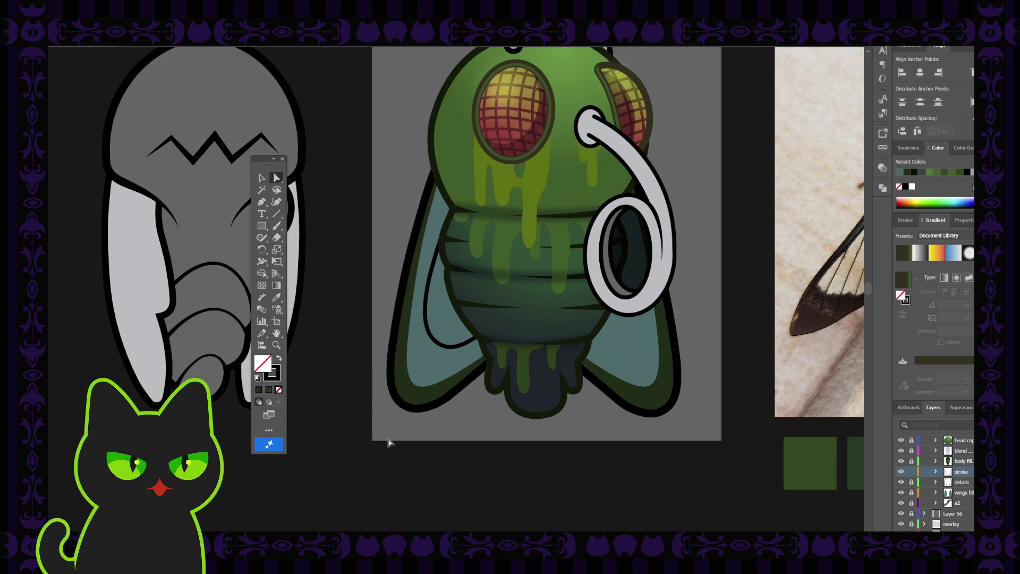
left_click(430, 334)
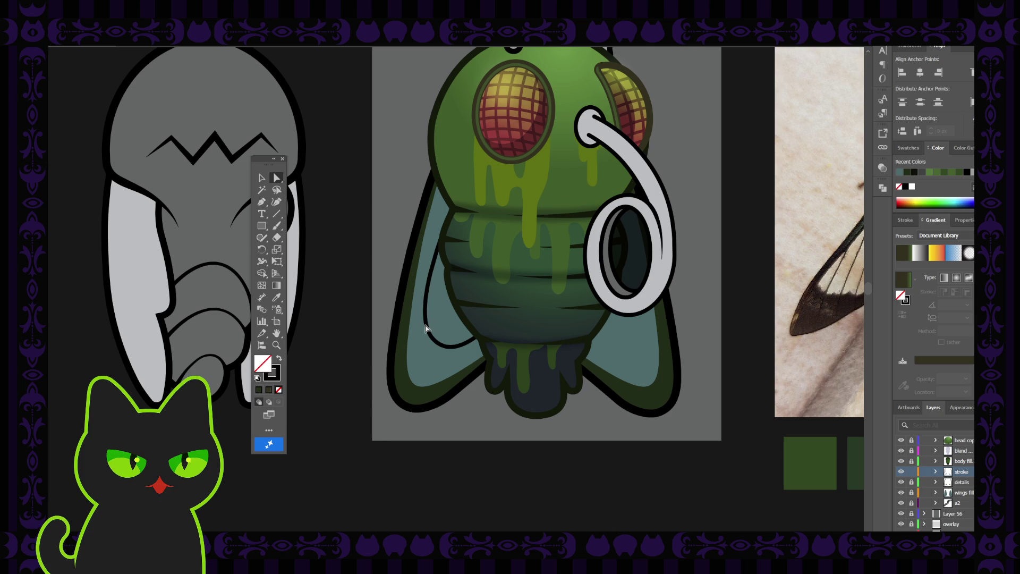
Step: Zoom in on the fly and add a new Layer 60 just above the stroke layer
key("ctrl+plus")
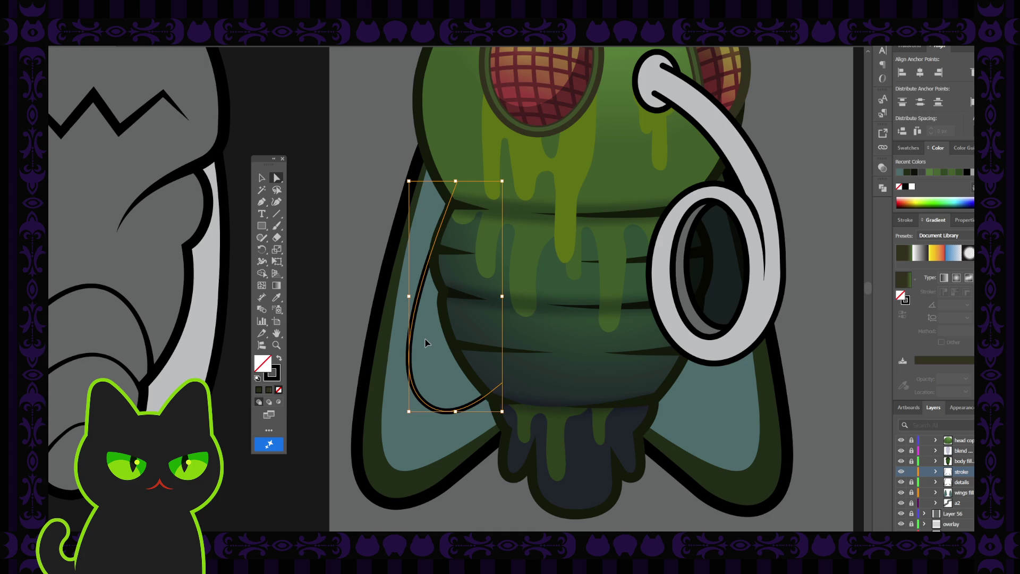
key("space")
mouse_move(455, 369)
left_mouse_down()
mouse_move(448, 343)
mouse_move(437, 341)
left_mouse_up()
left_click(262, 178)
left_click(404, 199)
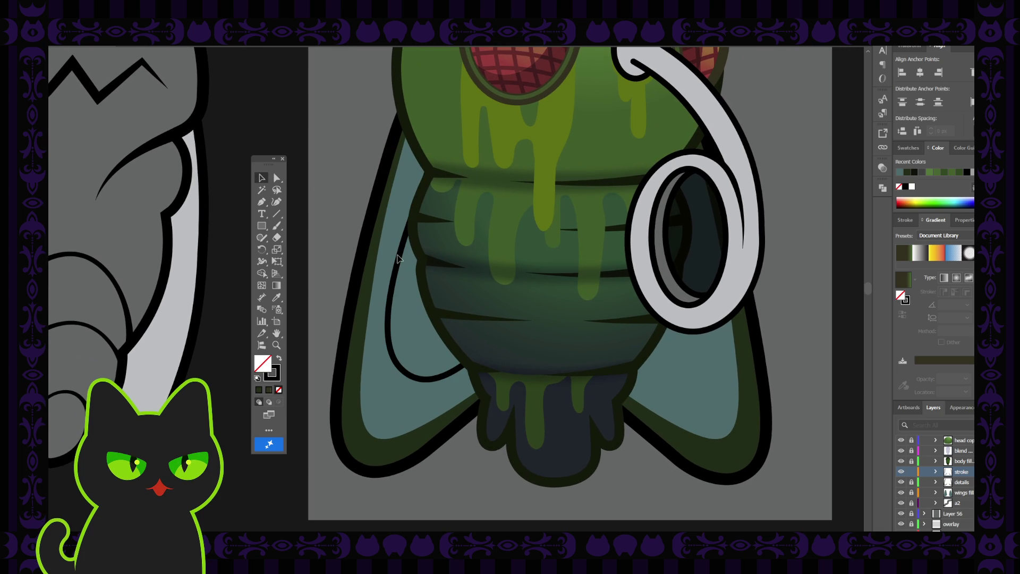
scroll(399, 259, "down", 1)
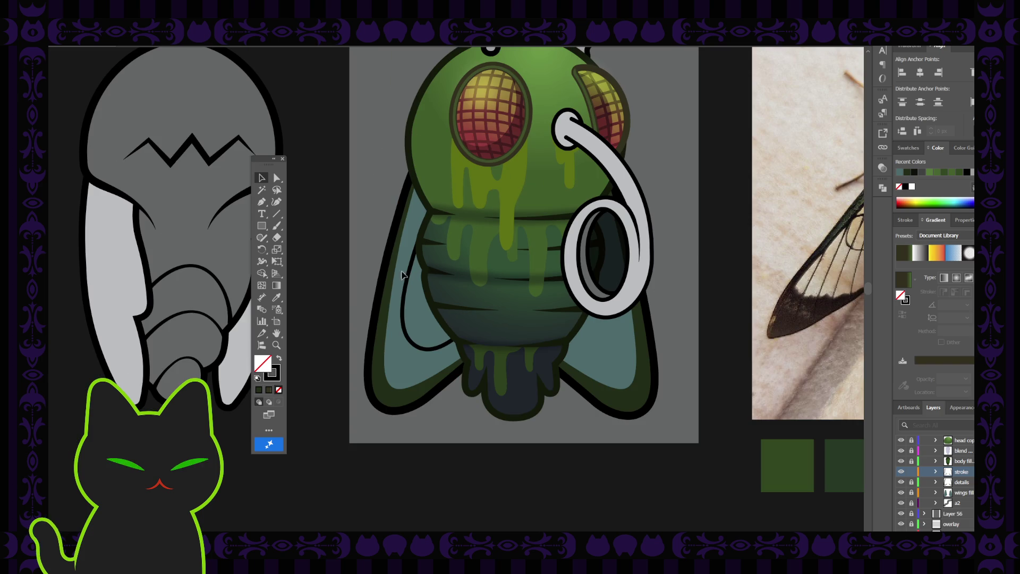
mouse_move(540, 269)
left_mouse_down()
mouse_move(481, 266)
mouse_move(535, 234)
left_mouse_up()
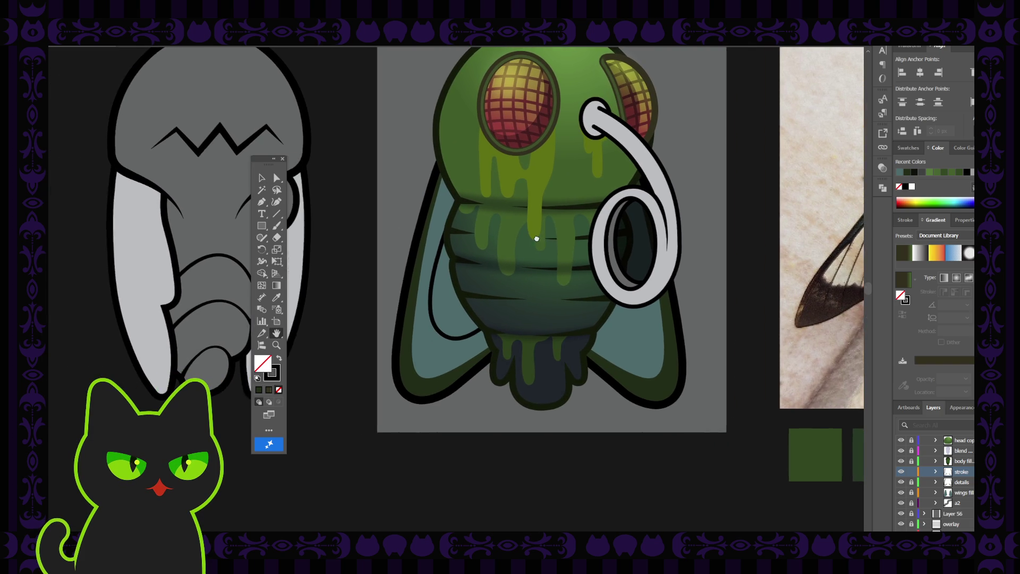
left_click_drag(445, 239, 437, 233)
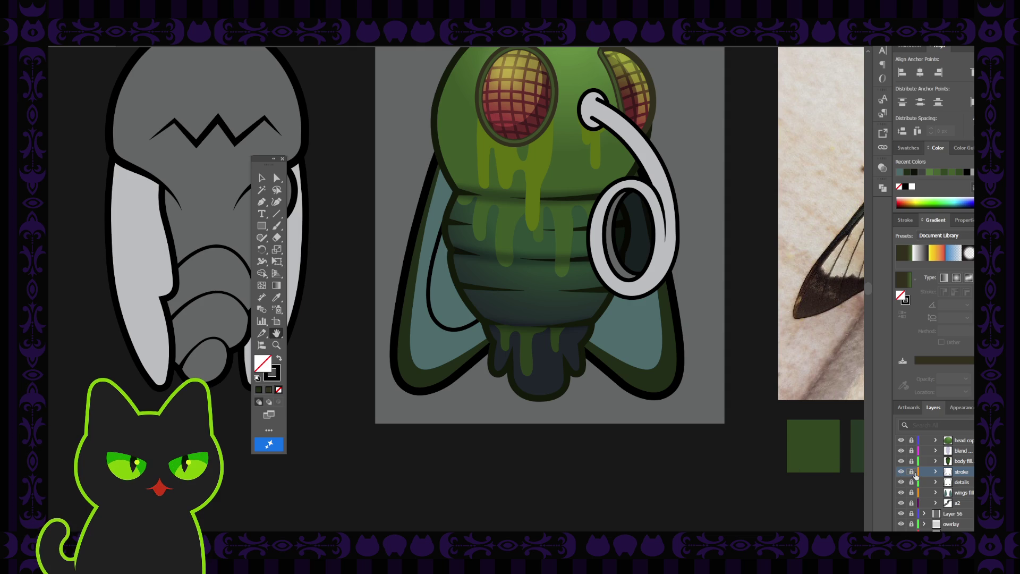
key("ctrl+l")
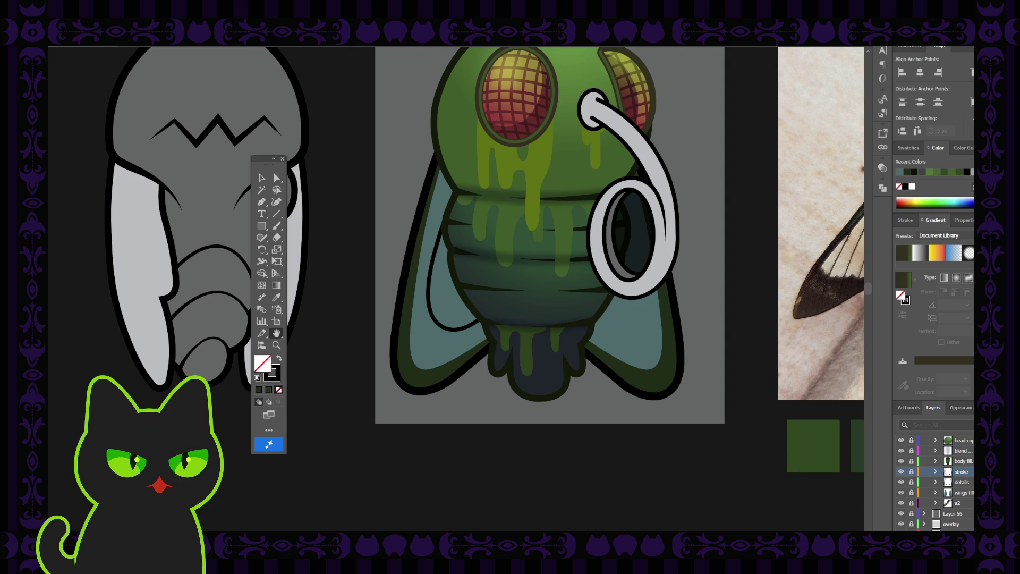
key("shift+grave")
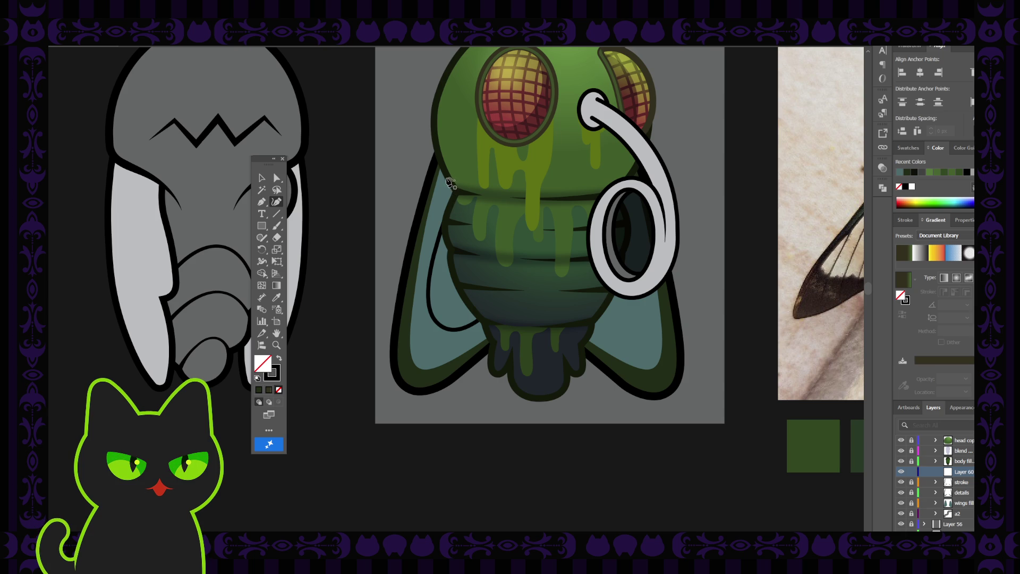
Step: Draw a three-point line from the head's edge down to the bottom of the wing
left_click(449, 175)
left_click(432, 232)
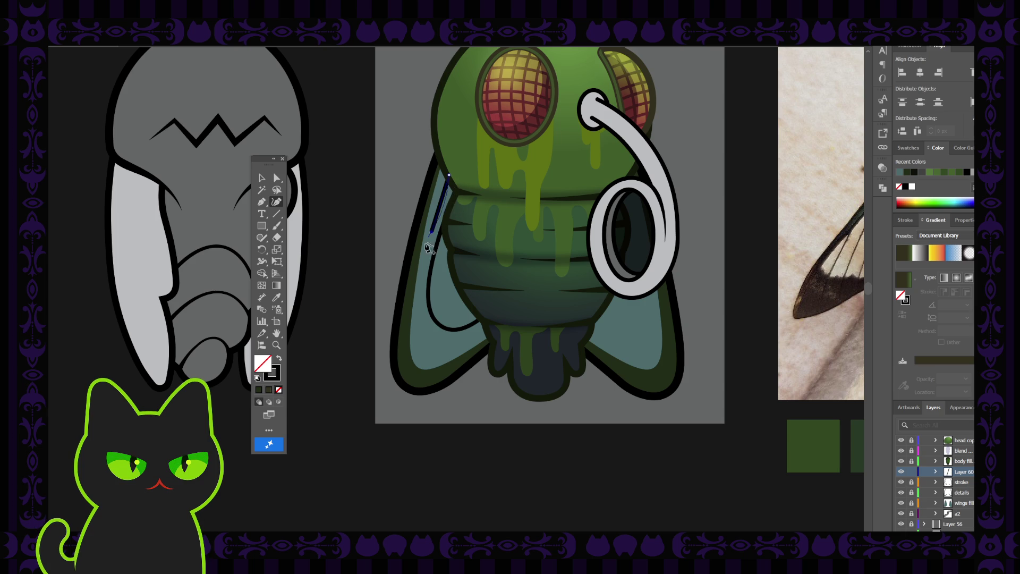
left_click(410, 390)
key("v")
left_click(410, 168)
left_click(428, 258)
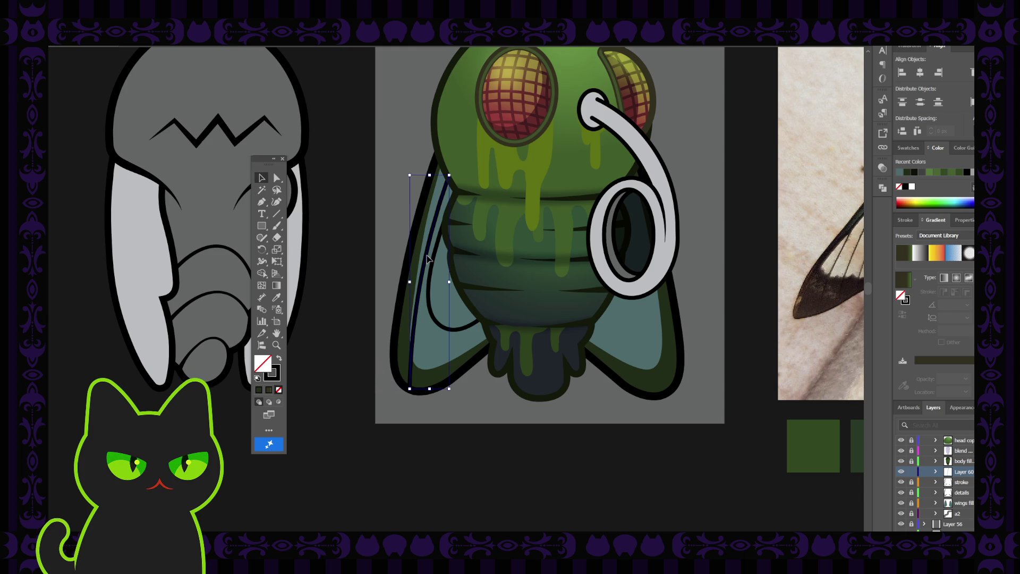
left_click(428, 250)
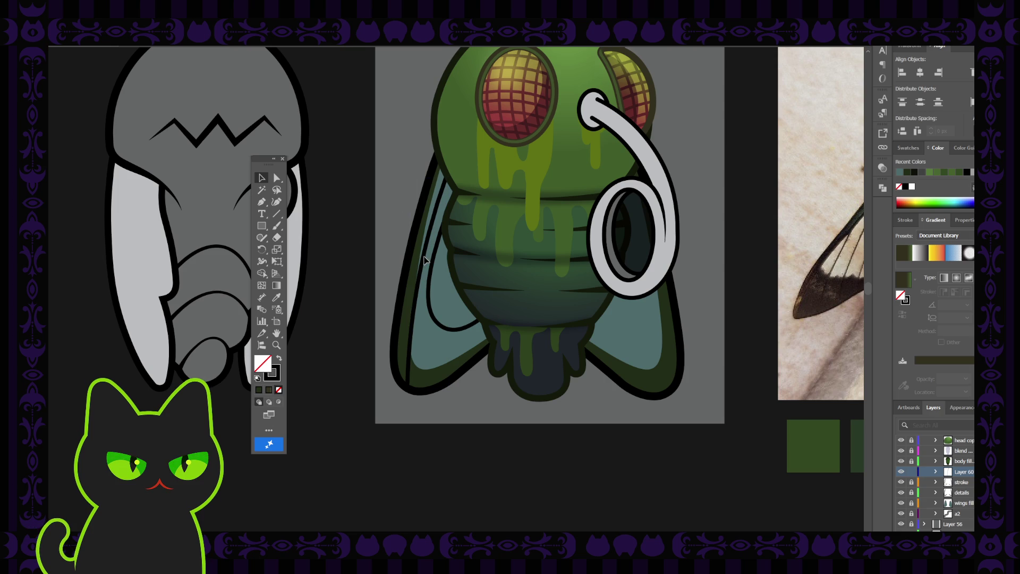
Step: Give the thin left-wing line a dark green stroke sampled from the artwork
left_click(411, 266)
key("i")
left_click(430, 228)
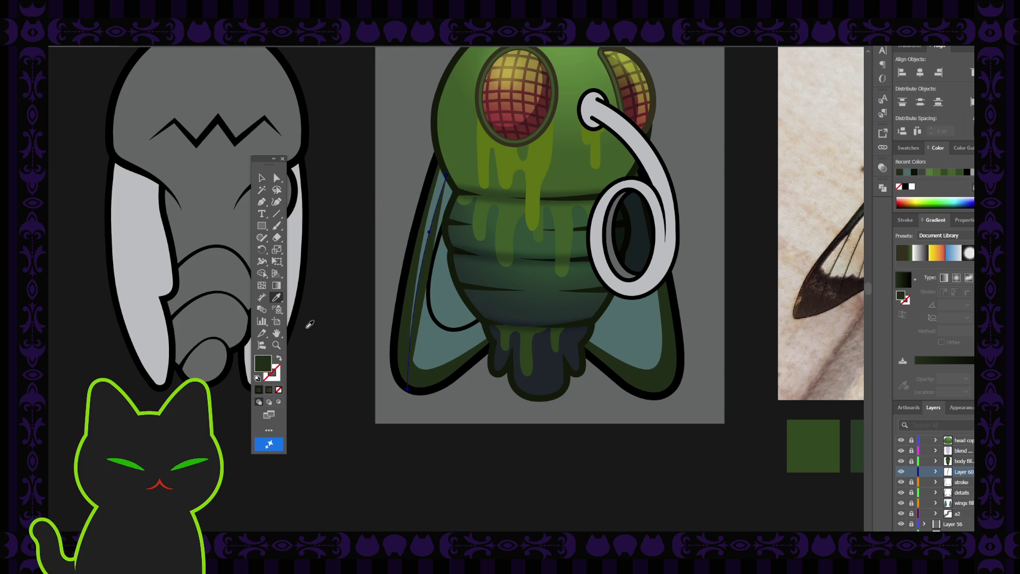
left_click(279, 360)
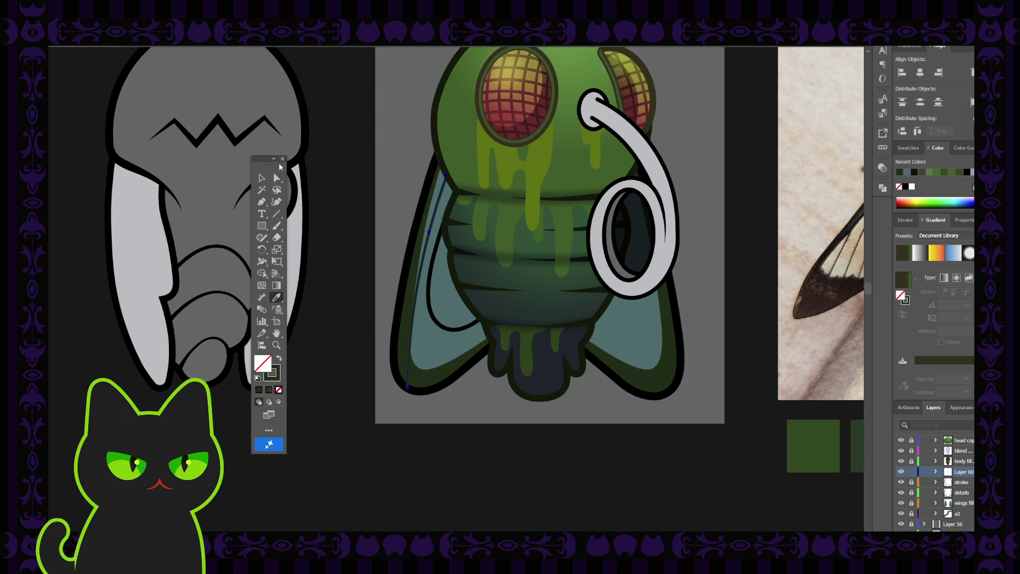
key("v")
left_click(355, 174)
Step: Delete the thin wing-edge line and pan over to the moth reference photo
left_click(438, 211)
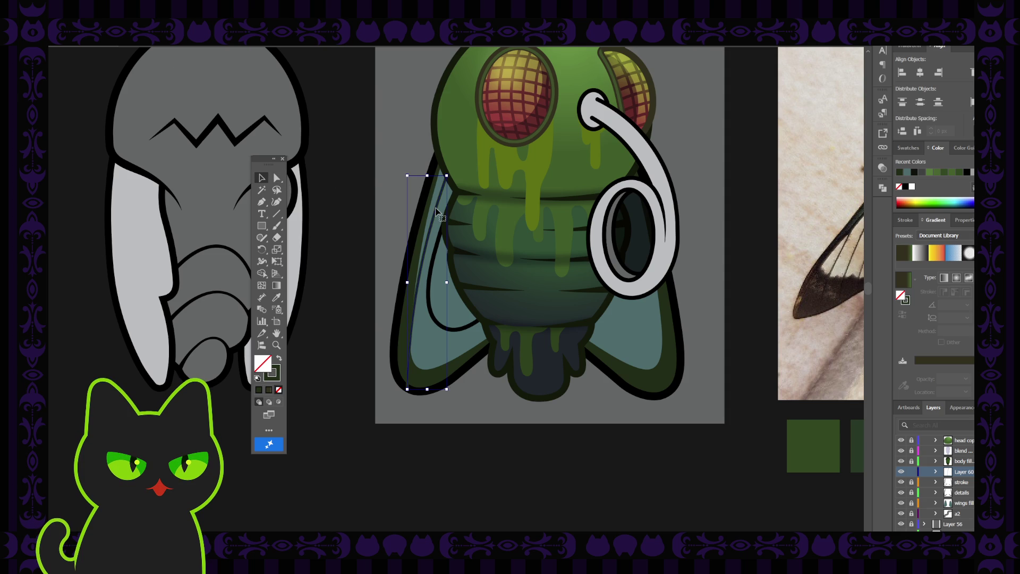
key("Delete")
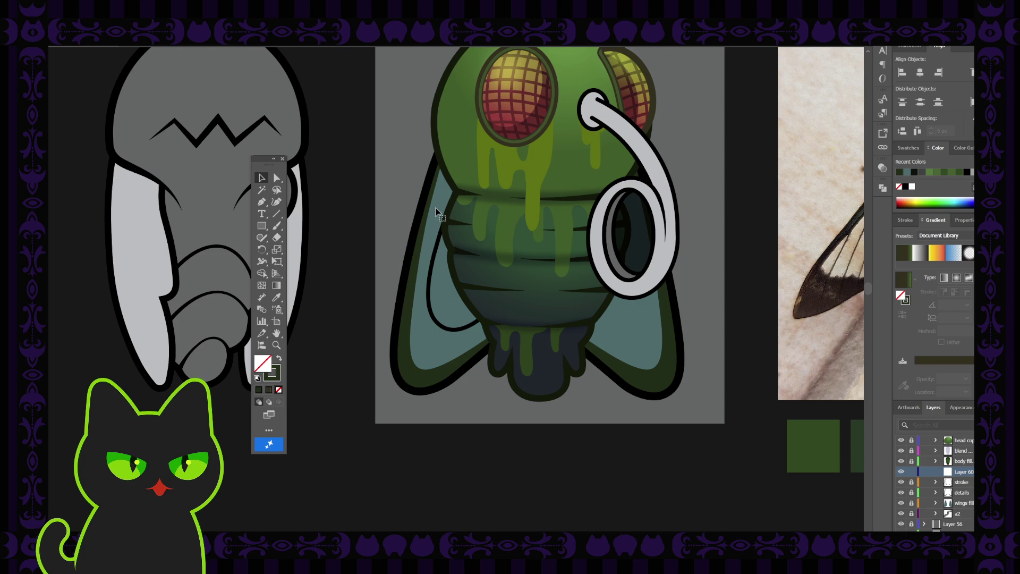
left_click_drag(438, 211, 432, 236)
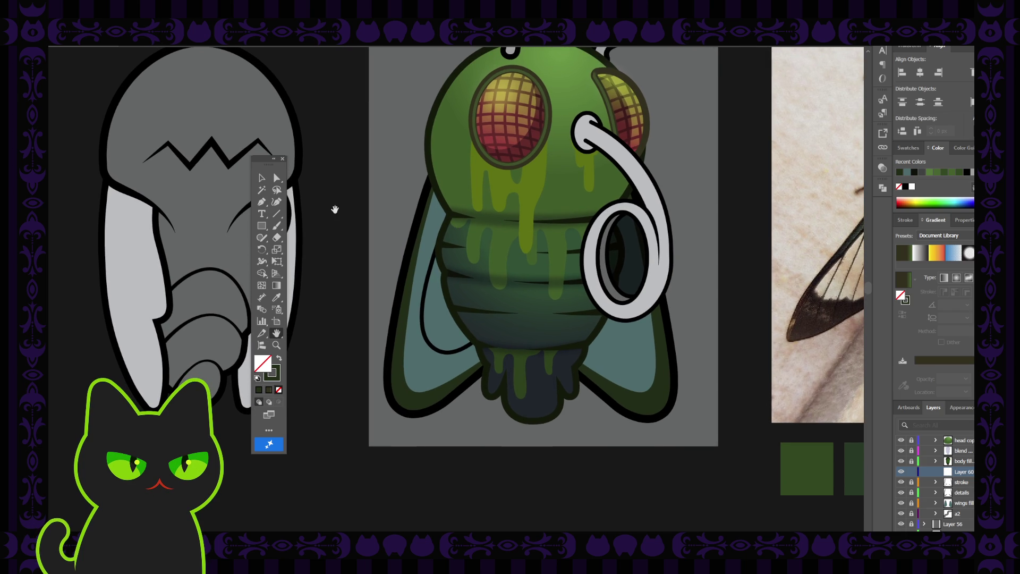
left_click_drag(688, 246, 496, 234)
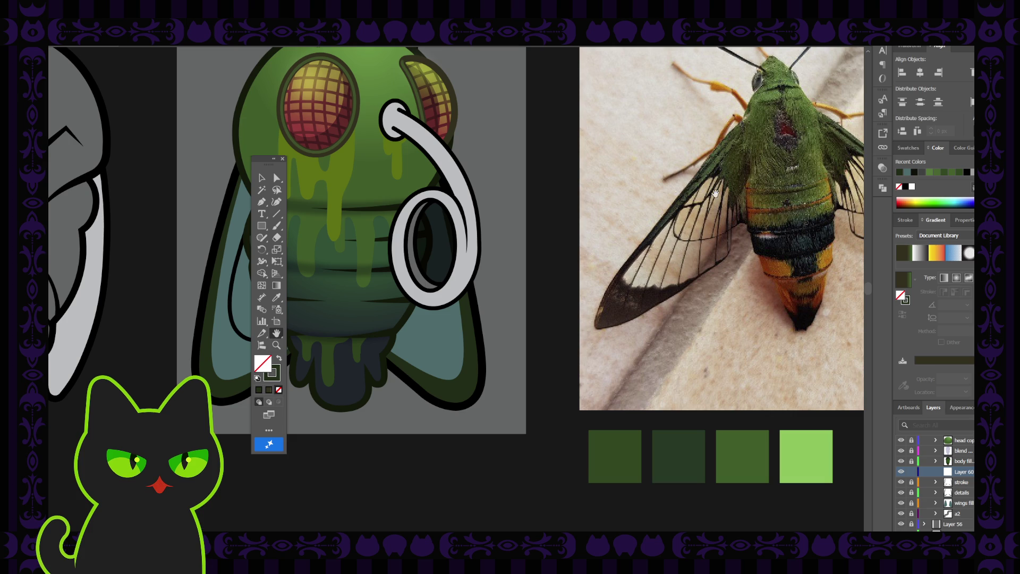
Step: Draw a curved vein from the top of the left wing down to its bottom
mouse_move(524, 196)
left_mouse_down()
mouse_move(734, 191)
mouse_move(529, 199)
mouse_move(521, 190)
left_mouse_up()
left_click_drag(332, 197, 324, 194)
left_click(276, 201)
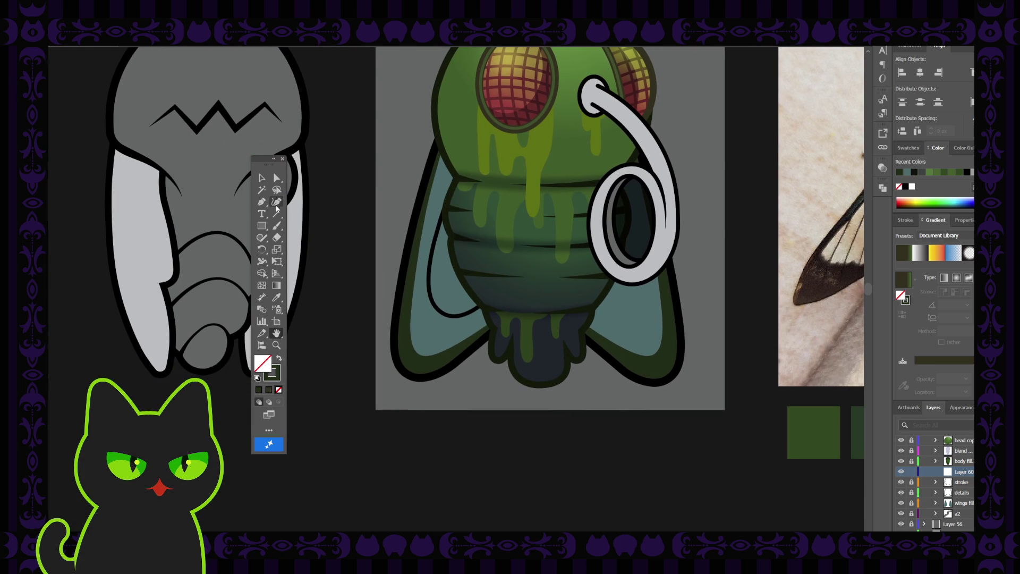
left_click(453, 152)
left_click(440, 185)
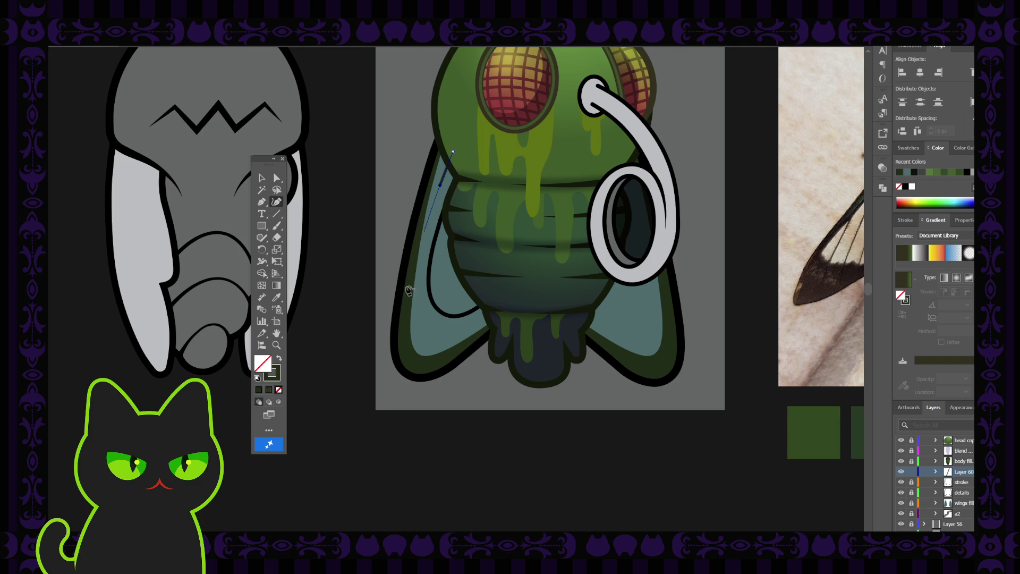
left_click(421, 359)
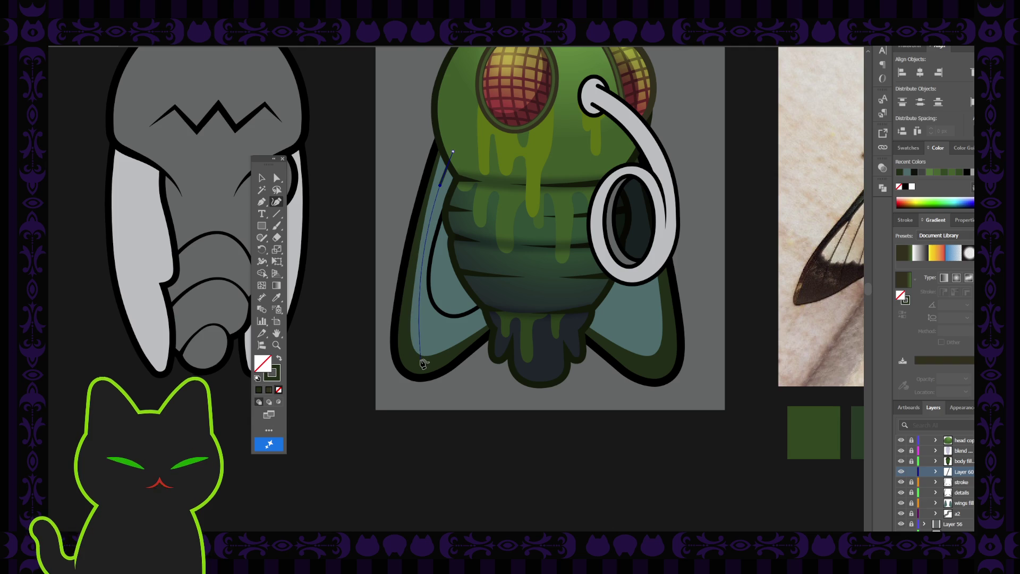
left_click(382, 334, "ctrl")
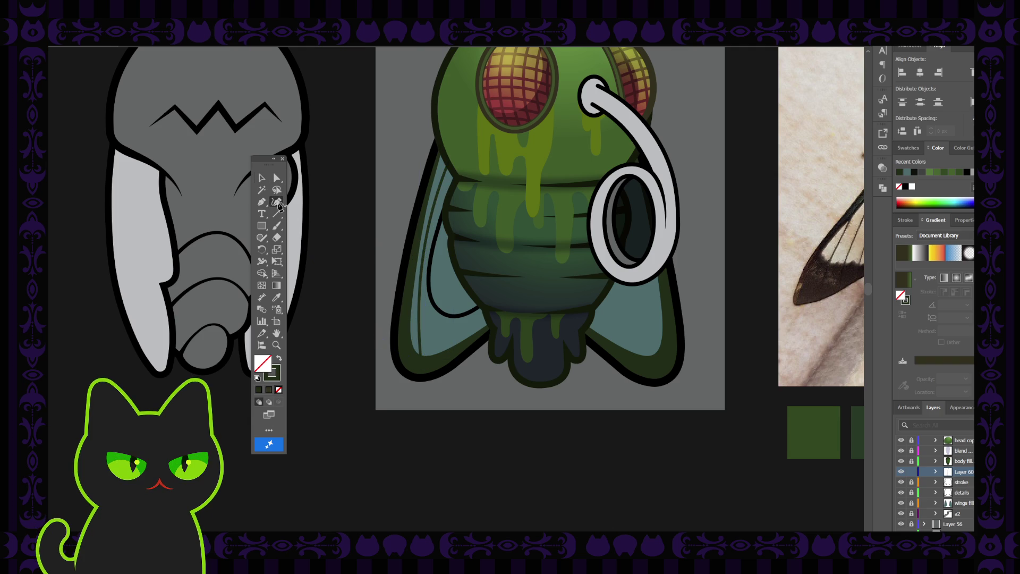
Step: Draw another vein down the wing, then delete the one that didn't fit
left_click(457, 177)
left_click(445, 237)
key("Escape")
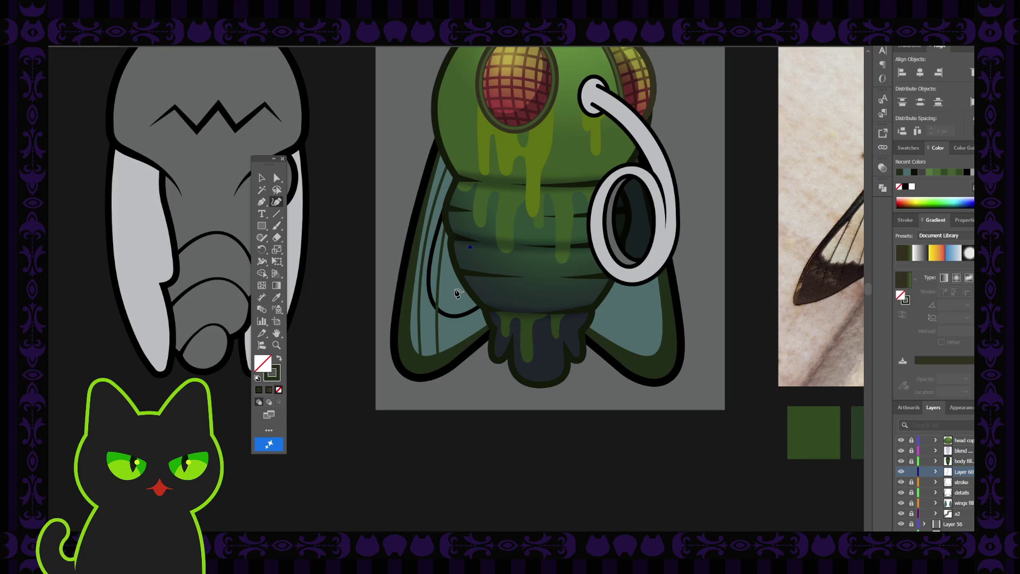
left_click(456, 290)
left_click(457, 347)
left_click(263, 178)
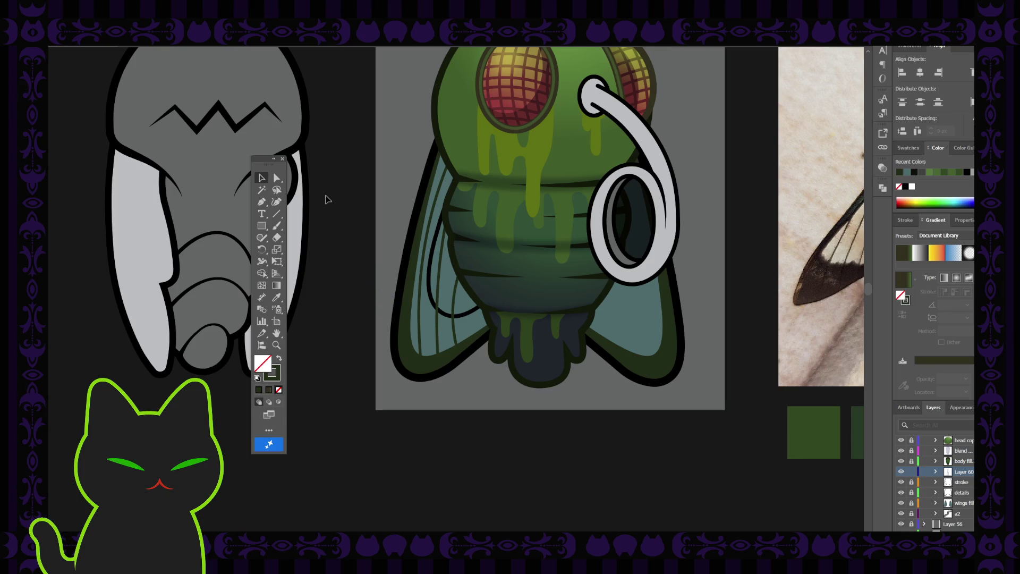
left_click(455, 296)
key("Delete")
scroll(455, 295, "up", 2)
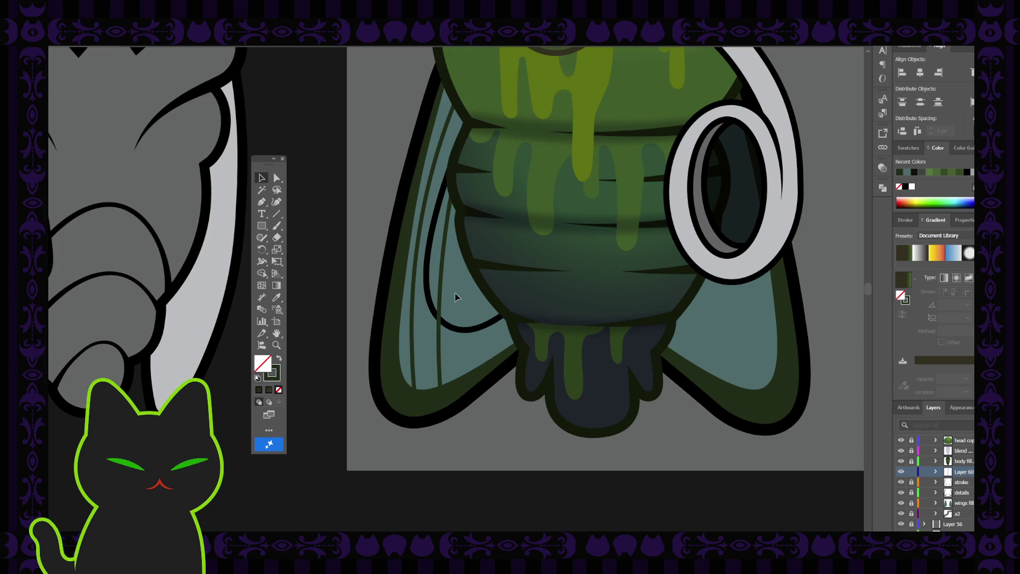
Step: Draw a curved vein from the body's edge to the wing bottom and rotate it slightly
left_click_drag(480, 299, 451, 292)
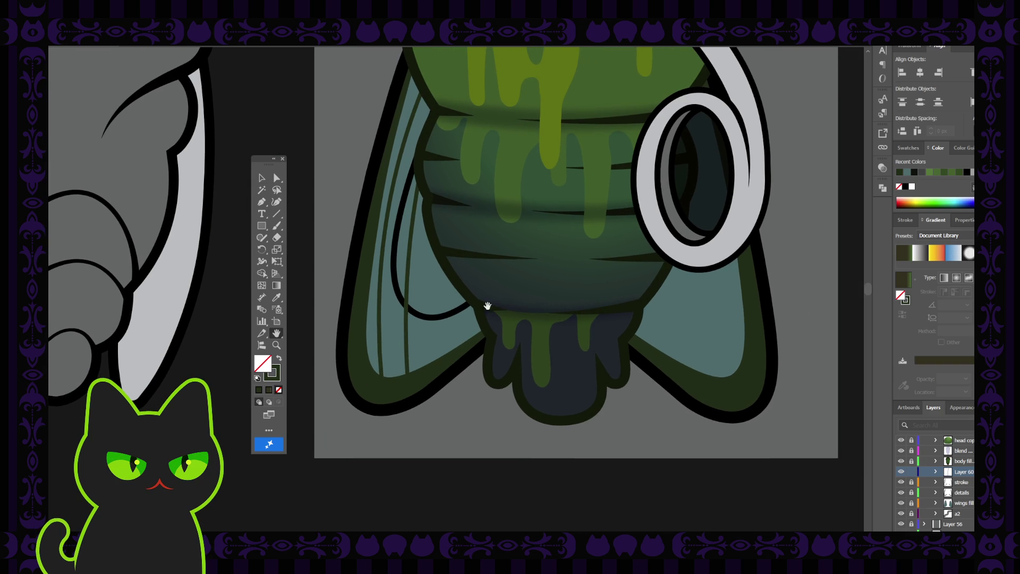
left_click(277, 202)
left_click(437, 203)
left_click(430, 273)
left_click(439, 365)
key("v")
left_click(314, 202)
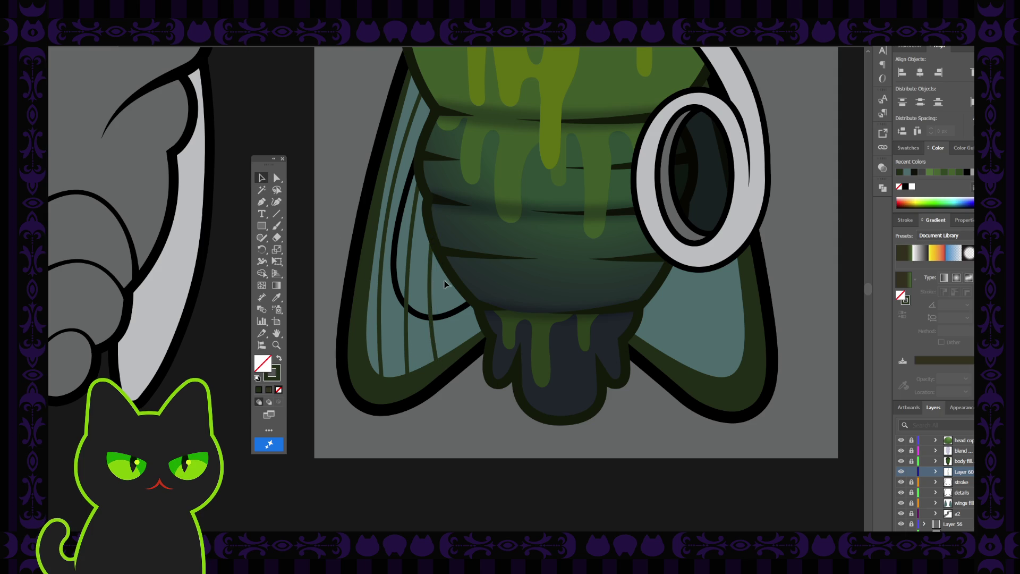
left_click(431, 278)
left_click_drag(441, 203, 448, 201)
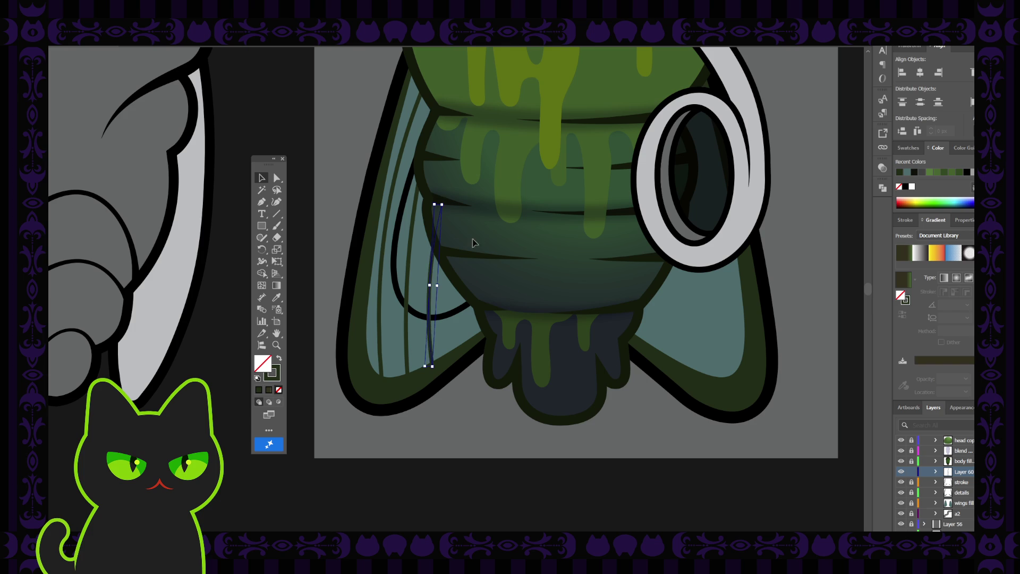
left_click(359, 149)
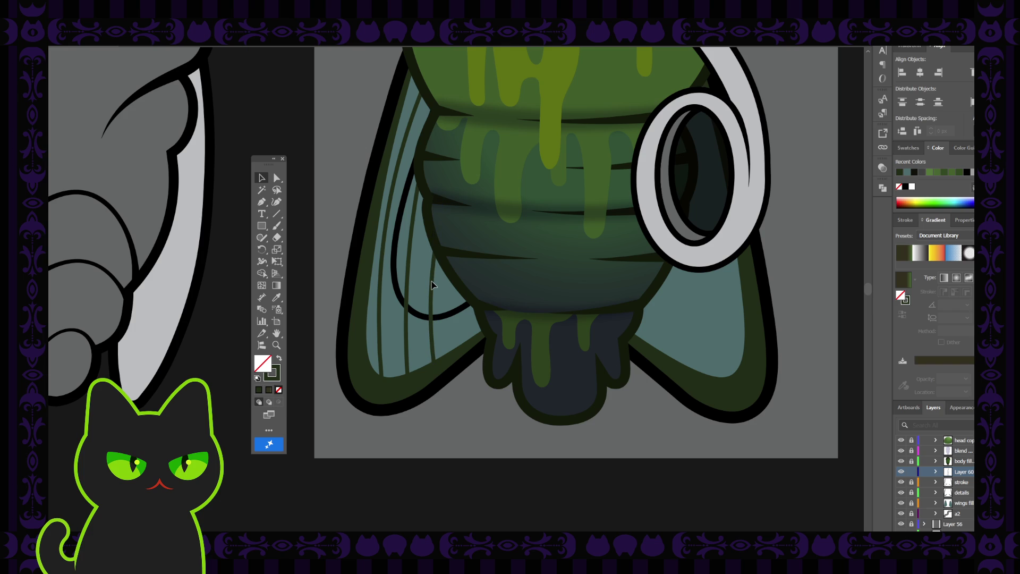
Step: Copy a vein further right and delete the copy's bottom anchor point
left_click(433, 287)
left_click_drag(433, 287, 462, 283)
left_click(262, 202)
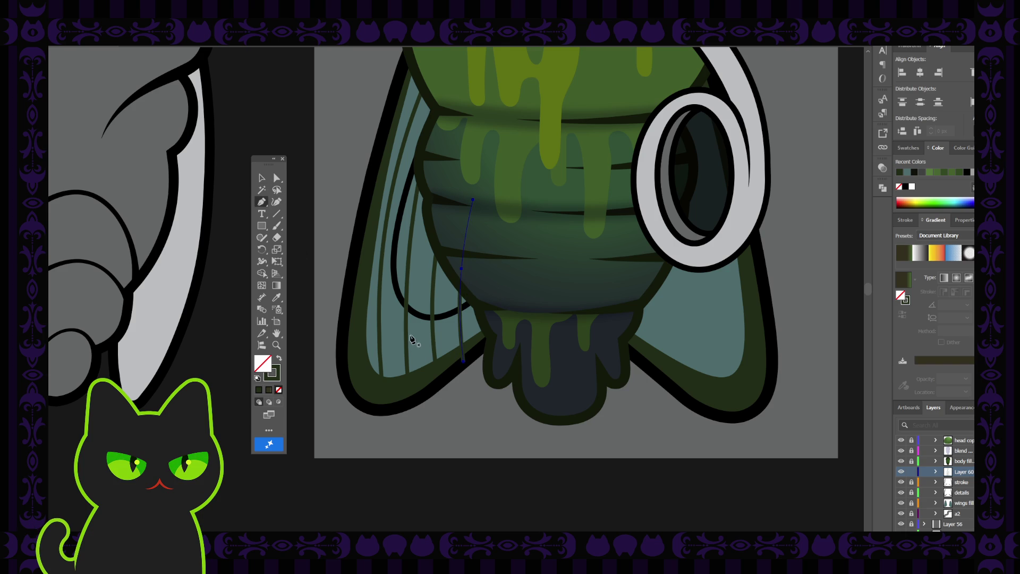
left_click(276, 177)
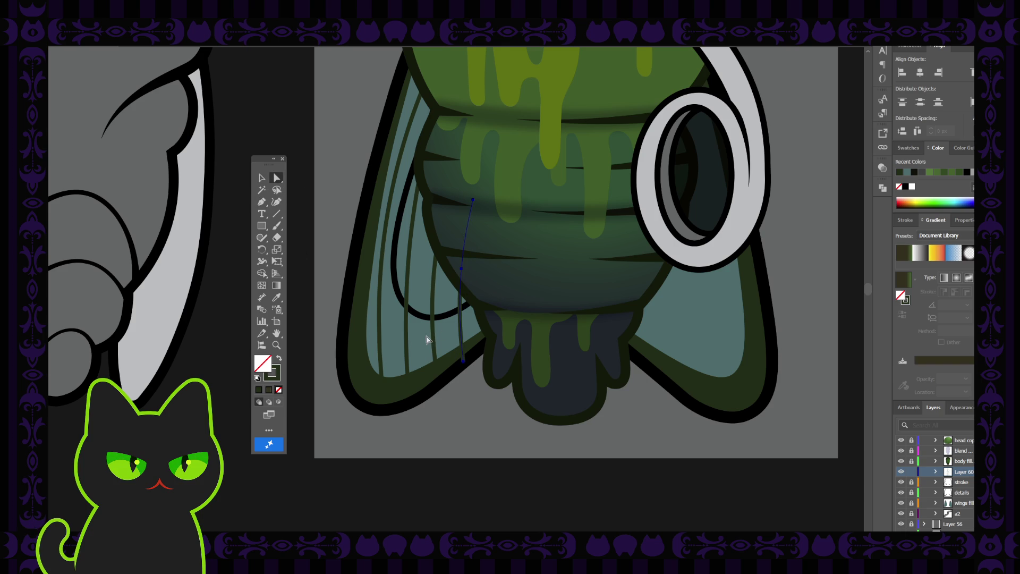
left_click(463, 364)
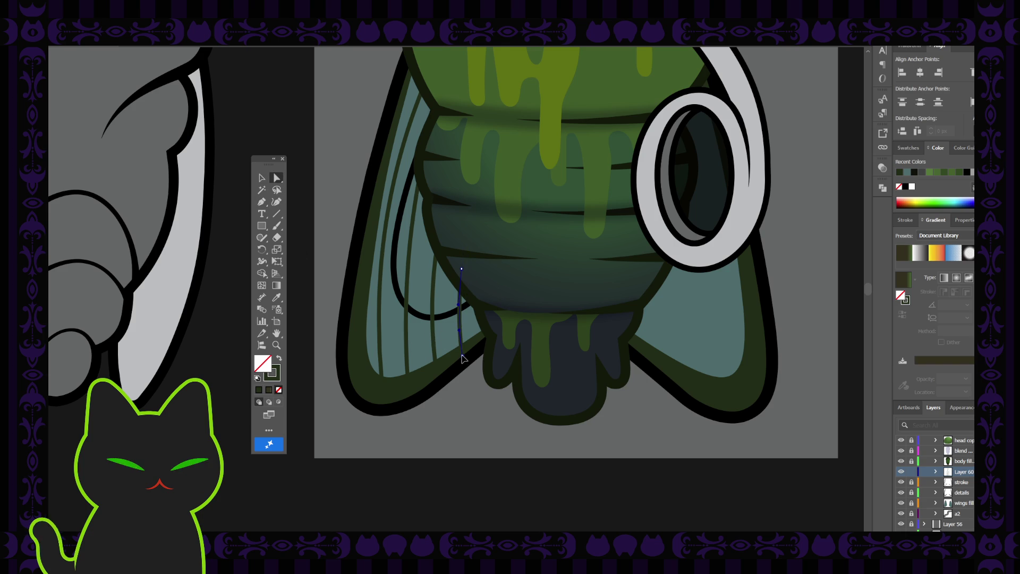
left_click(462, 353)
key("p")
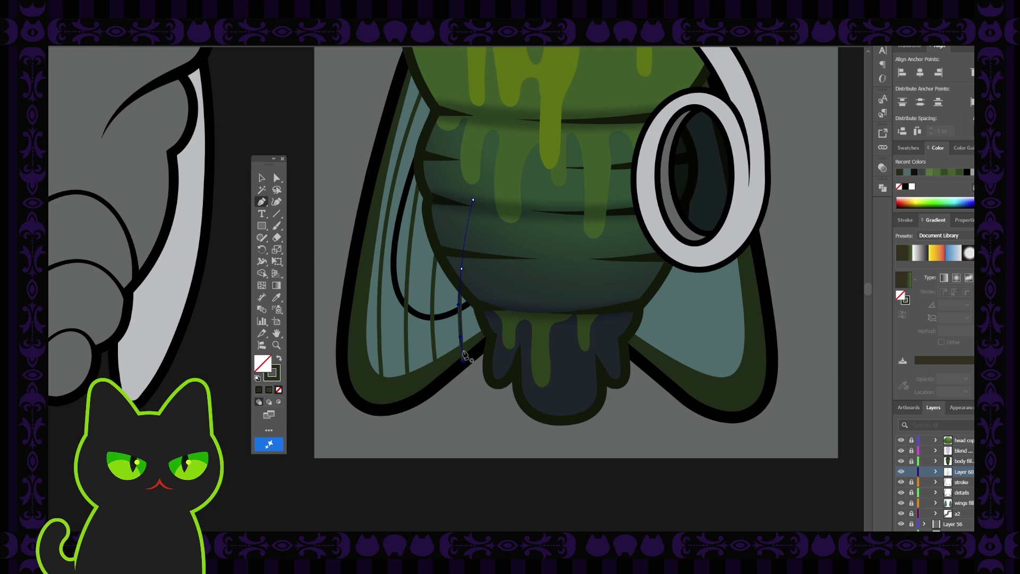
left_click(277, 177)
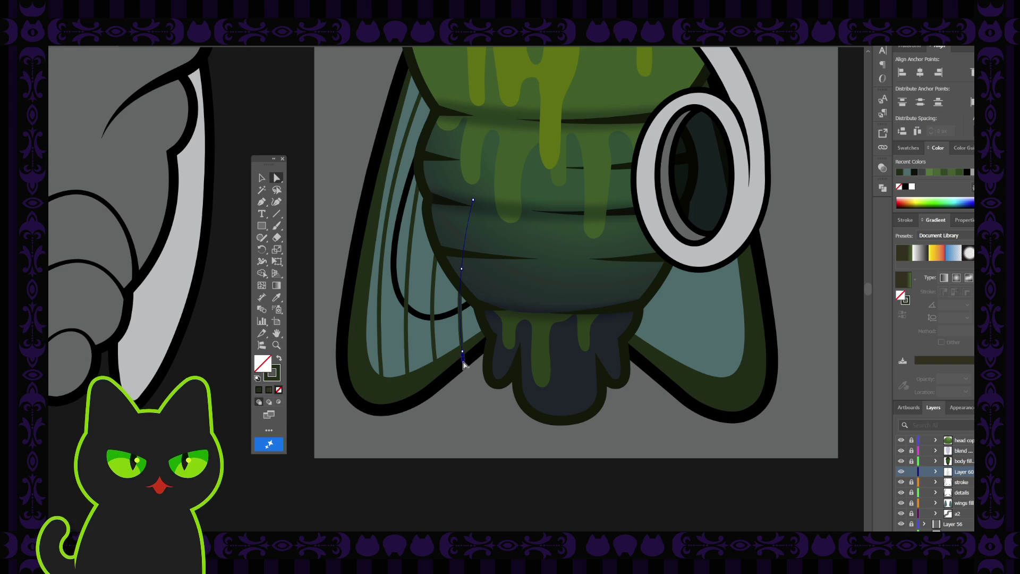
key("Delete")
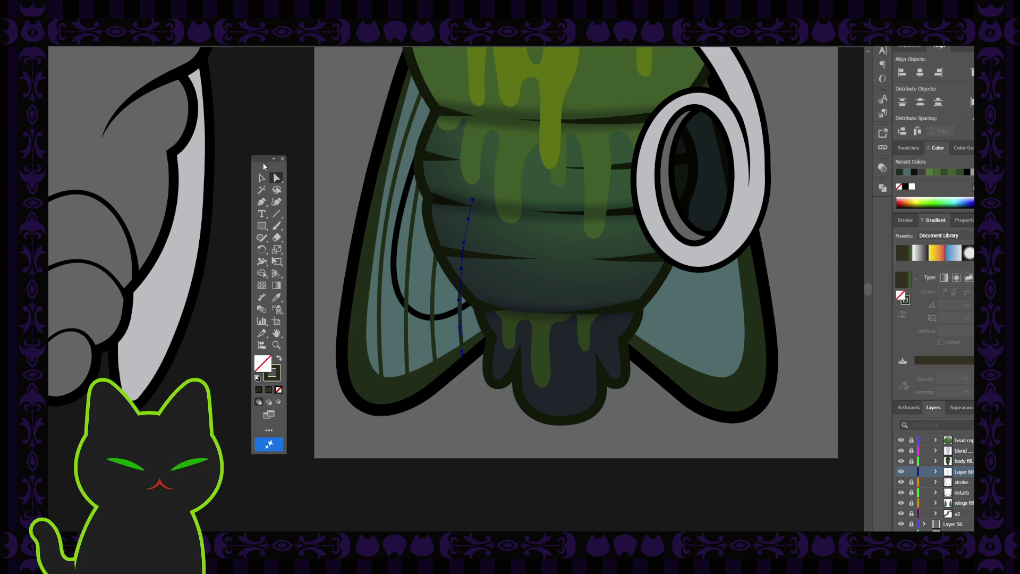
key("v")
left_click(313, 115)
scroll(312, 115, "down", 4)
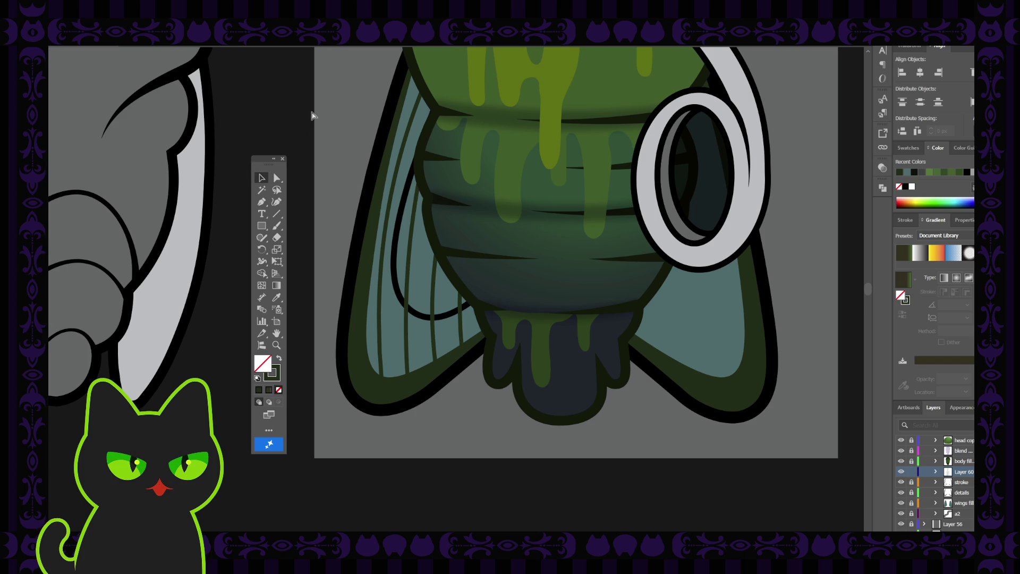
scroll(312, 115, "up", 1)
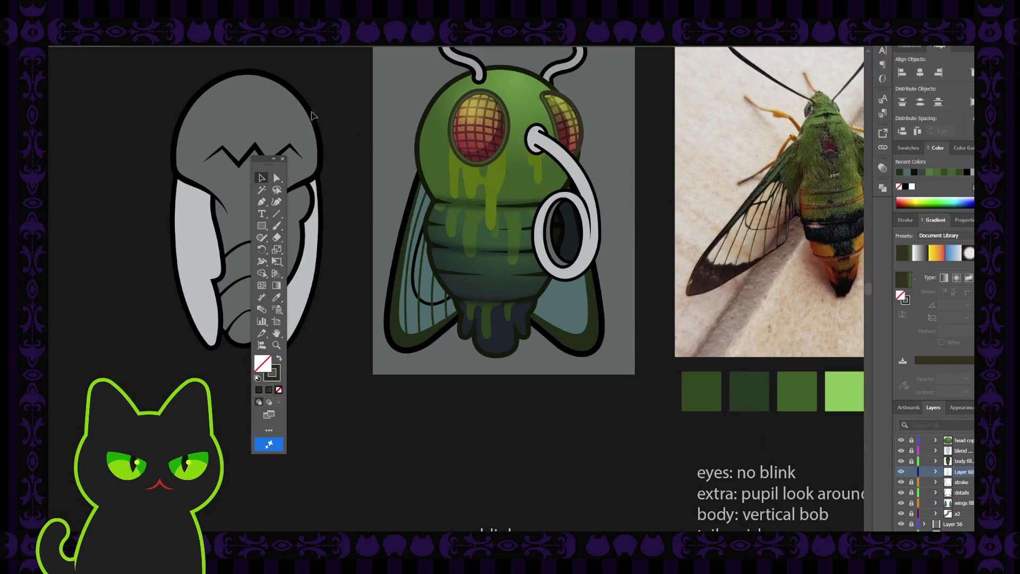
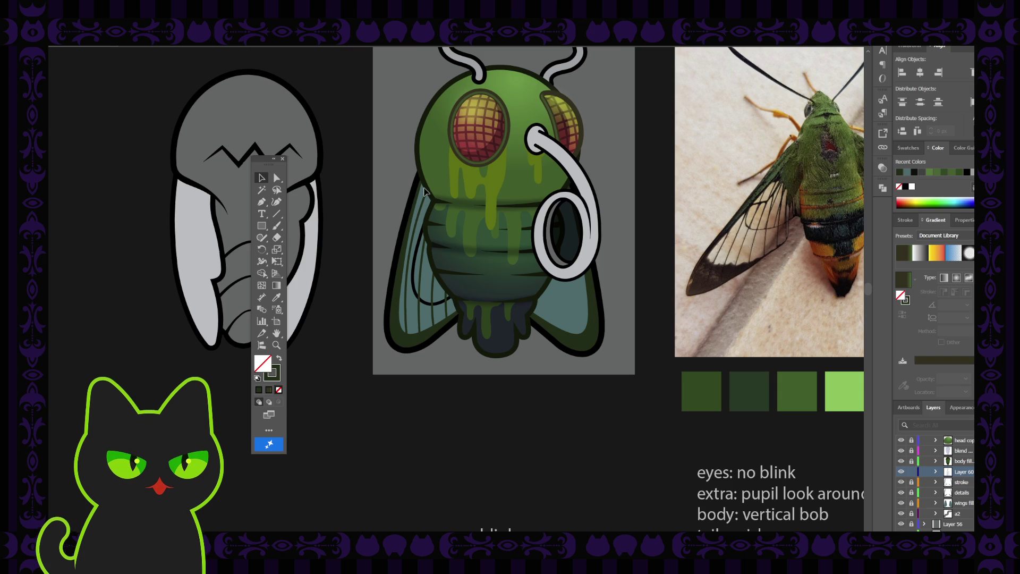
Step: Hide and reshow Layer 60's wing veins, unlock the details layer, and select the left wing shape
key("a")
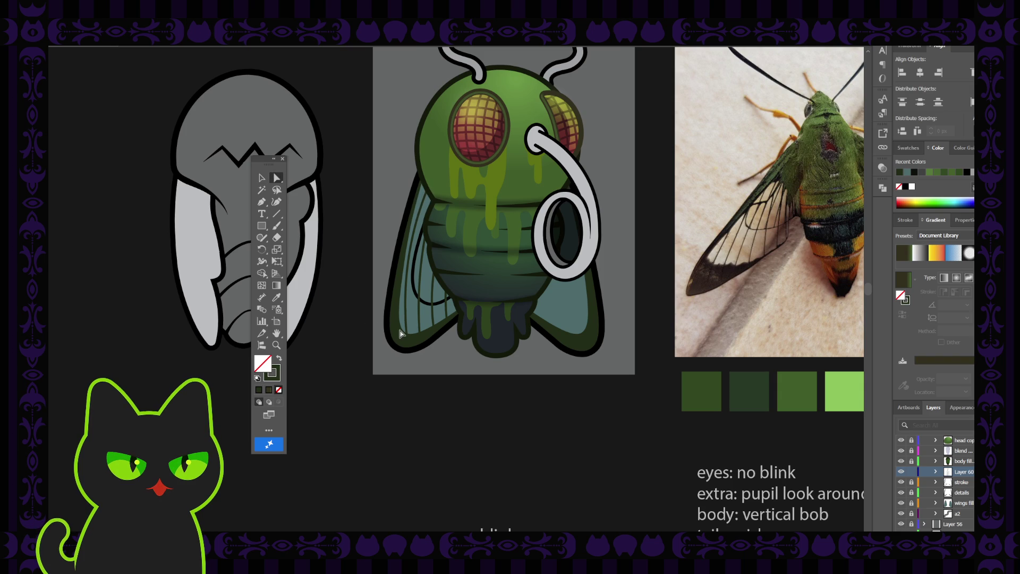
left_click(902, 473)
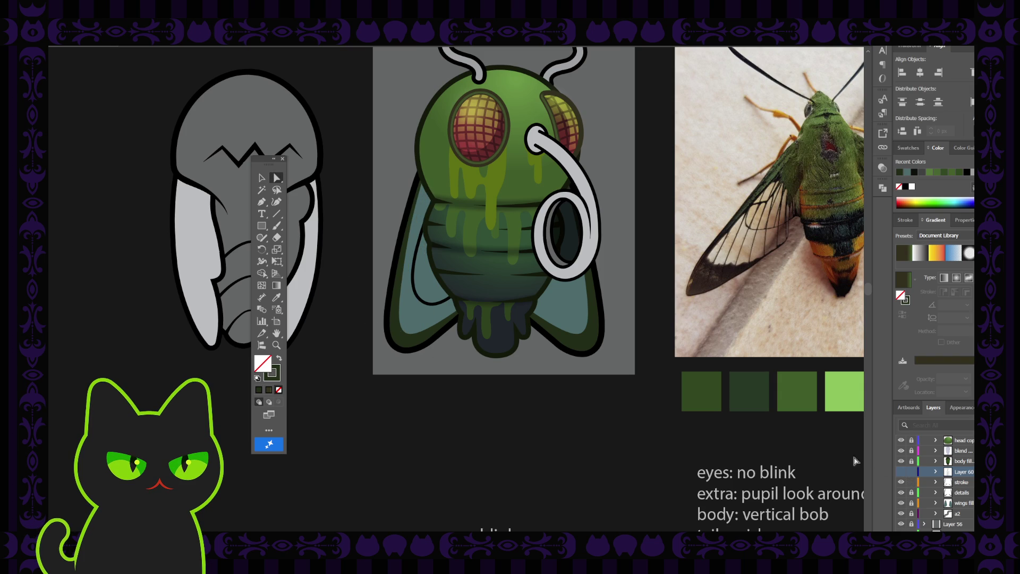
left_click(903, 473)
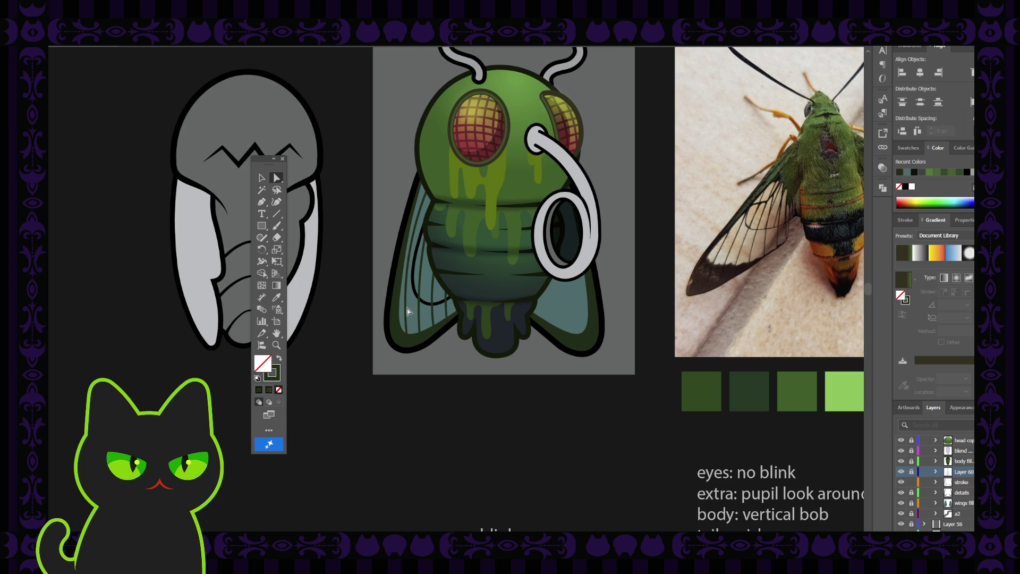
left_click(911, 493)
left_click(410, 319)
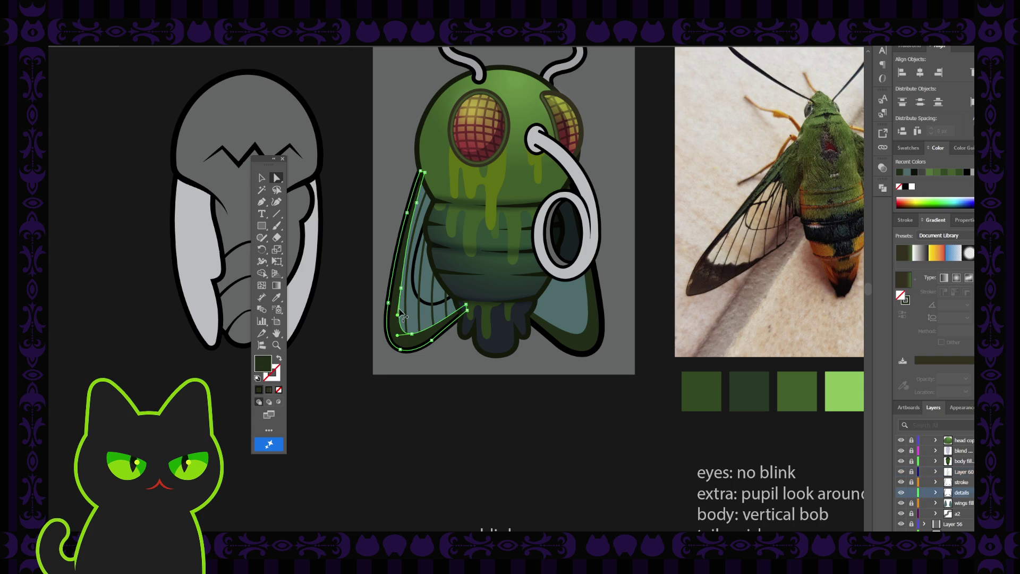
Step: Zoom onto the left wing and add anchor points along the wing shape's inner edge
scroll(399, 332, "up", 2)
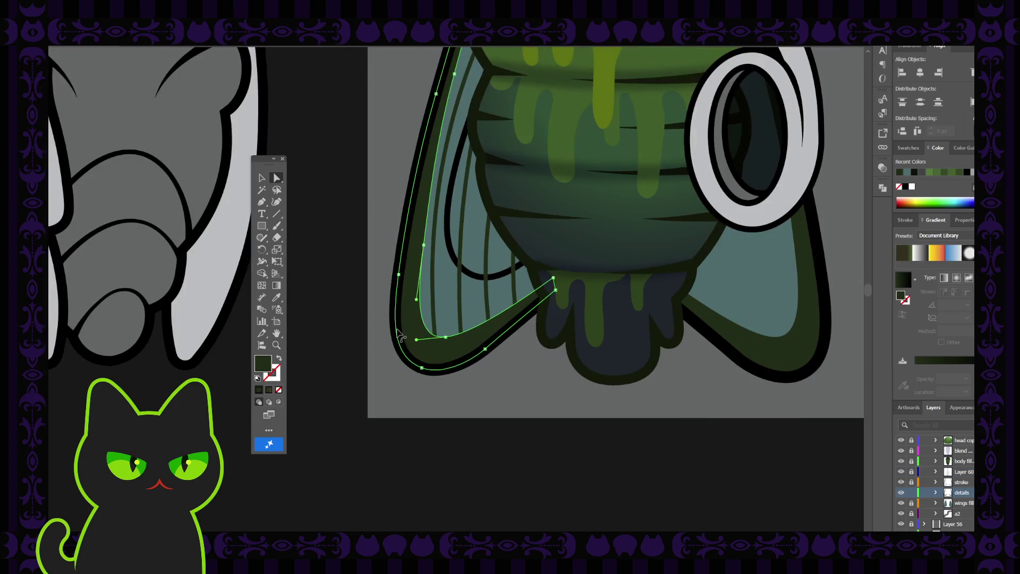
mouse_move(483, 150)
left_mouse_down()
mouse_move(425, 271)
mouse_move(432, 258)
left_mouse_up()
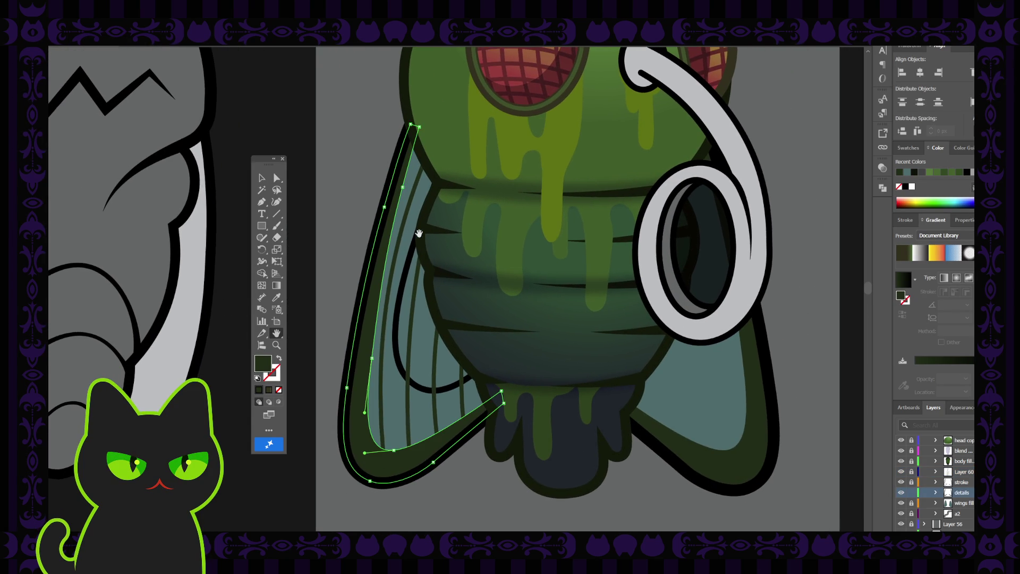
left_click(420, 127)
left_click(403, 189)
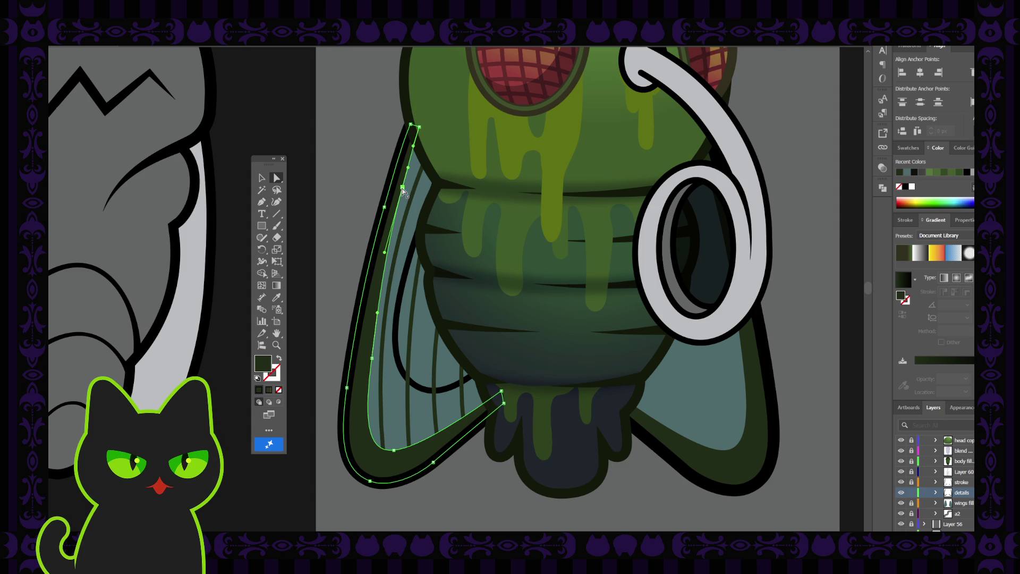
left_click(419, 128)
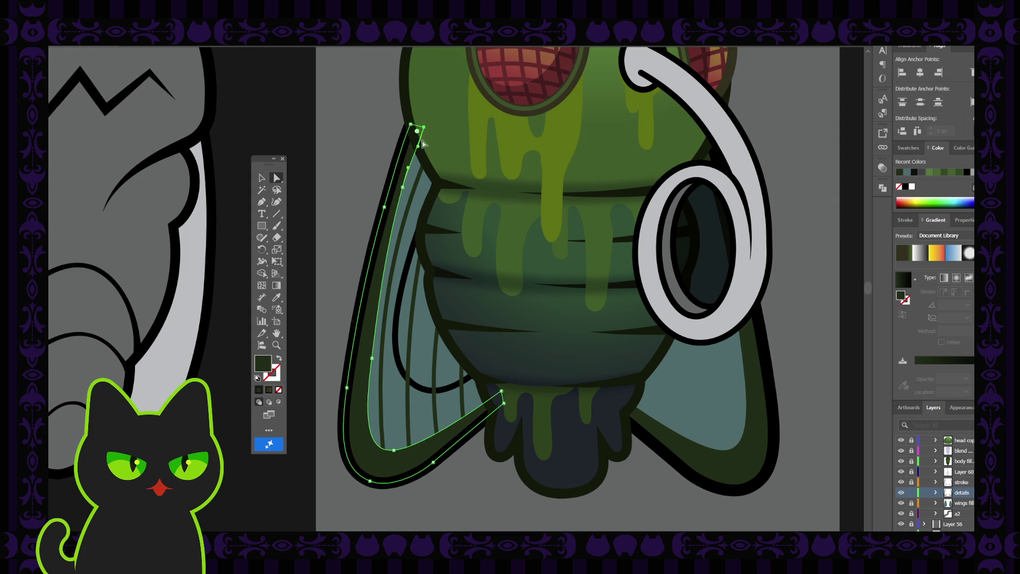
left_click(403, 188)
left_click(424, 129)
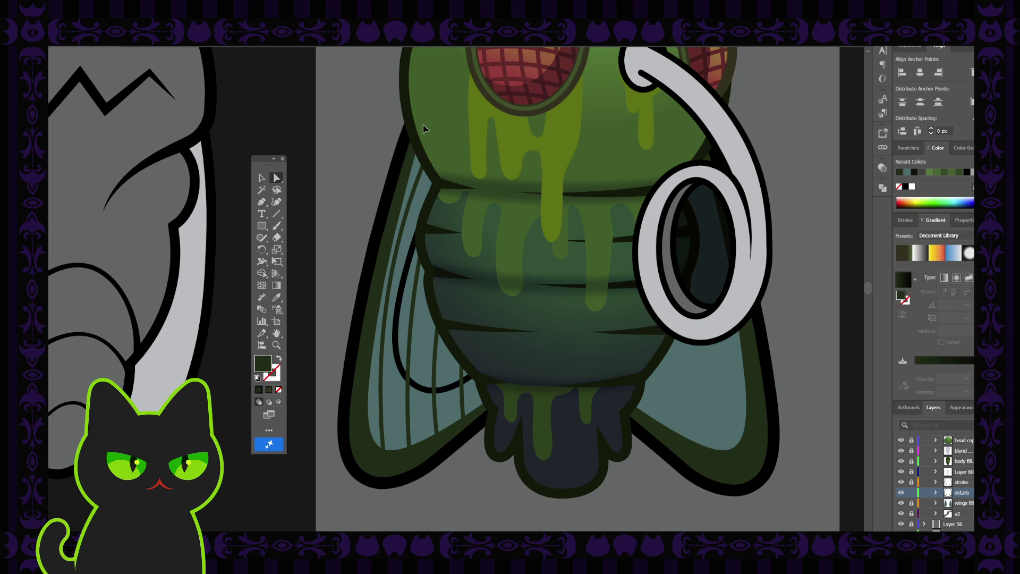
left_click(412, 185)
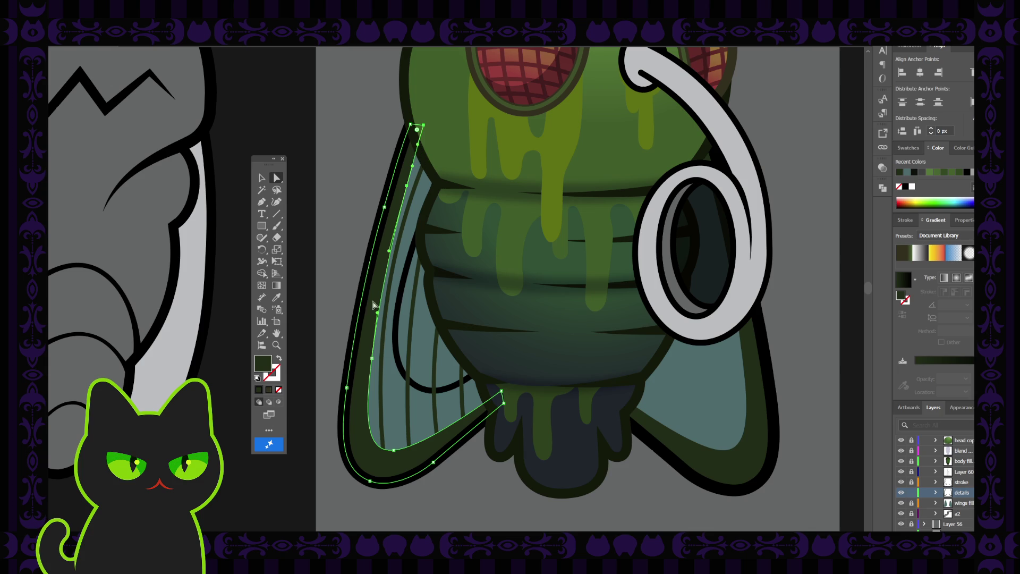
left_click(372, 359)
Step: Move the wing shape's top anchor slightly right and check the surrounding wing paths
left_click(424, 129)
left_click(425, 129)
left_click_drag(424, 128, 434, 134)
left_click(408, 189)
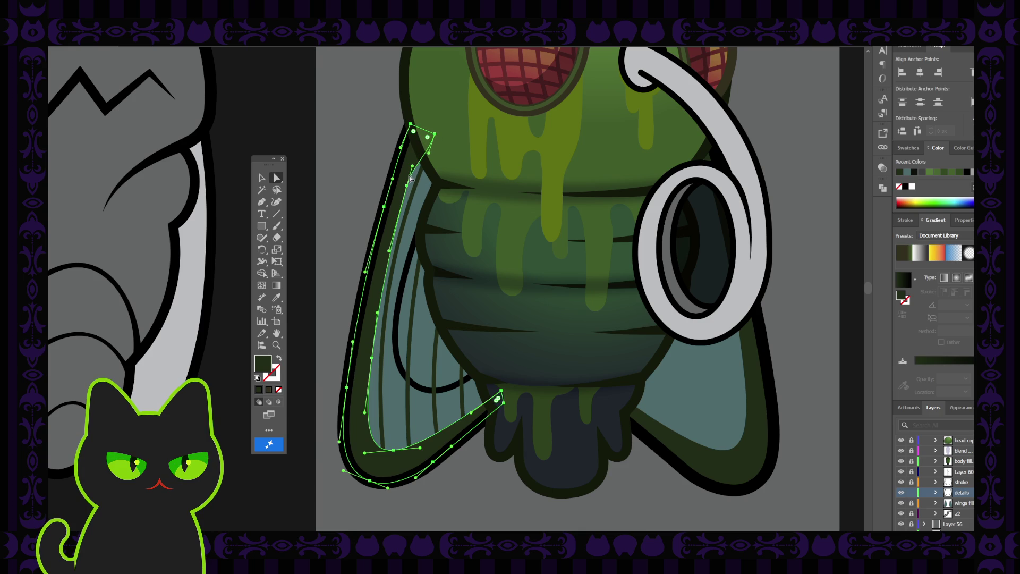
left_click(414, 171)
left_click(410, 184)
left_click(413, 168)
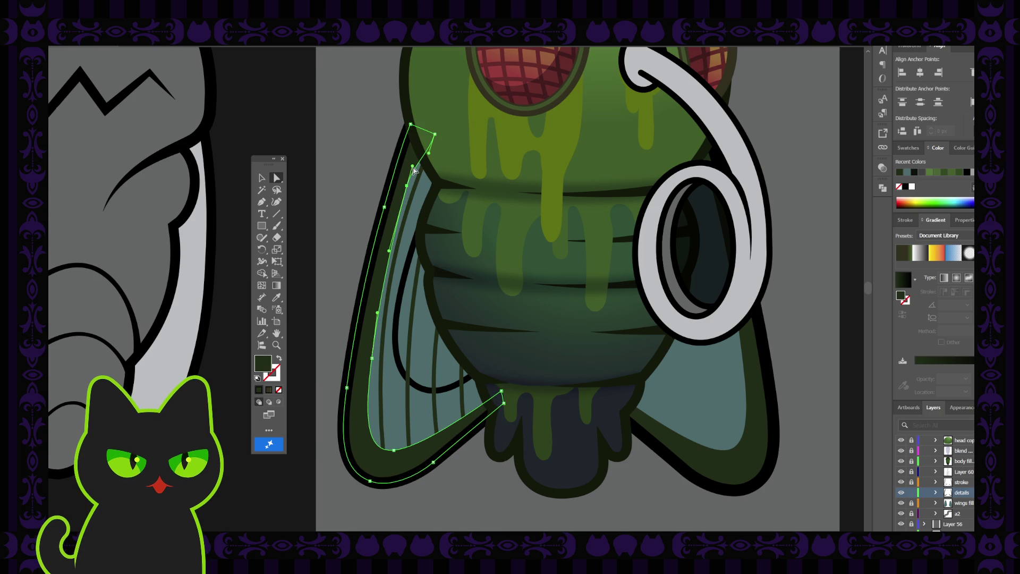
left_click(418, 165)
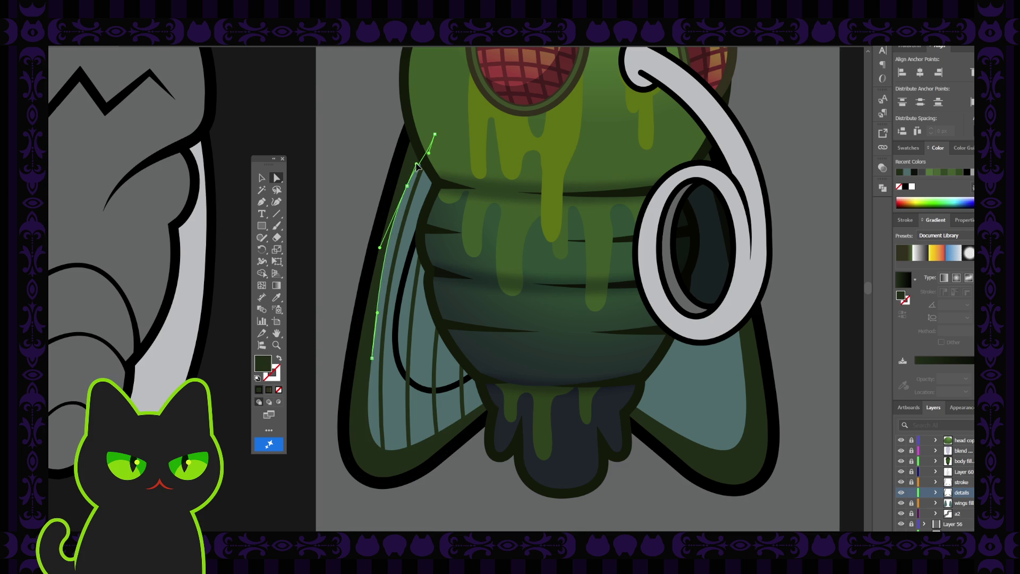
left_click(417, 165)
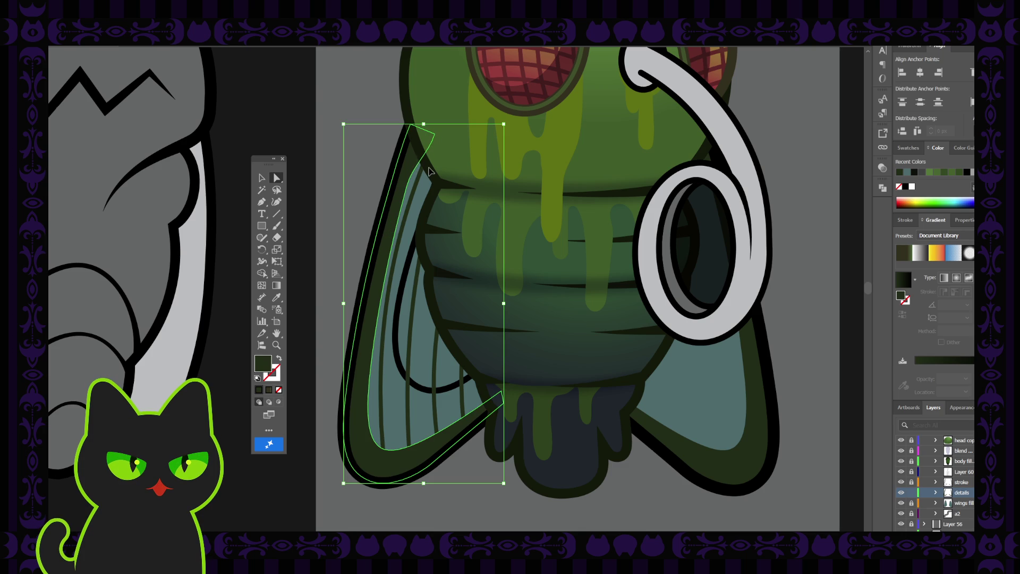
left_click(402, 157)
left_click(370, 155)
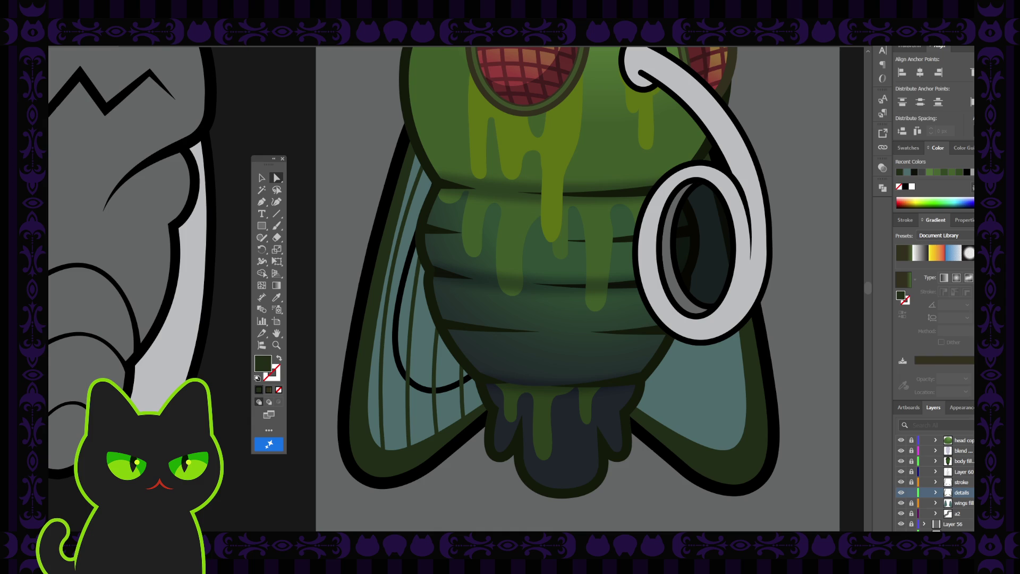
Step: Select the outer wing shape and inner line, then pick the outermost vein line
left_click(406, 169)
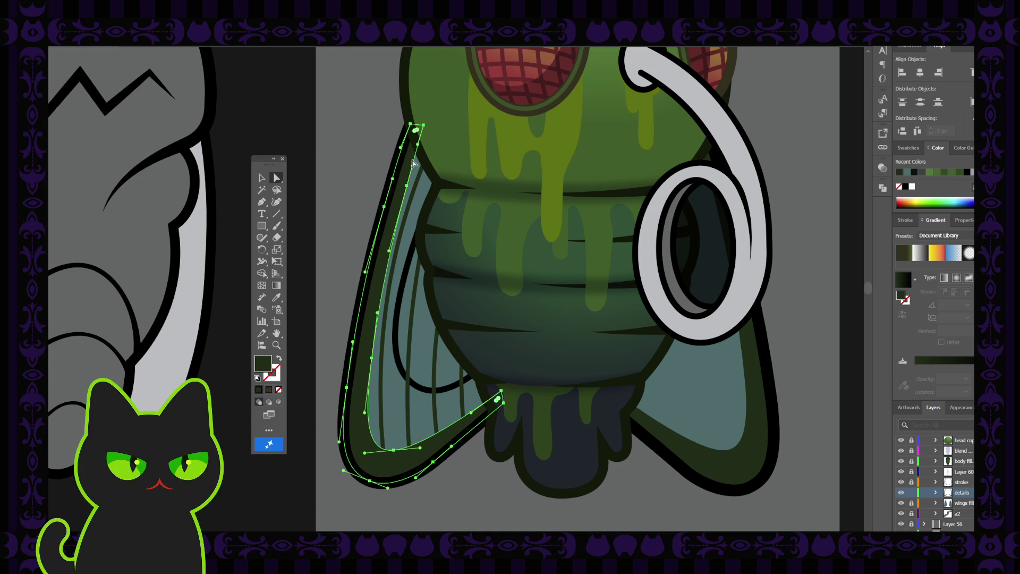
left_click(405, 187)
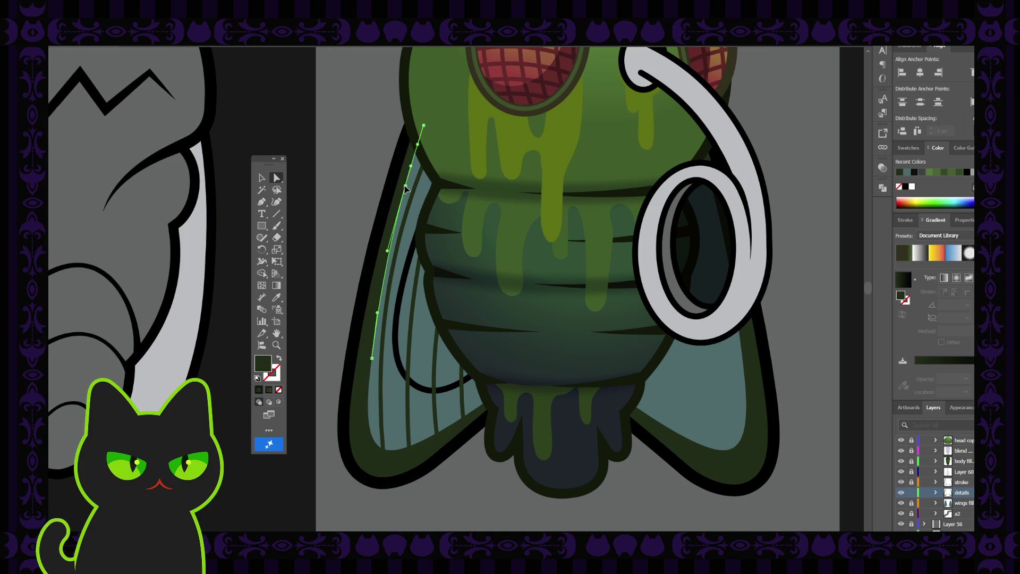
left_click(395, 240, "shift")
left_click(347, 271)
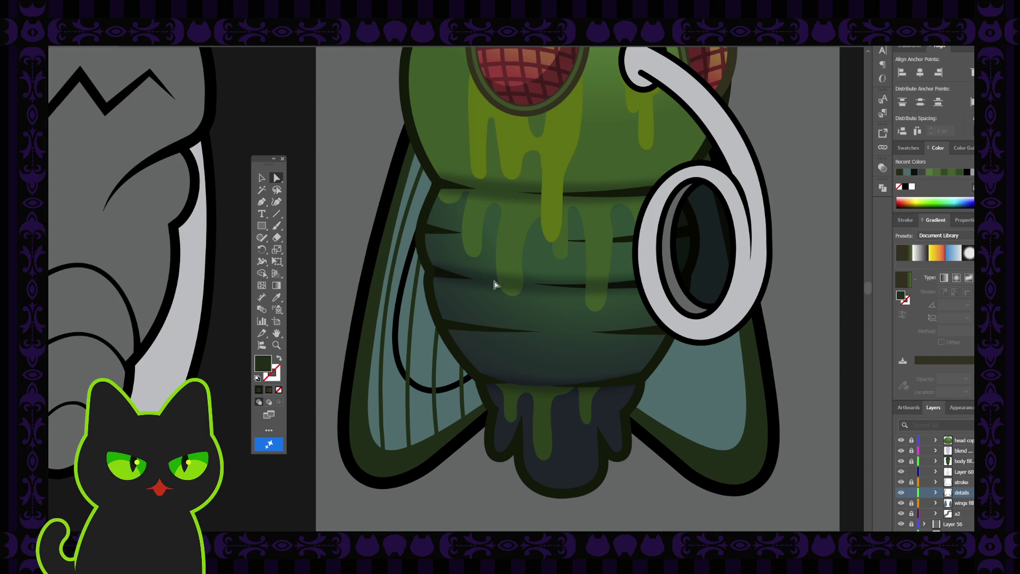
left_click(419, 170)
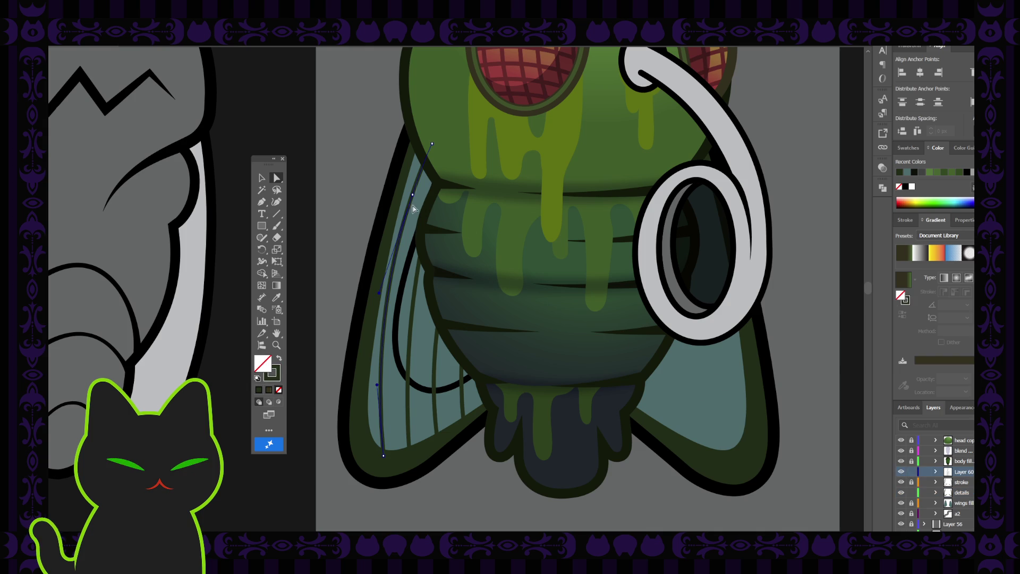
Step: Undo the vein's top-point move and nudge its bottom anchor slightly left
left_click(432, 143)
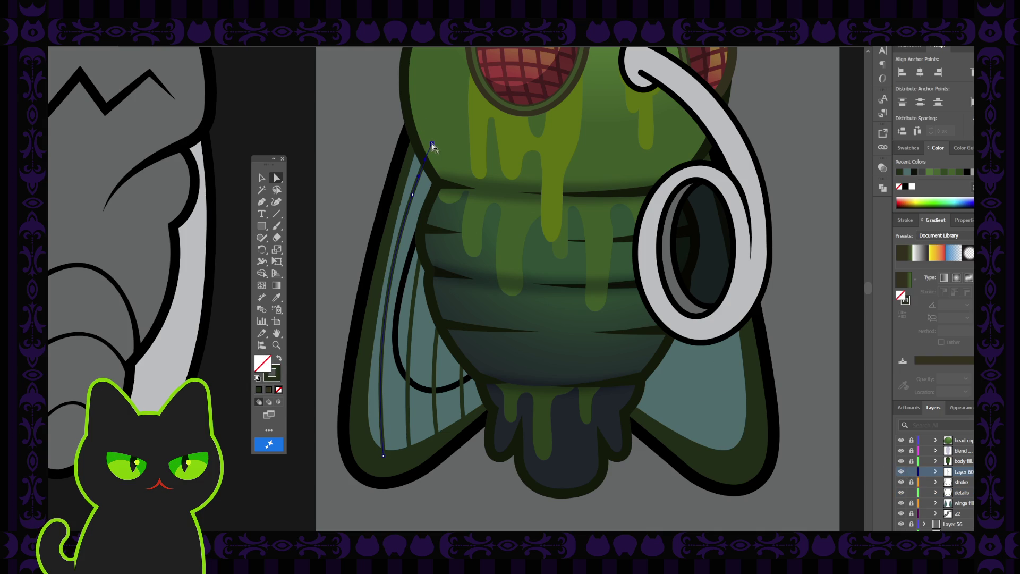
key("ctrl+z")
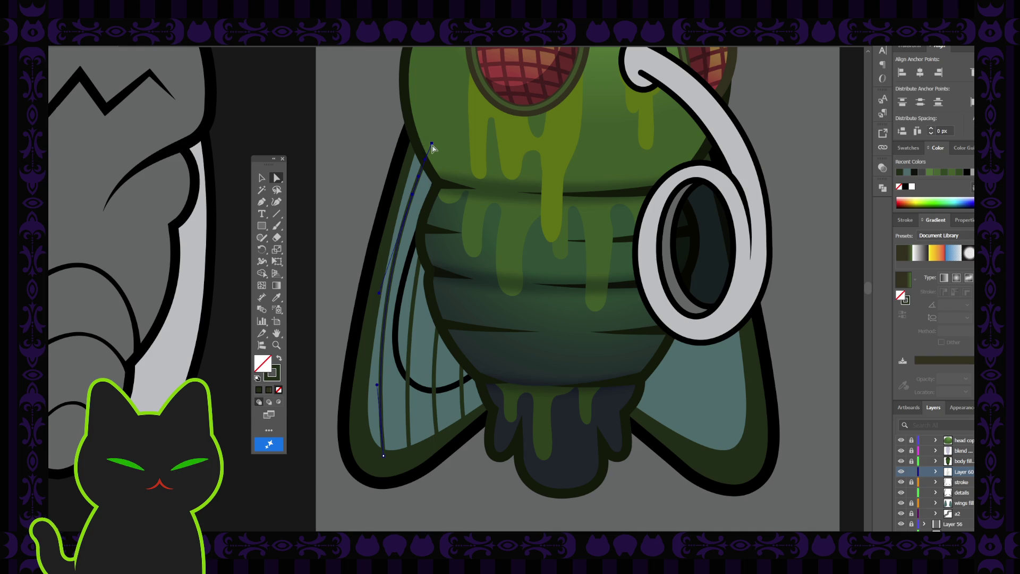
left_click(433, 140)
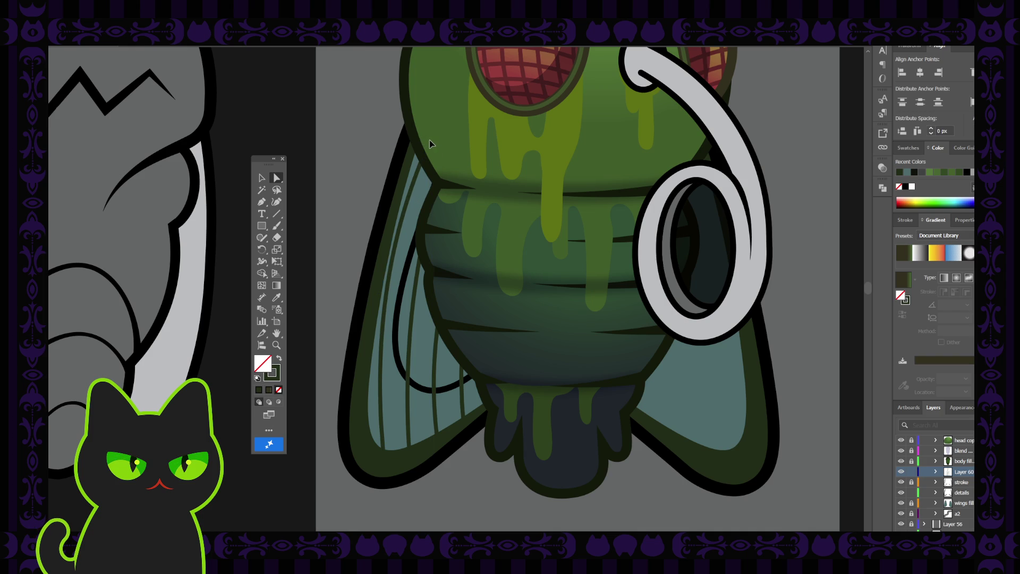
left_click(430, 141)
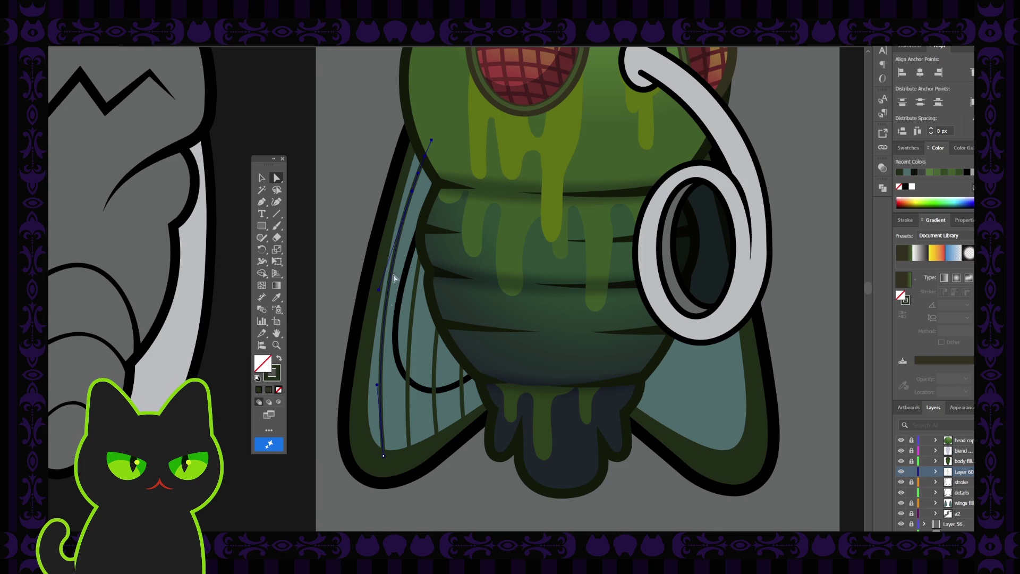
left_click(383, 457)
left_click_drag(383, 458, 381, 457)
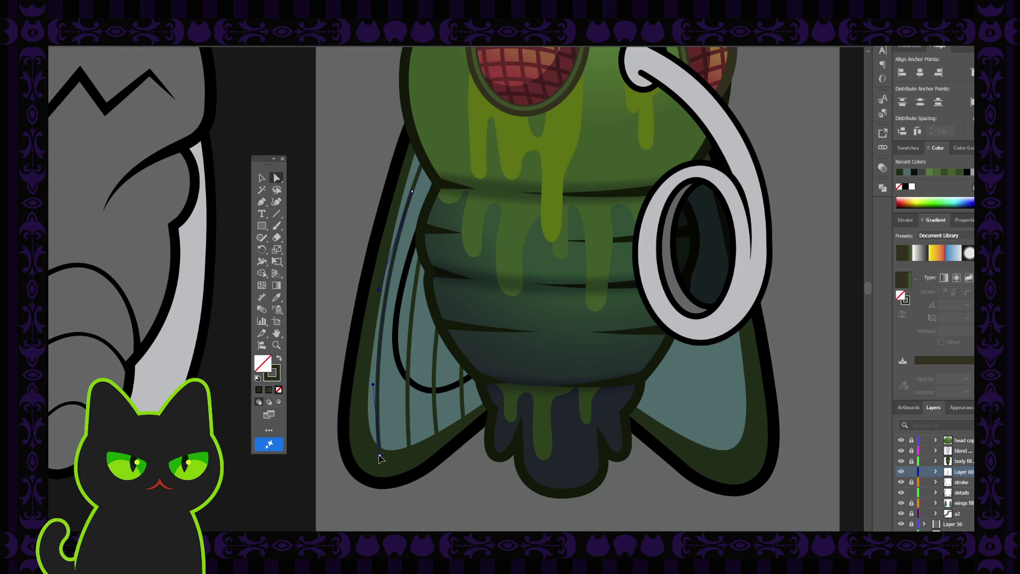
left_click(383, 460)
Step: Switch to the Selection tool and select the whole thin vein line
scroll(370, 275, "down", 4)
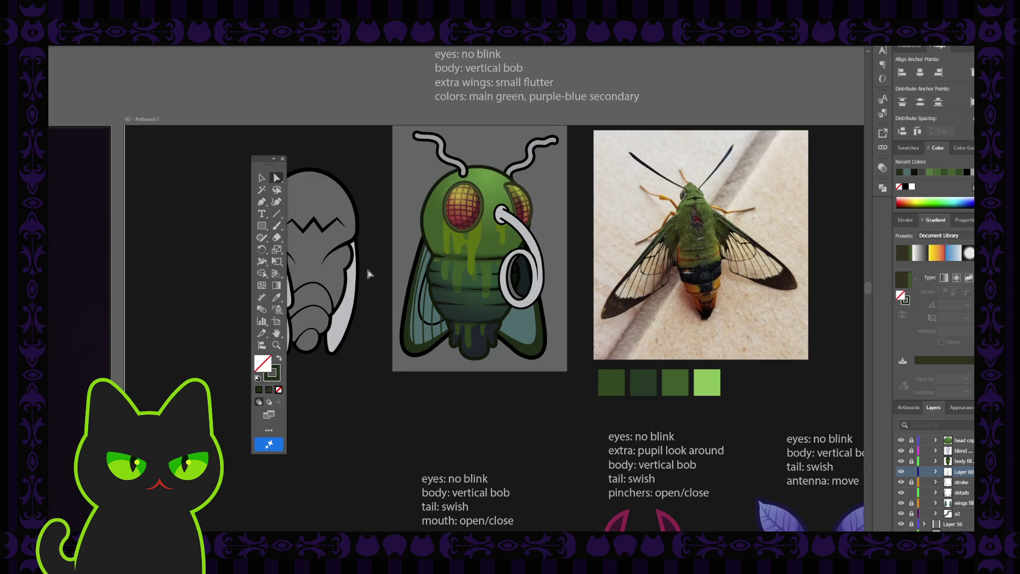
scroll(371, 275, "up", 5)
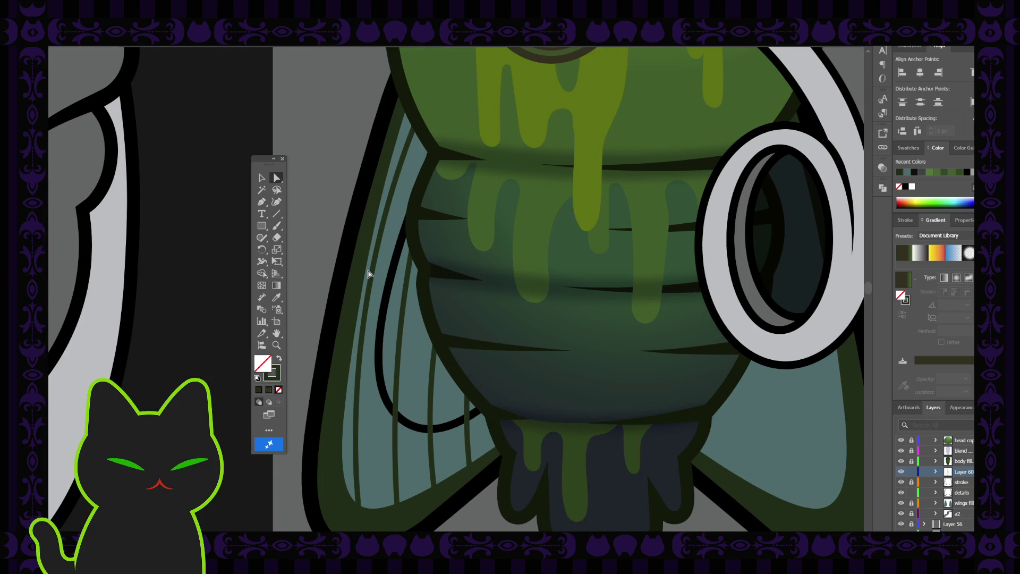
left_click(367, 274)
left_click(262, 178)
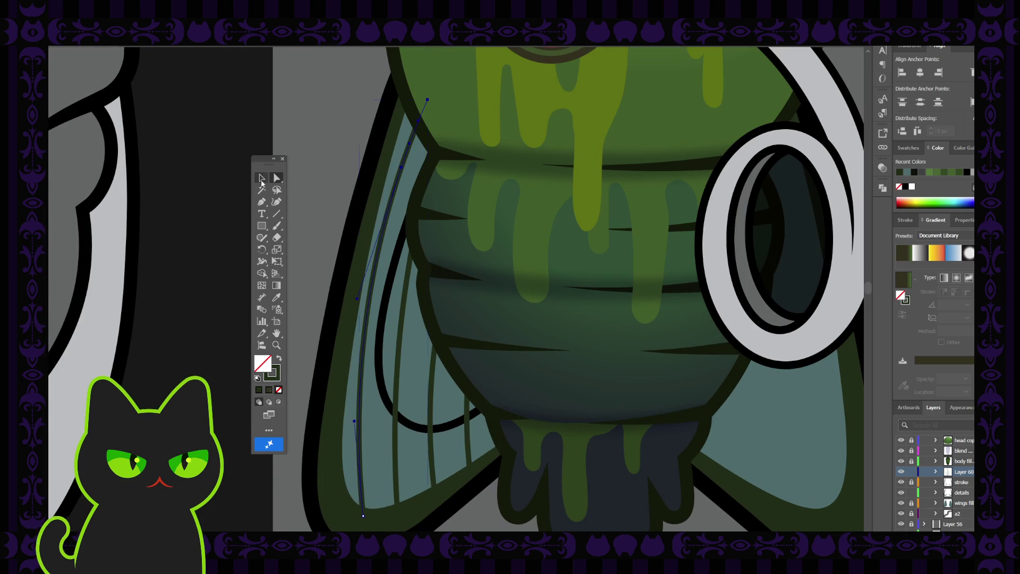
left_click(376, 284)
left_click(374, 282)
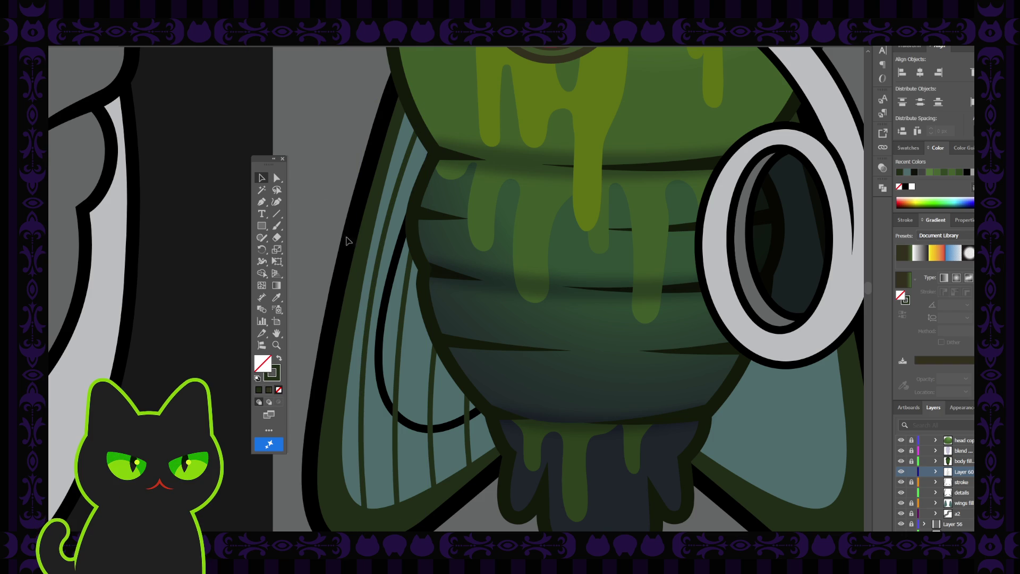
Step: Delete an anchor from the wing's detail shape and bend its inner curve into a smoother arc
left_click(360, 248)
key("p")
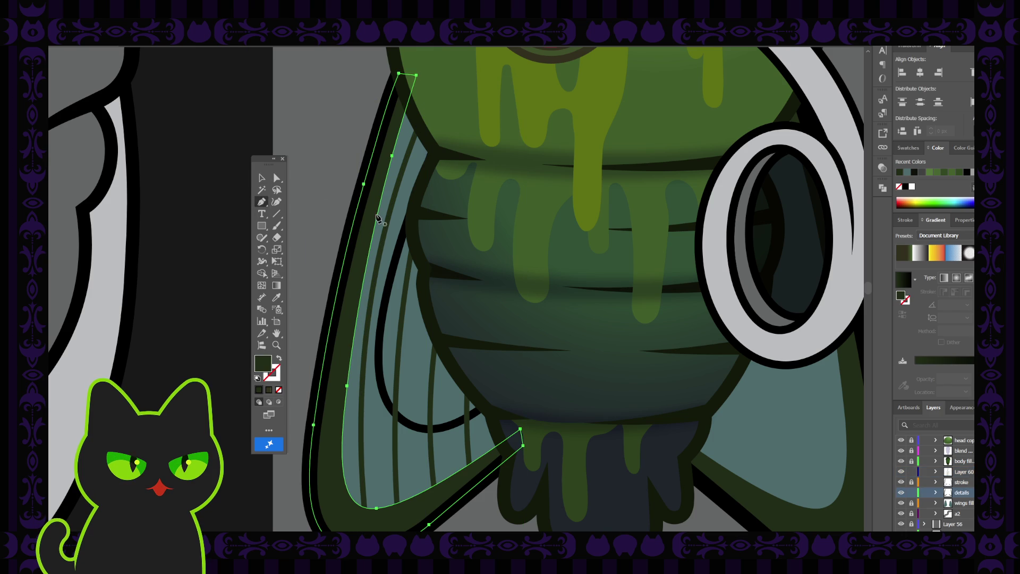
left_click(392, 158)
key("a")
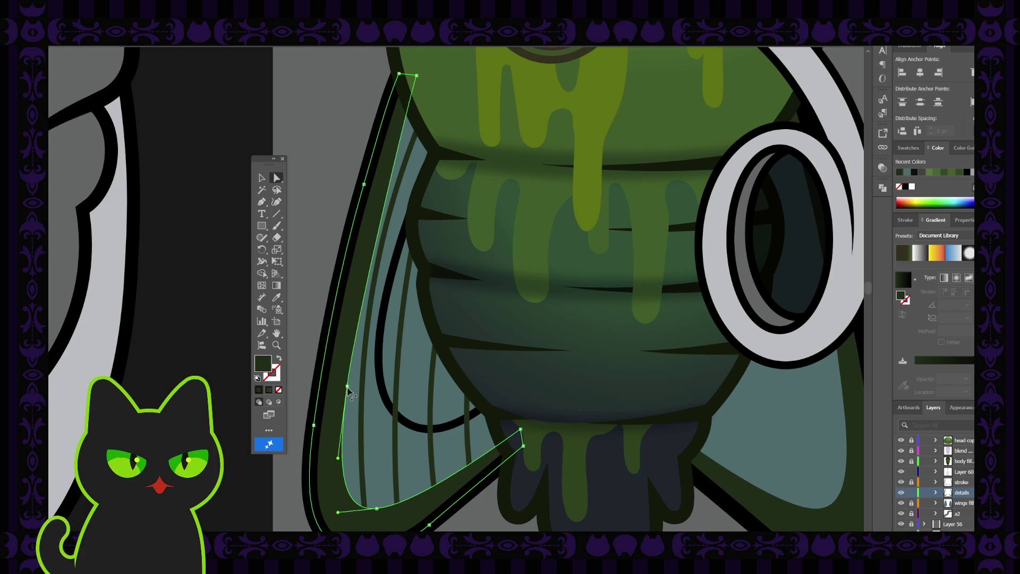
left_click_drag(357, 327, 362, 257)
Step: Adjust the anchor and handles of the outer wing outline's lower curve
left_click(348, 356)
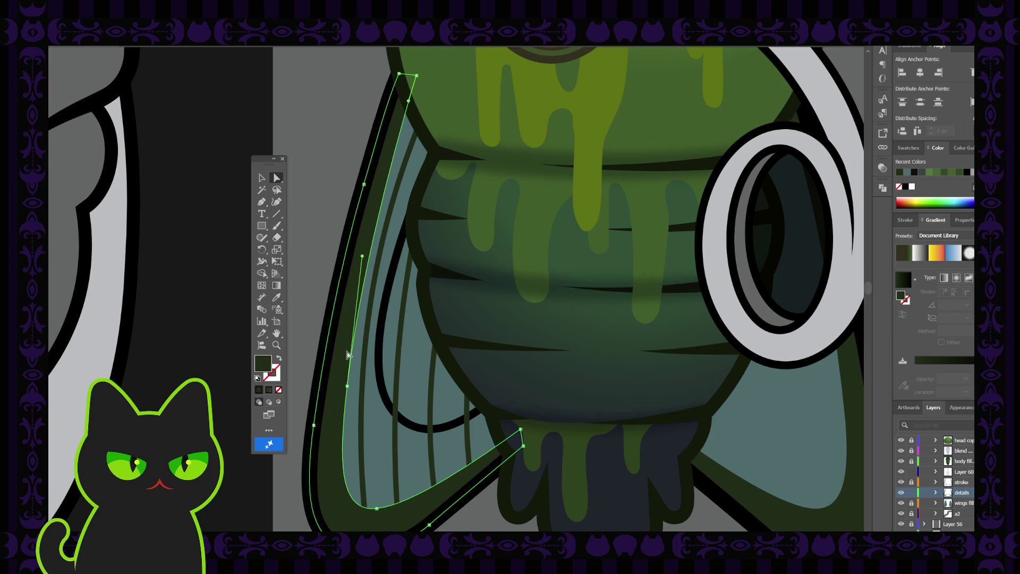
left_click(348, 388)
left_click_drag(348, 389, 345, 388)
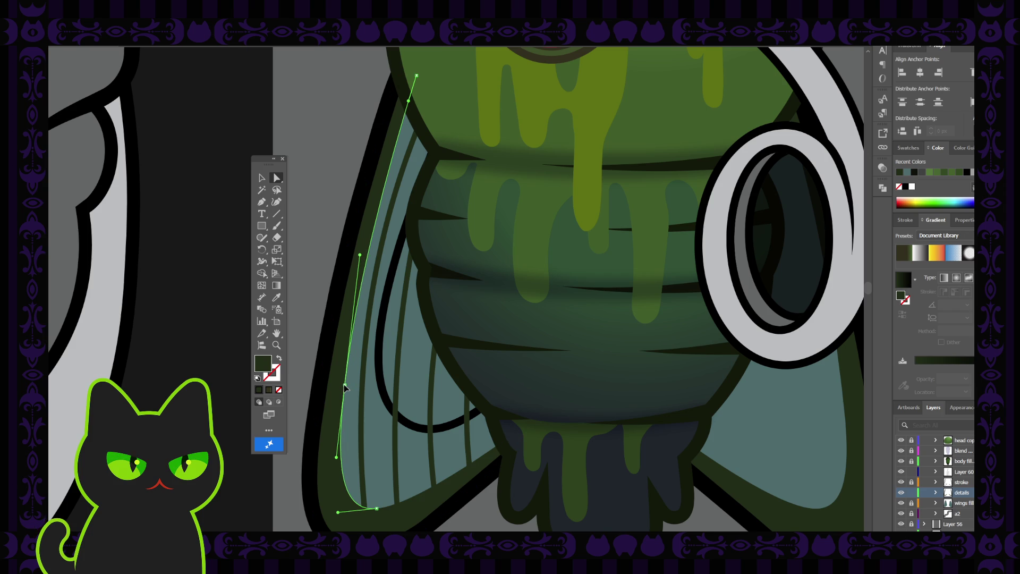
left_click_drag(345, 389, 345, 388)
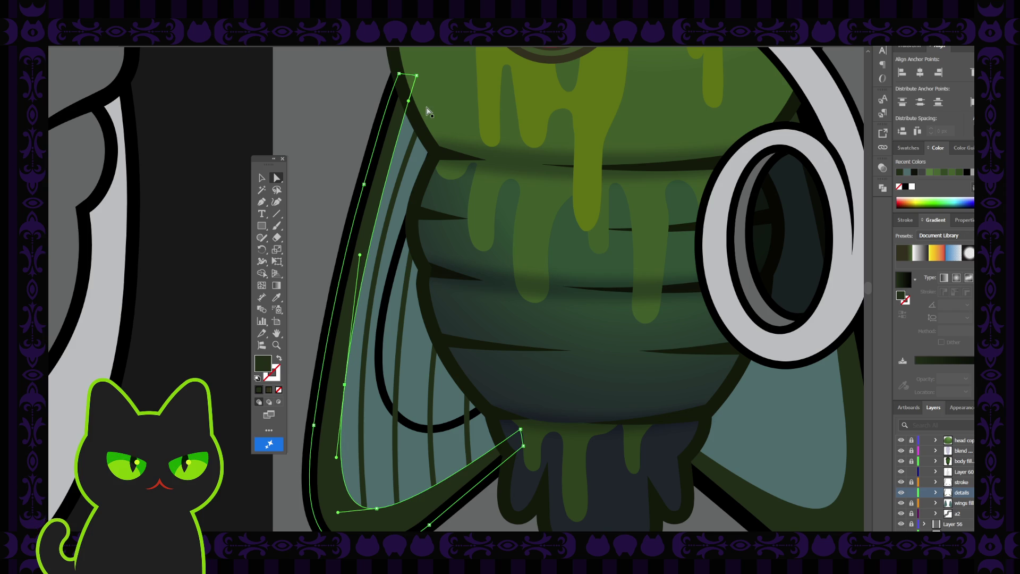
Step: Deselect, zoom out to view the whole fly, then zoom back in on its body
key("ctrl+shift+a")
key("ctrl+minus")
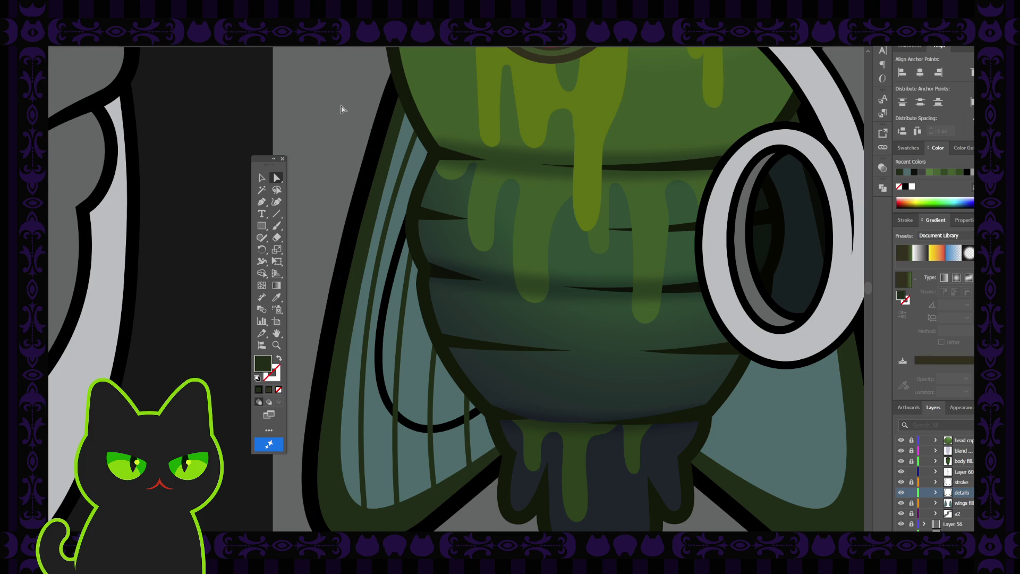
key("ctrl+minus")
key("ctrl+minus")
key("ctrl+minus")
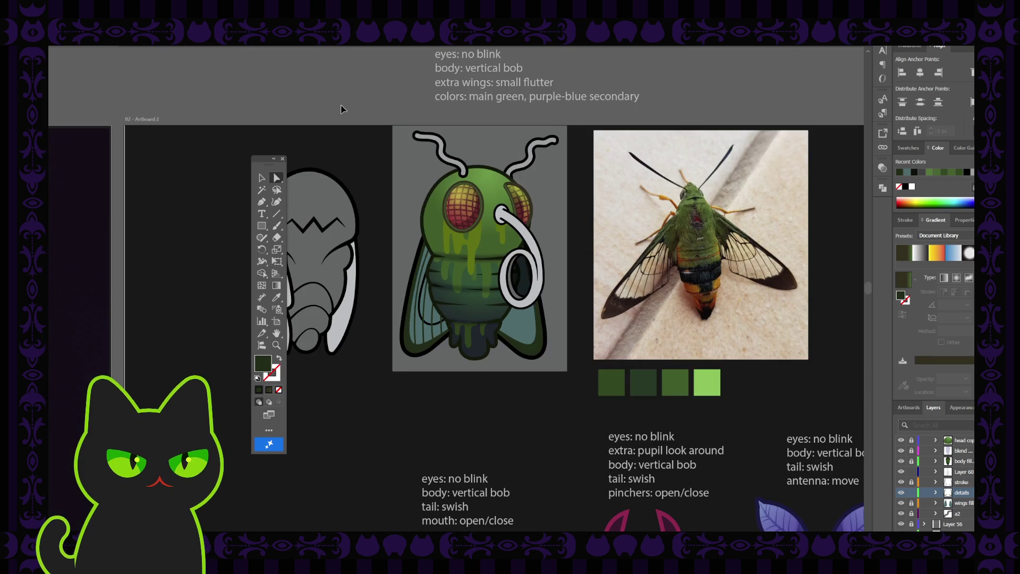
key("ctrl+plus")
key("ctrl+plus")
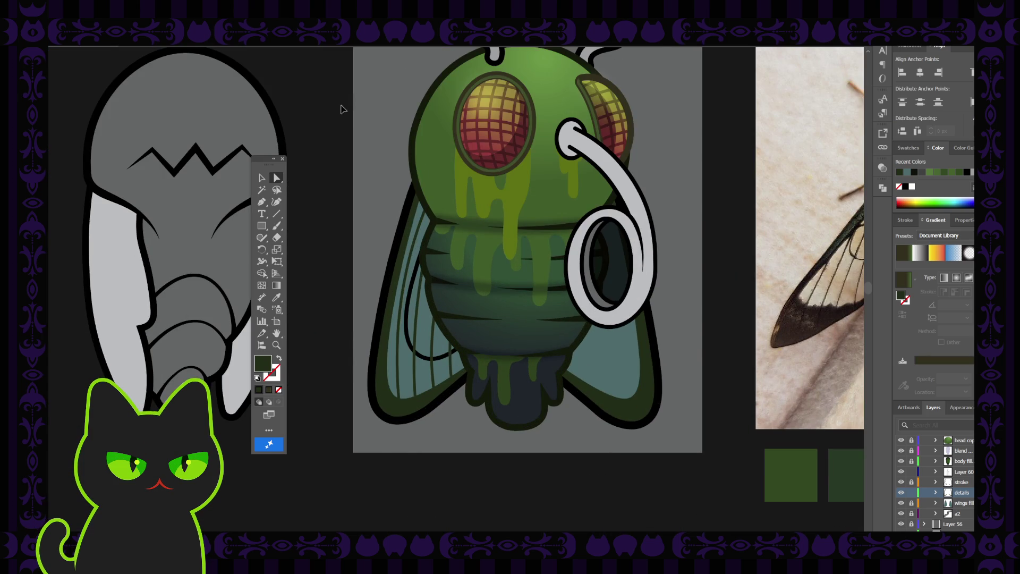
key("ctrl+plus")
Step: Rotate the wing vein strokes clockwise and inspect the individual veins
key("v")
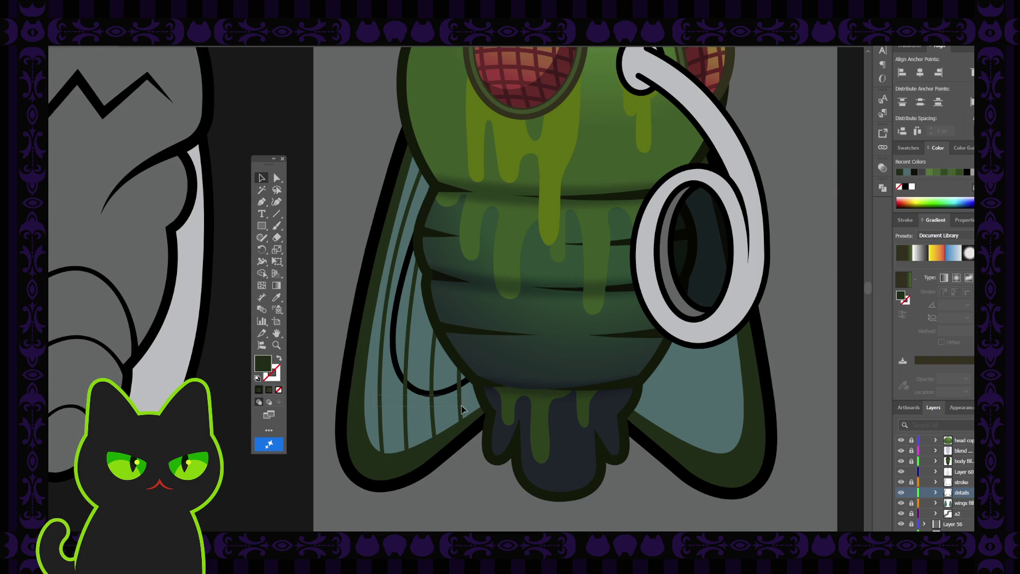
left_click(448, 396)
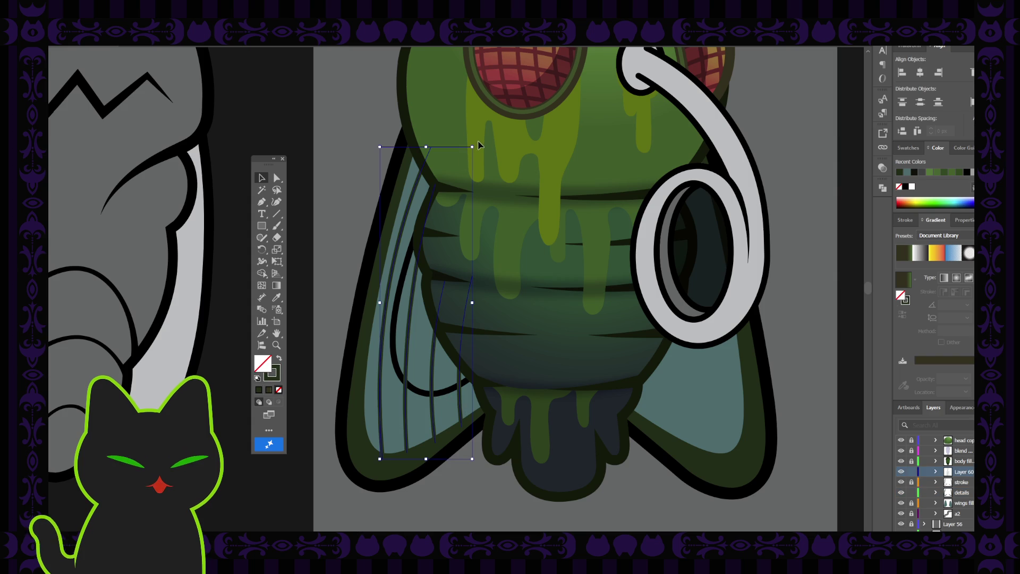
mouse_move(473, 145)
left_mouse_down()
mouse_move(490, 151)
mouse_move(461, 169)
left_mouse_up()
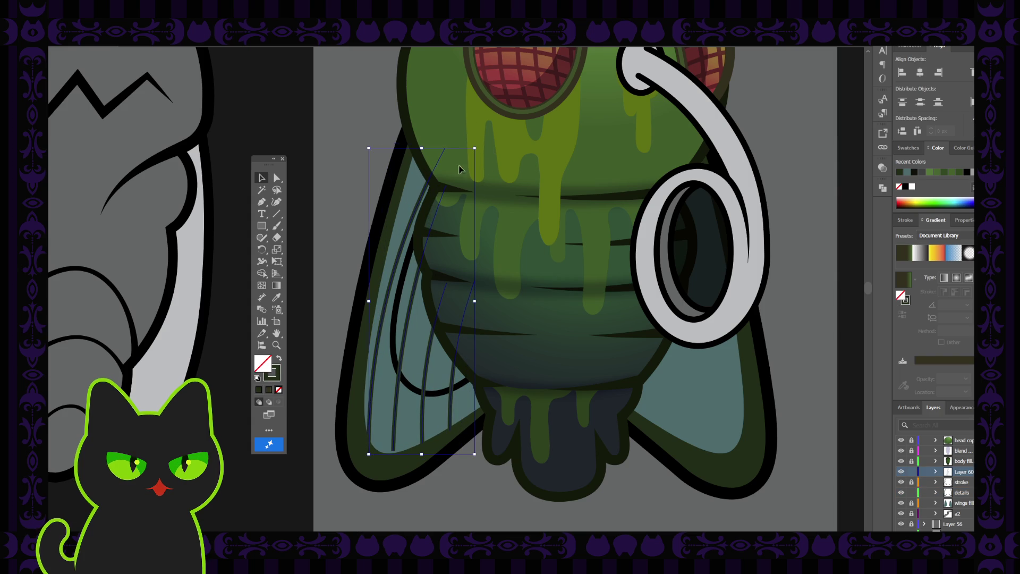
left_click(415, 213)
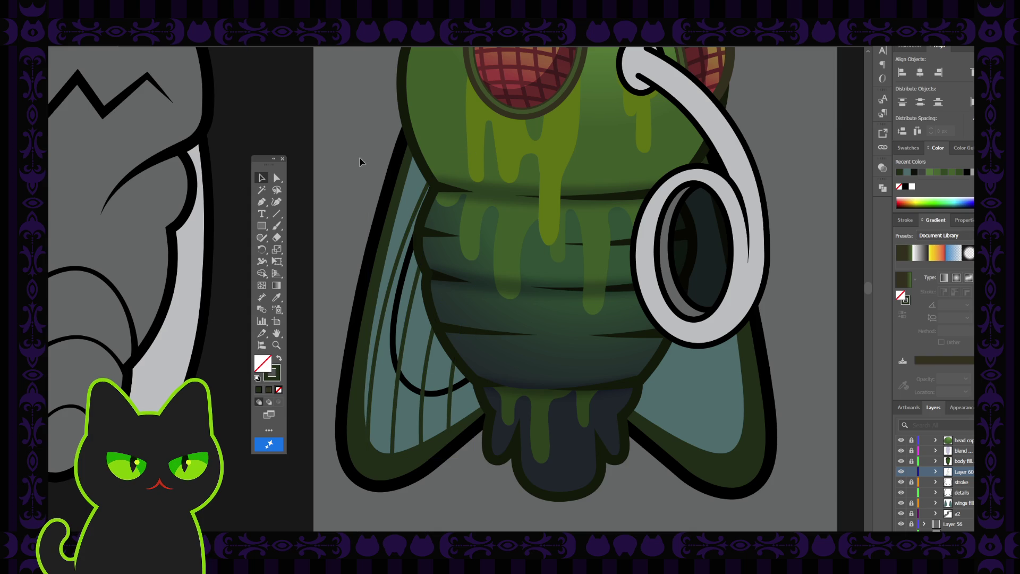
left_click(413, 220)
left_click(401, 202)
left_click(411, 222)
left_click(408, 229)
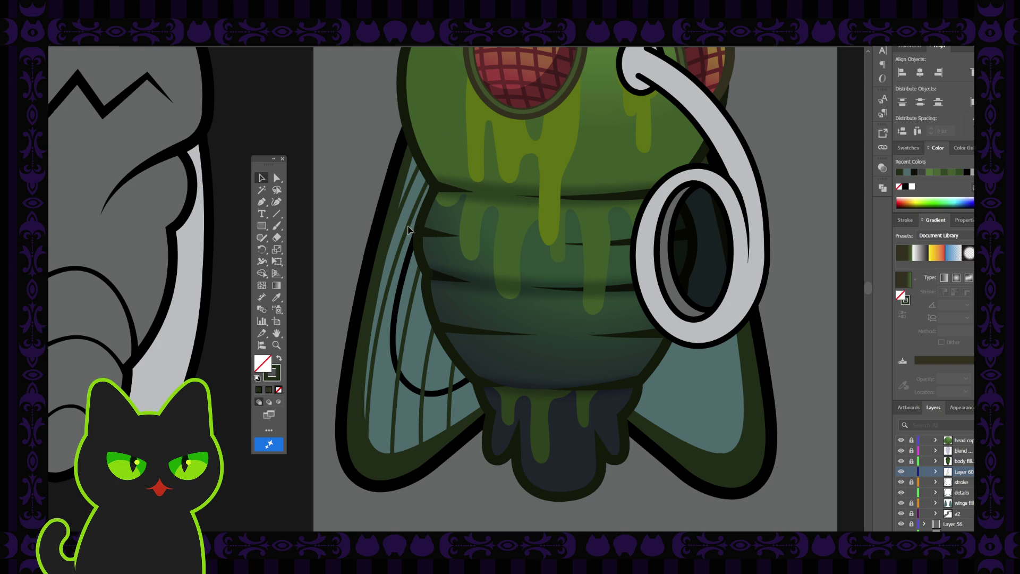
left_click(413, 183)
left_click(366, 134)
Step: Move the left wing vein slightly down
scroll(366, 132, "down", 8)
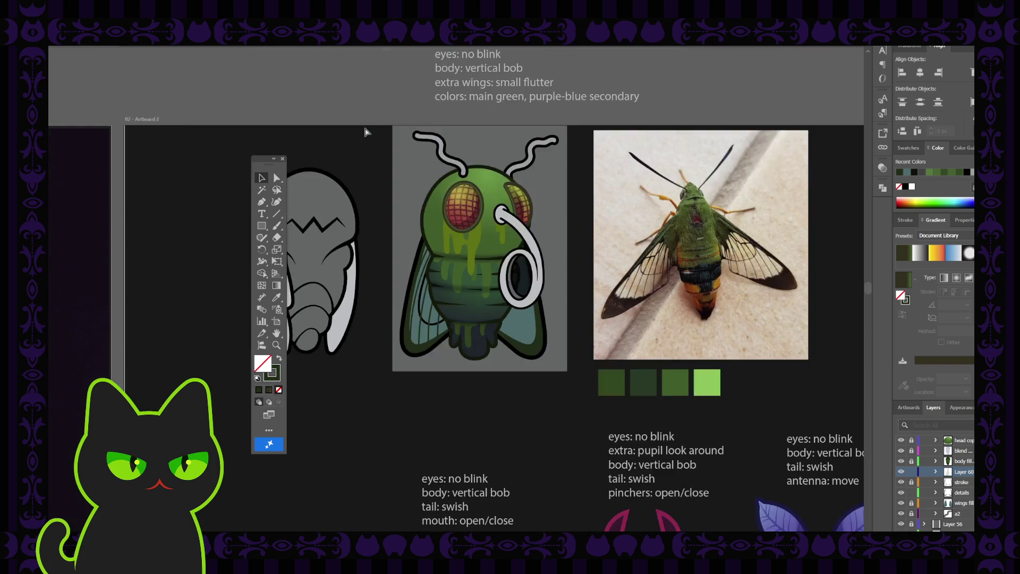
key("ctrl+equal")
key("ctrl+equal")
key("ctrl+equal")
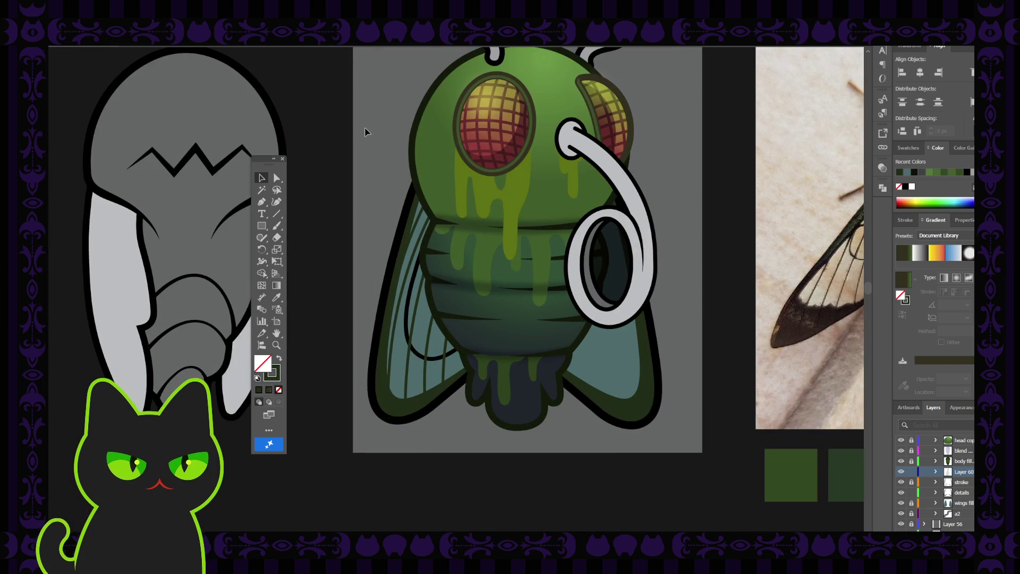
left_click(421, 216)
left_click_drag(421, 217, 426, 229)
left_click(423, 230)
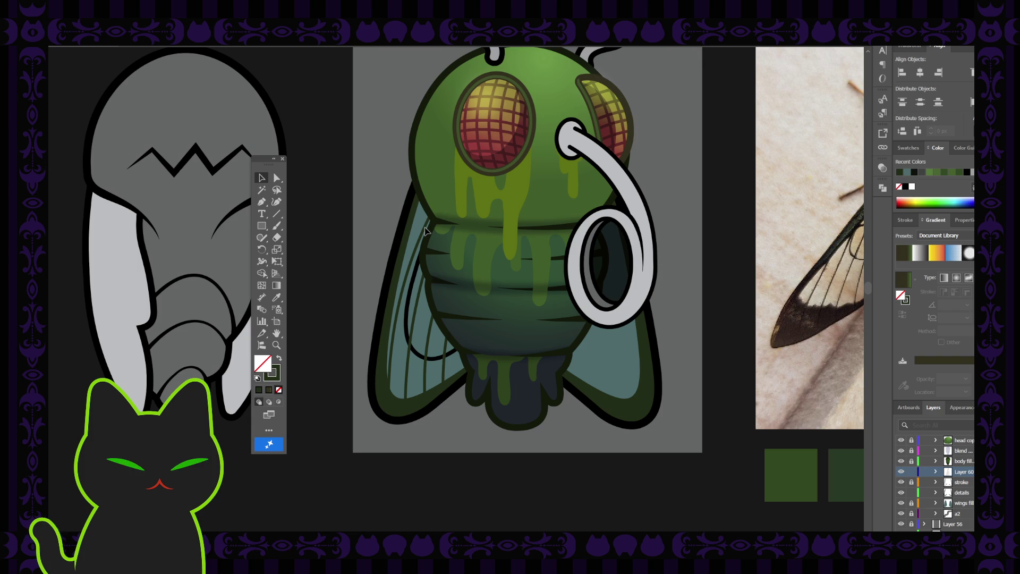
Step: Tilt another vein so its top leans left, then zoom out to see the whole fly
left_click(439, 214)
left_click(381, 180)
key("ctrl+plus")
key("ctrl+plus")
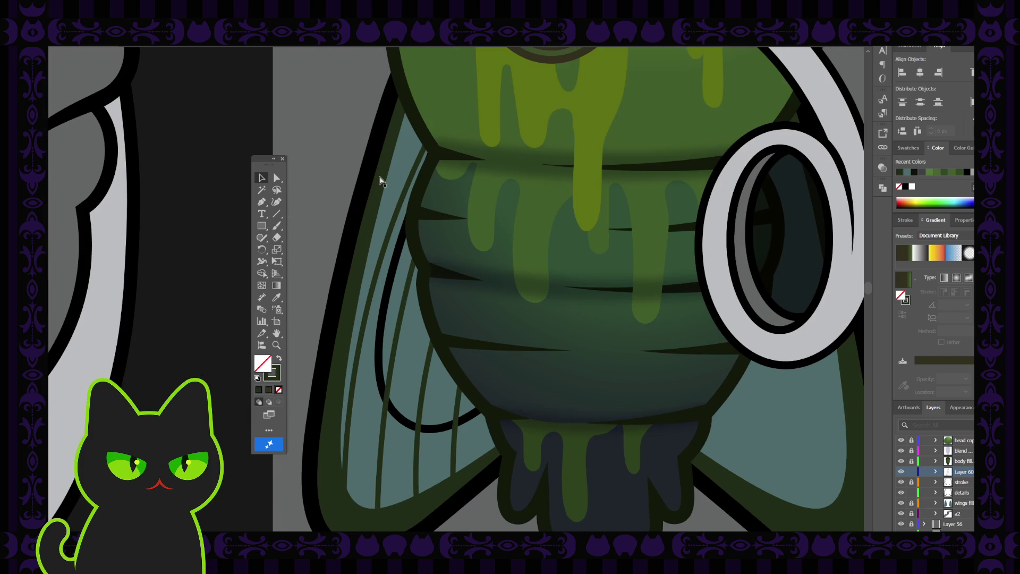
scroll(381, 180, "down", 1)
left_click(401, 216)
left_click_drag(454, 89, 441, 86)
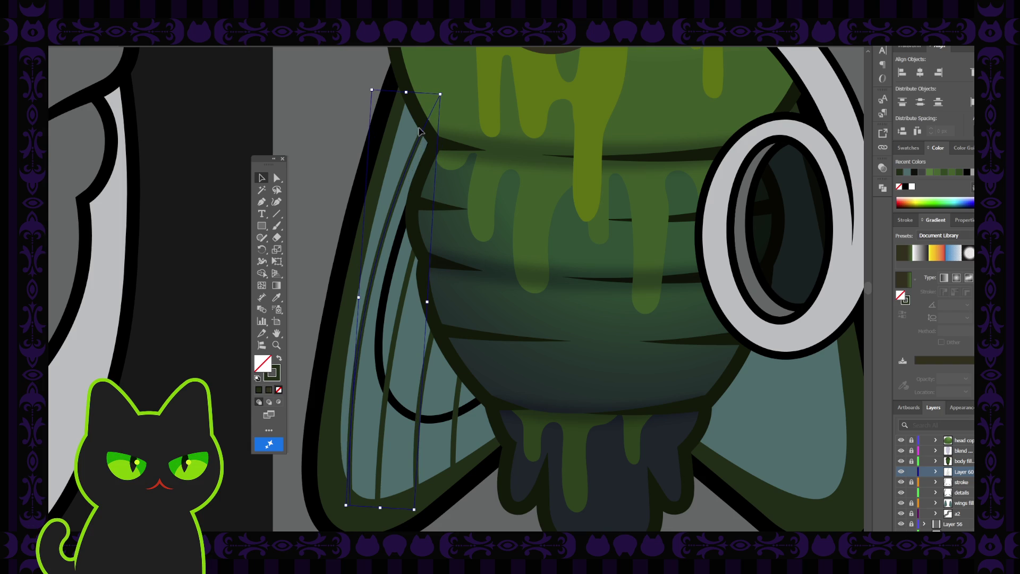
left_click(417, 147)
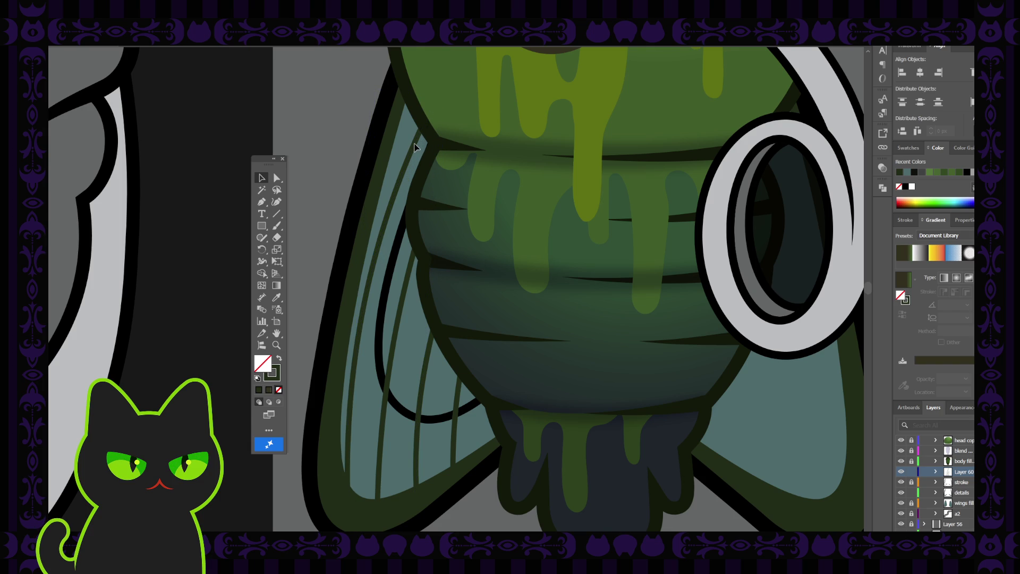
left_click(422, 134)
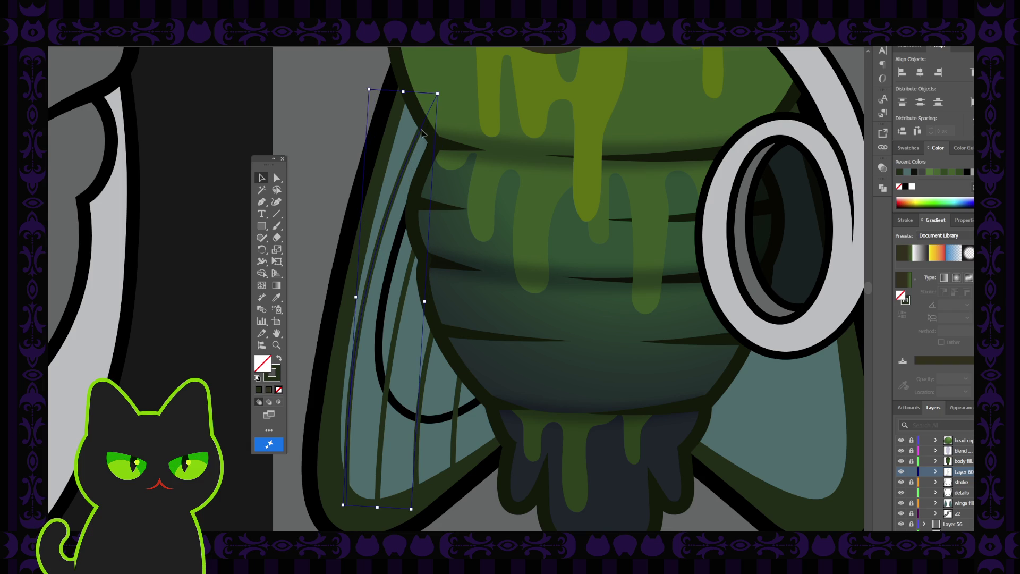
left_click(336, 130)
key("ctrl+minus")
key("ctrl+minus")
key("ctrl+minus")
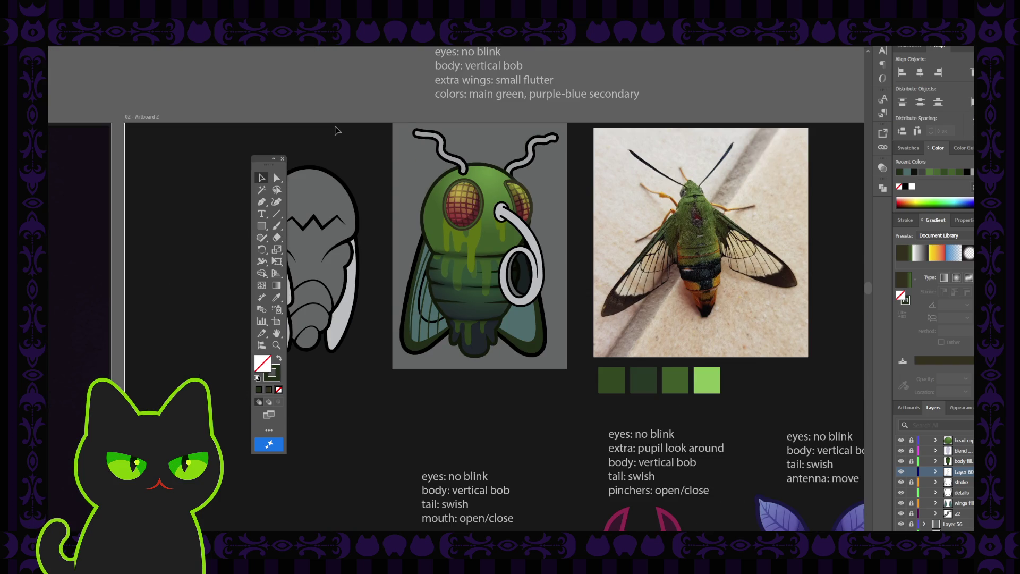
Step: Draw a three-point Curvature stroke from the left wing's top edge down to its bottom
key("ctrl+plus")
key("ctrl+plus")
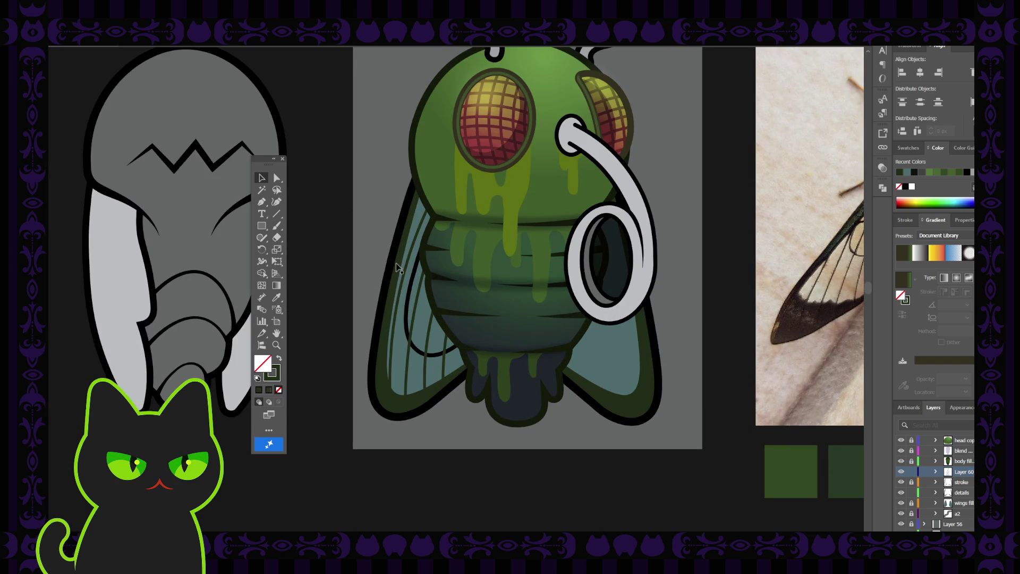
key("ctrl+z")
left_click(325, 158)
left_click(276, 202)
left_click(432, 202)
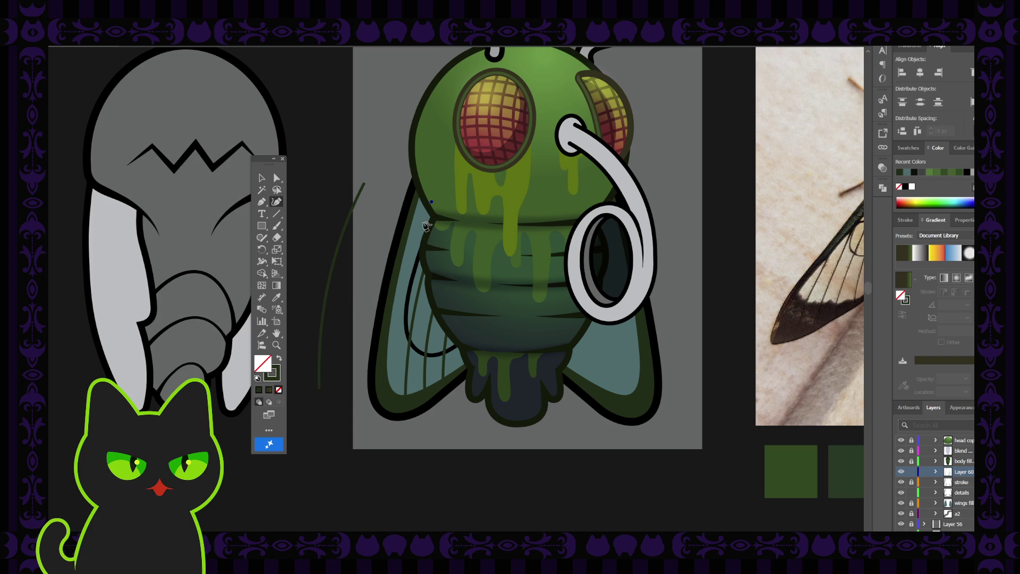
left_click(402, 300)
left_click(396, 400)
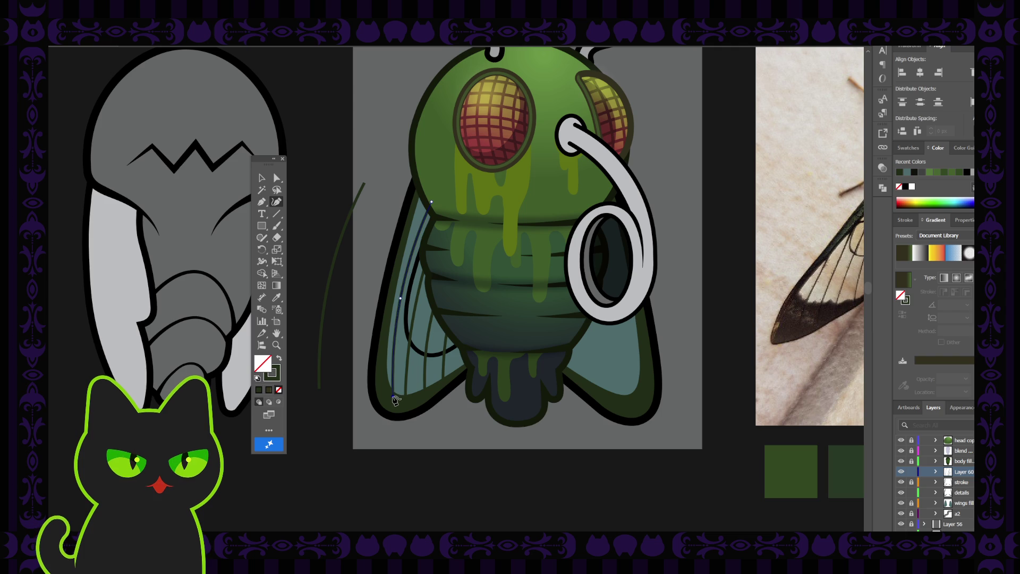
Step: Pull the new stroke's top anchor slightly up-left, then select the stray curve beside the fly
key("a")
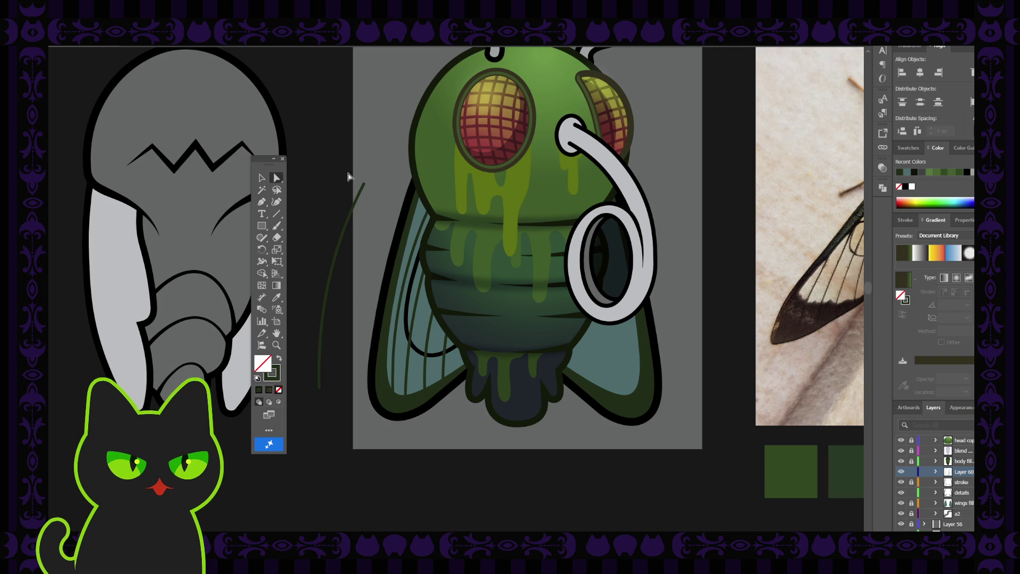
left_click(425, 223)
scroll(426, 224, "up", 3)
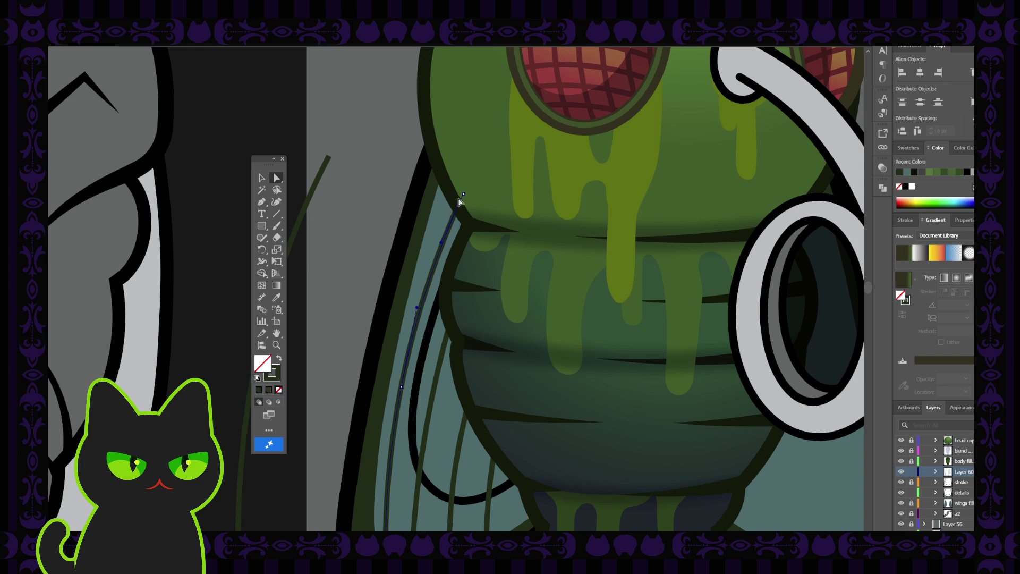
left_click(463, 195)
left_click_drag(463, 195, 460, 190)
left_click(374, 199)
key("ctrl+minus")
key("ctrl+minus")
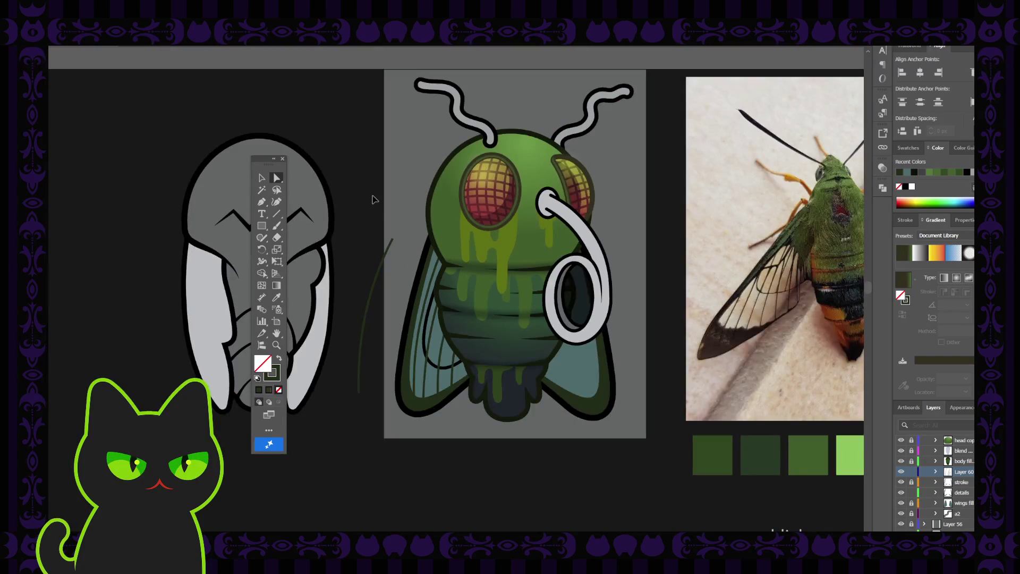
left_click(390, 243)
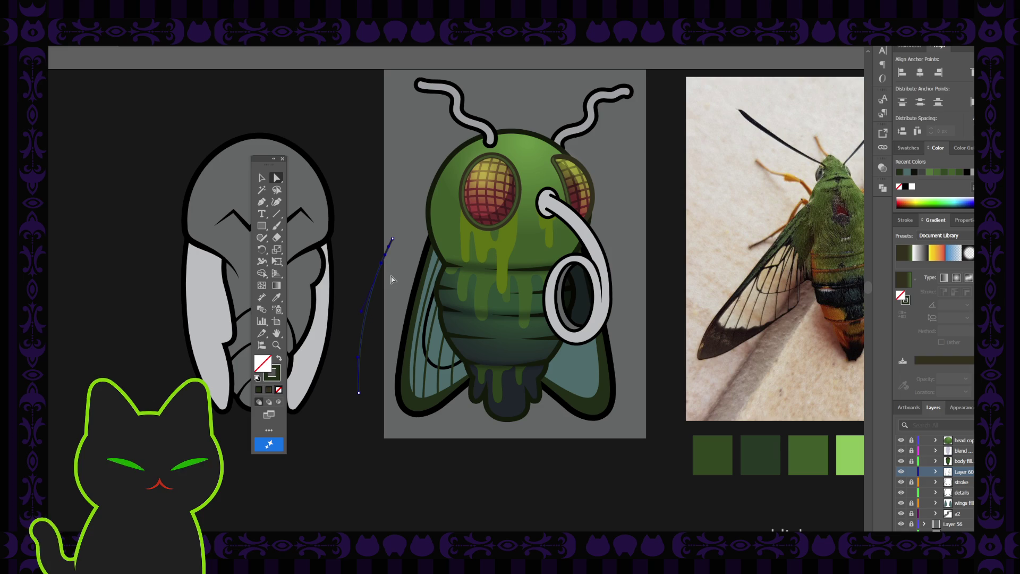
key("v")
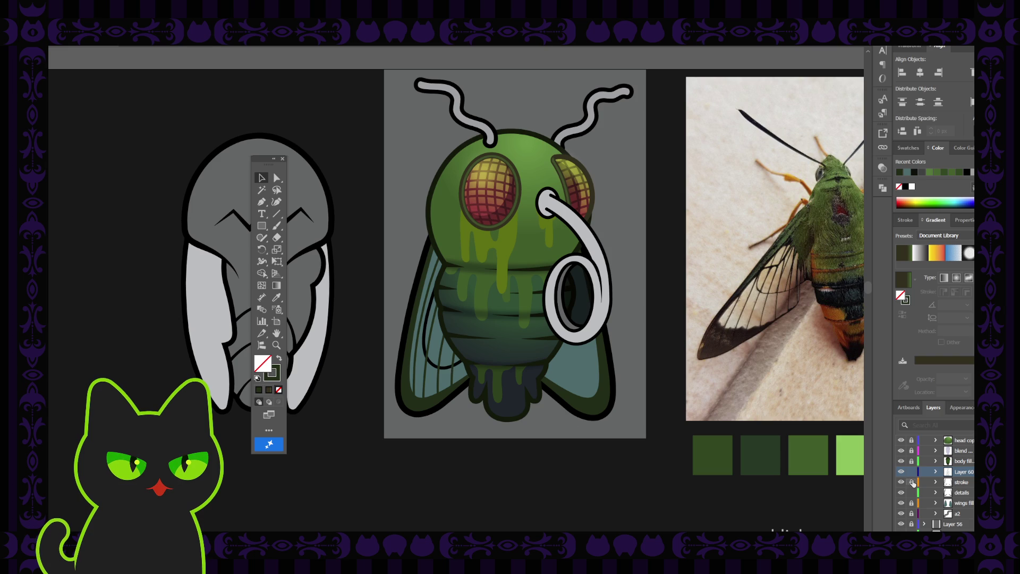
left_click(936, 482)
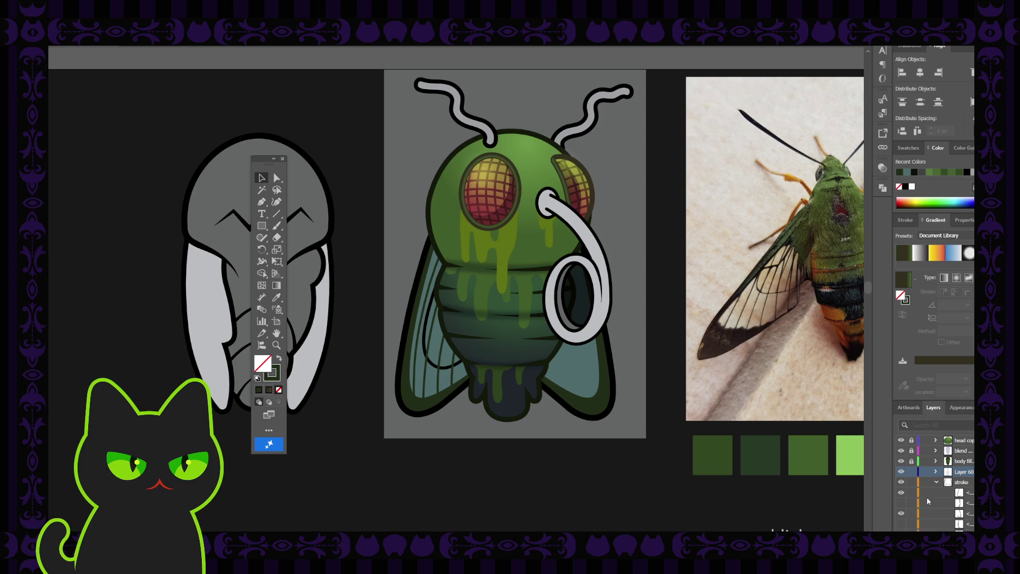
left_click(445, 368)
left_click(587, 453)
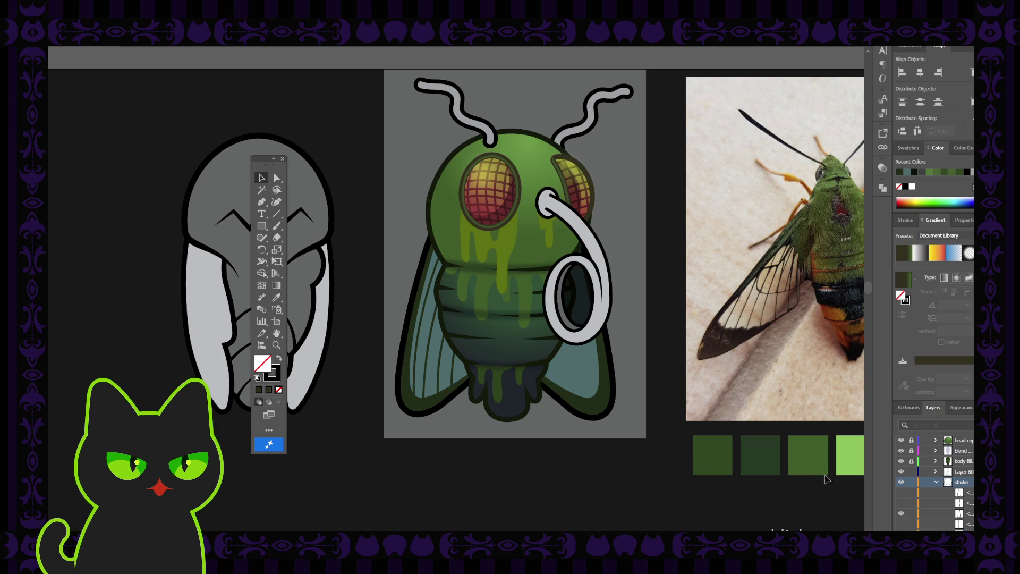
left_click(446, 369)
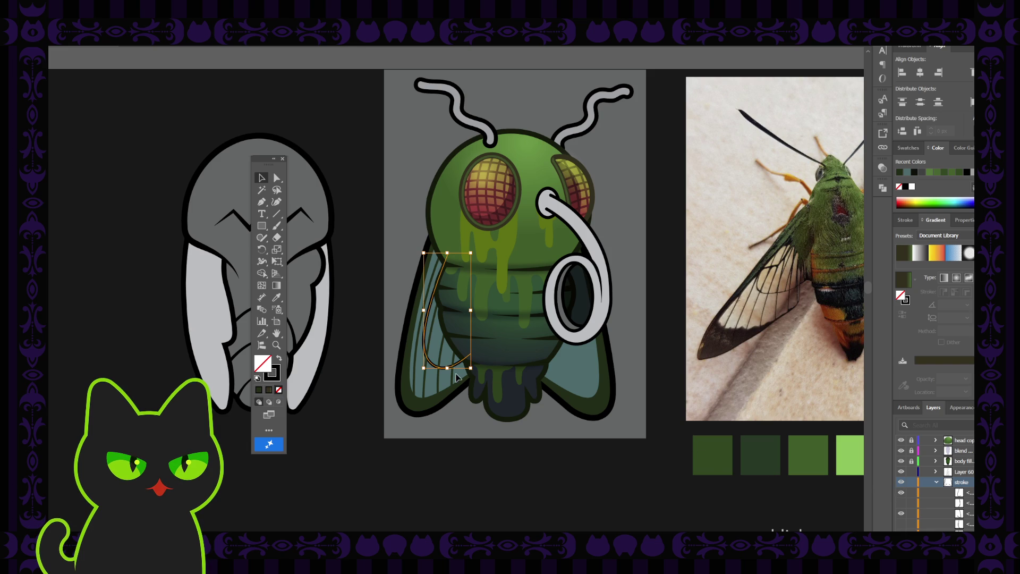
scroll(456, 378, "up", 4)
key("i")
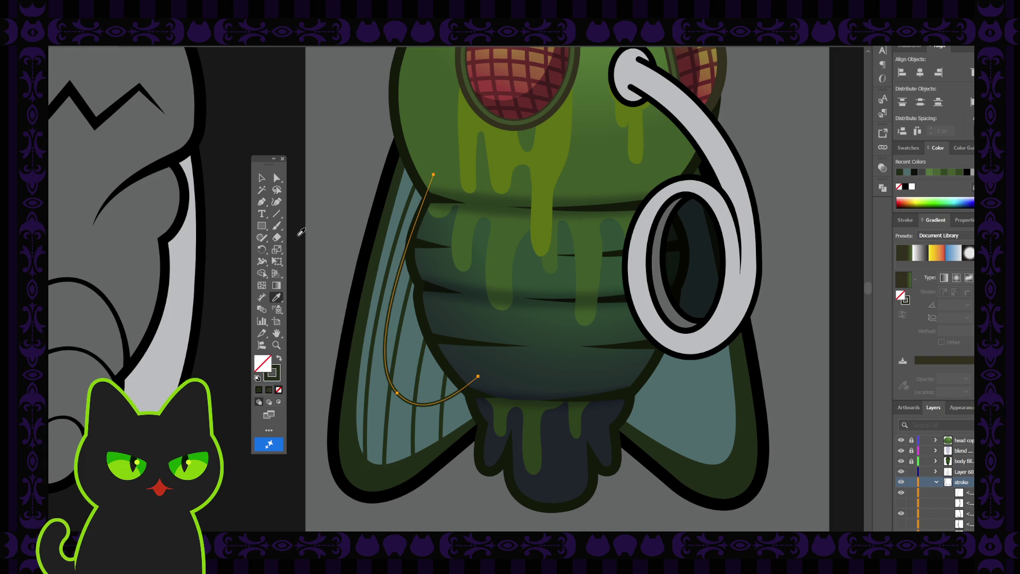
left_click(261, 178)
left_click(237, 104)
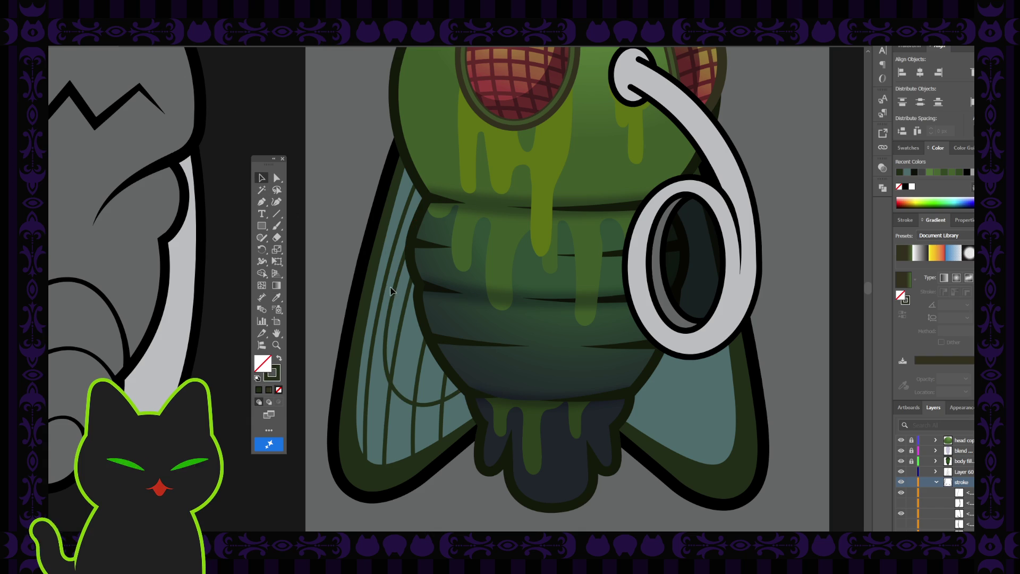
key("ctrl+z")
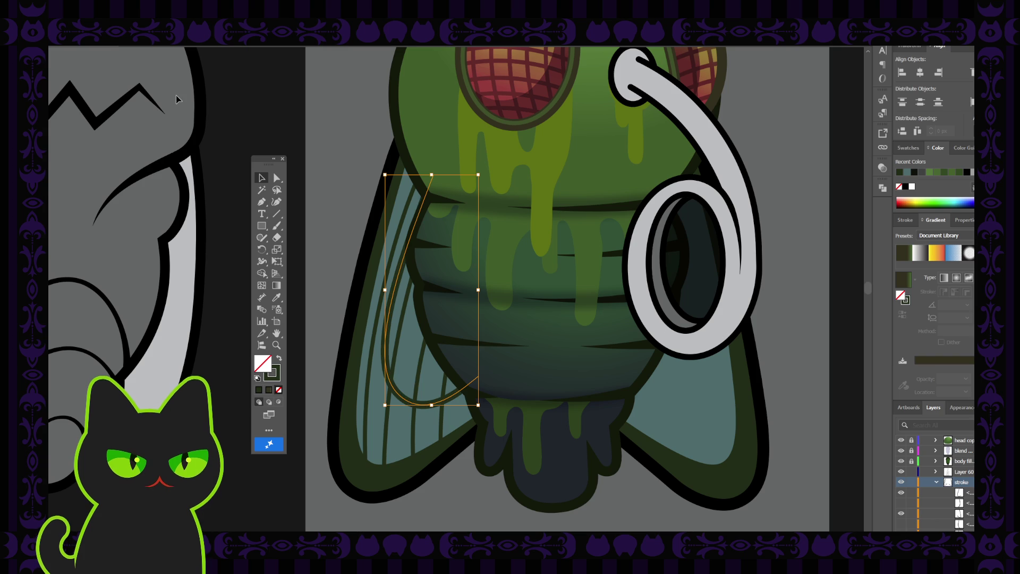
scroll(251, 114, "down", 3)
scroll(250, 120, "down", 2)
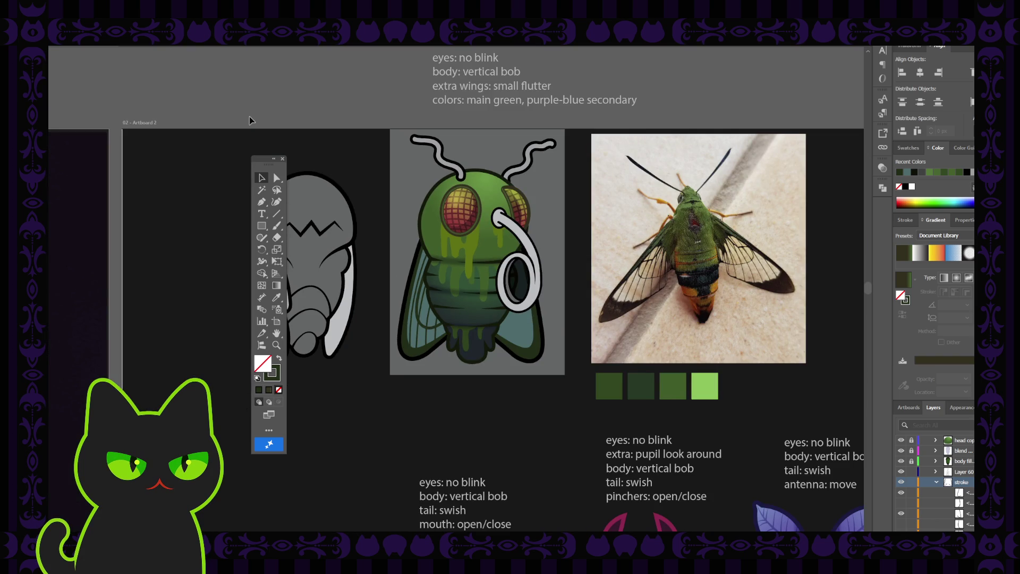
key("ctrl+plus")
key("ctrl+plus")
key("ctrl+plus")
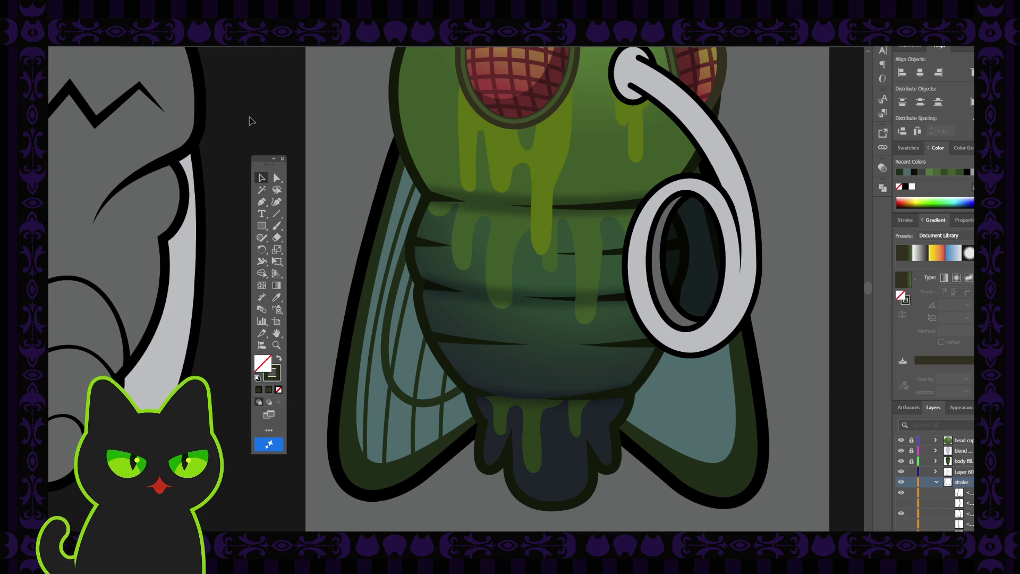
Step: Rotate the left wing's inner curve slightly clockwise by its corner handle
left_click(395, 298)
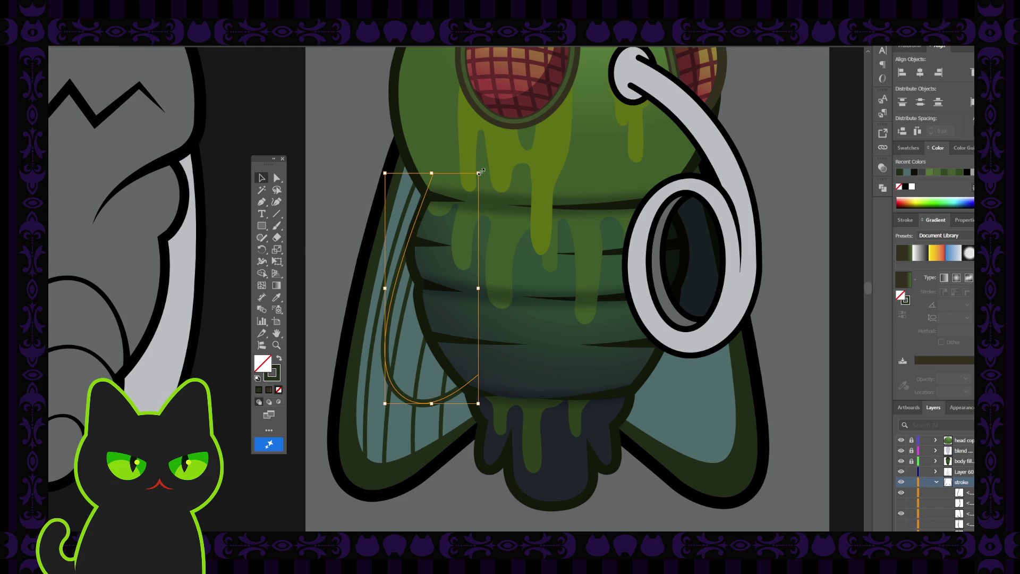
left_click_drag(481, 171, 470, 166)
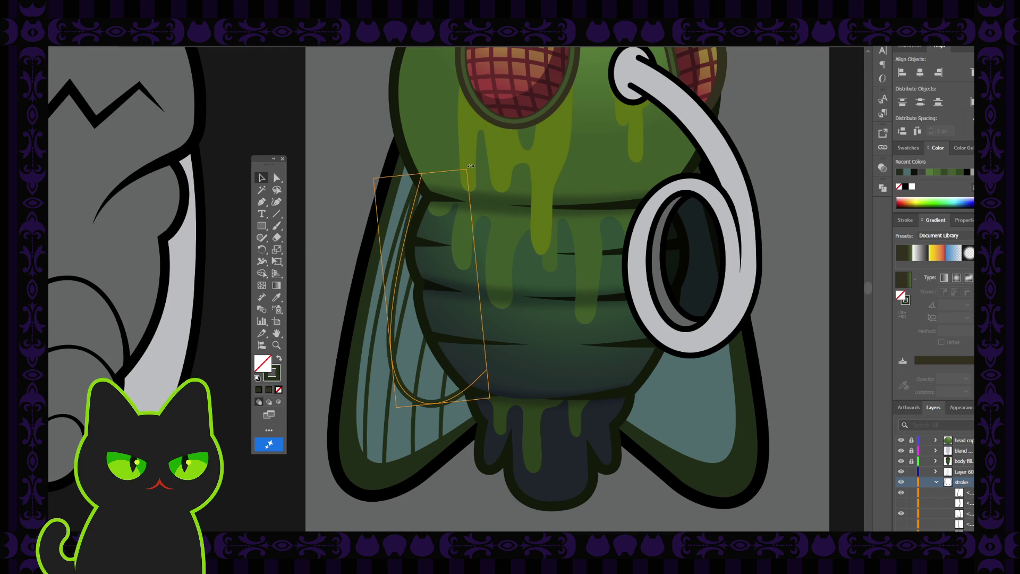
left_click(400, 280)
left_click(400, 280)
left_click(399, 281)
left_click(399, 282)
left_click(390, 275)
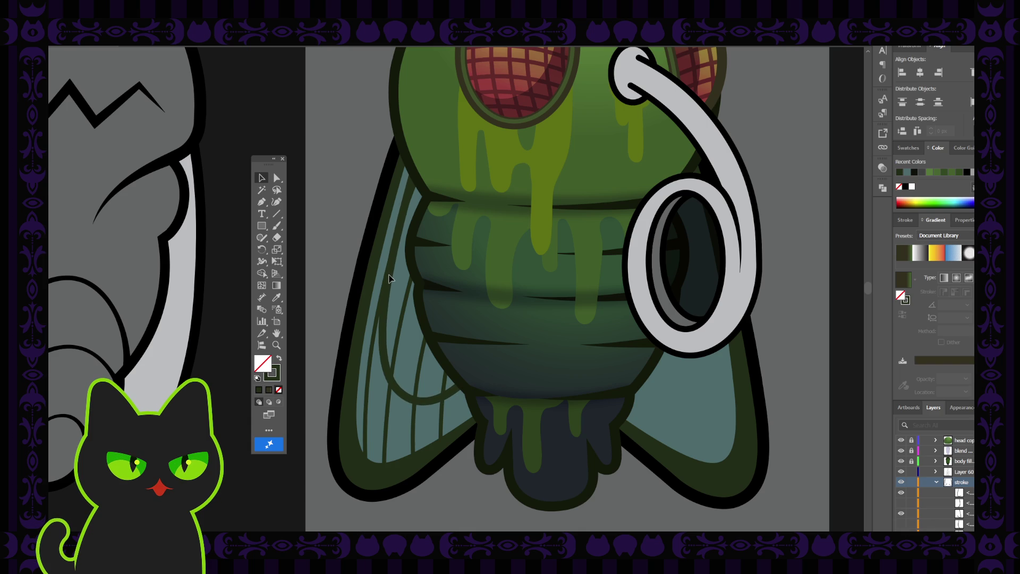
left_click(389, 278)
left_click(345, 221)
Step: Zoom out to compare the fly with the other creatures, then zoom back in
key("ctrl+minus")
key("ctrl+minus")
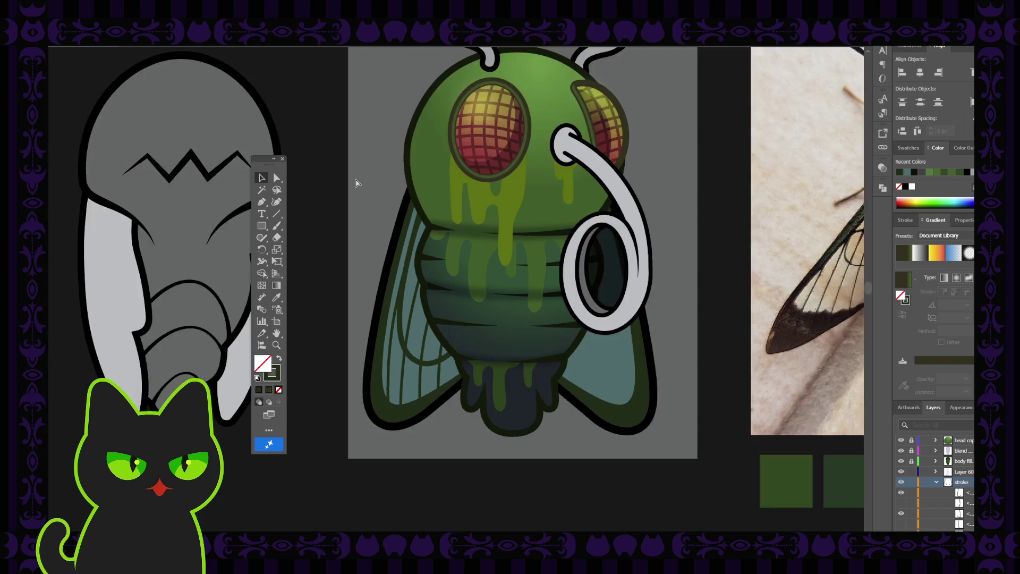
key("ctrl+minus")
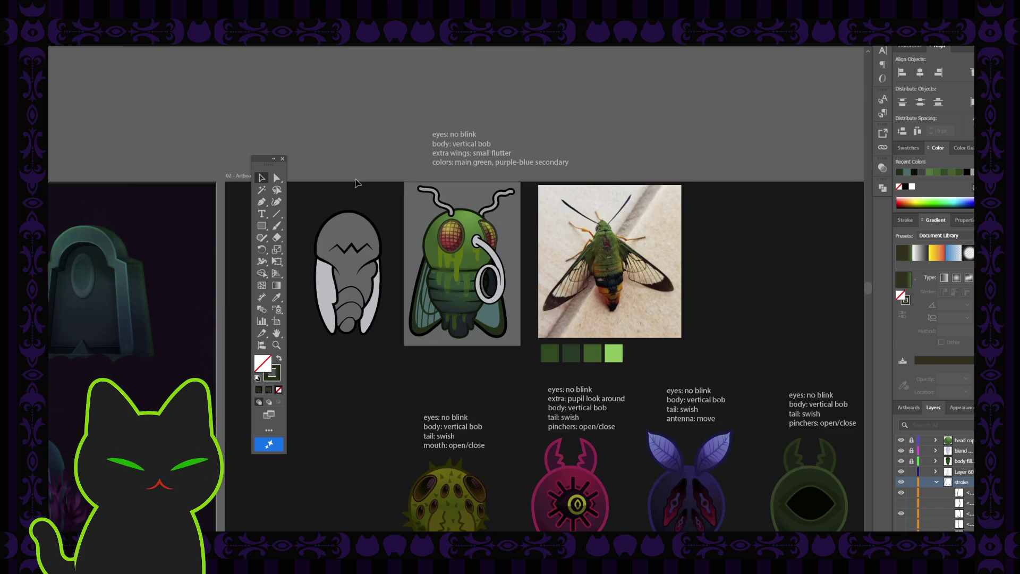
key("ctrl+plus")
key("ctrl+plus")
key("ctrl+plus")
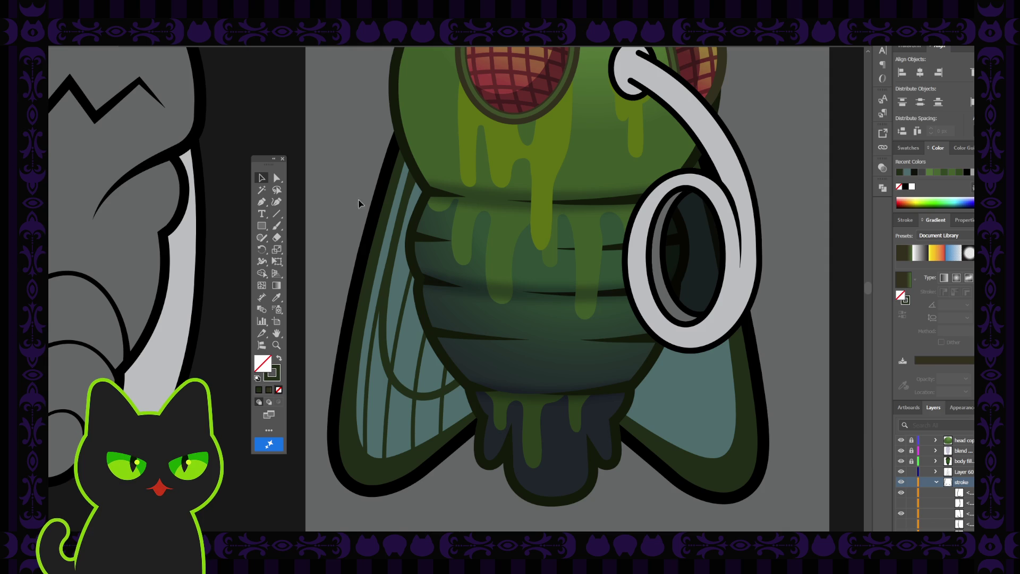
left_click(372, 243)
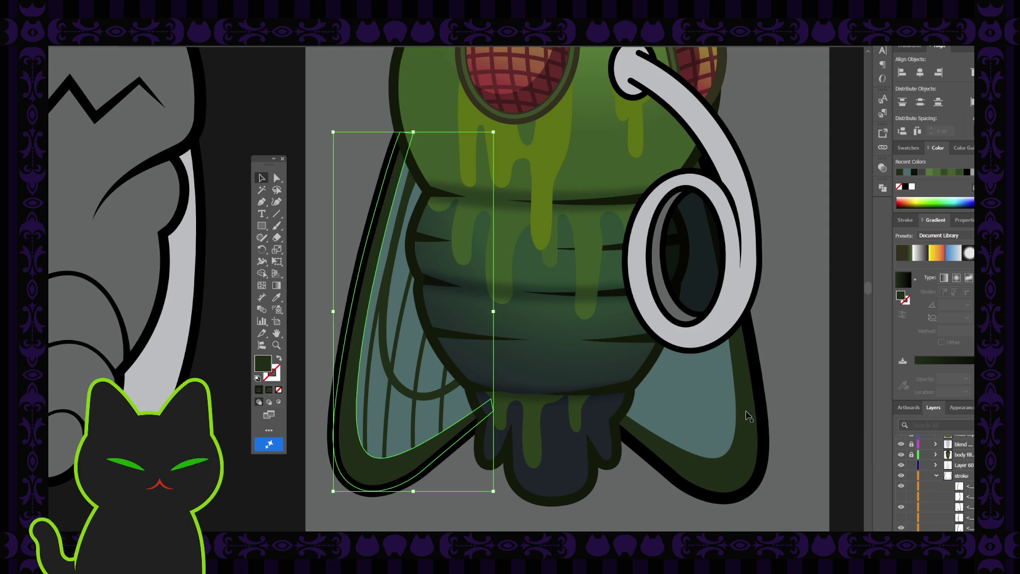
Step: Collapse the stroke layer, unlock details, and create Layer 61 above it
left_click(936, 476)
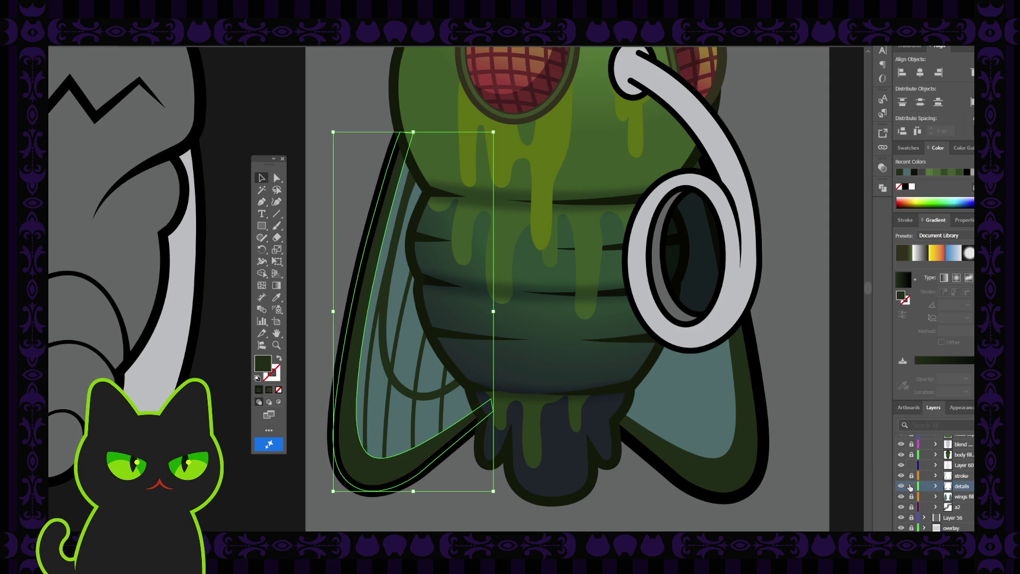
left_click(914, 487)
key("ctrl+l")
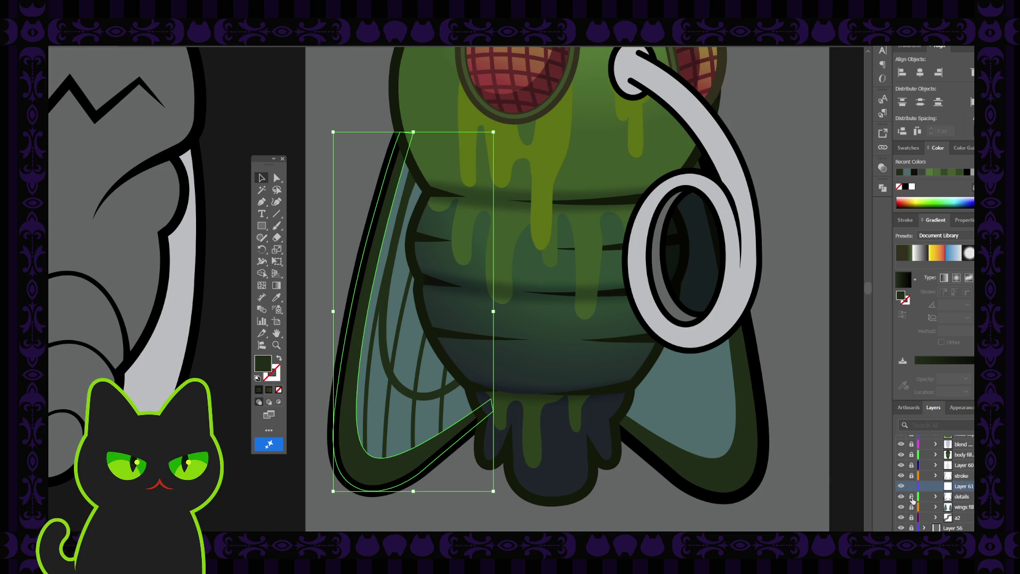
left_click(691, 419)
Step: Draw a closed dark-green shape along the left wing's upper outer edge with Curvature and Pen
left_click(276, 201)
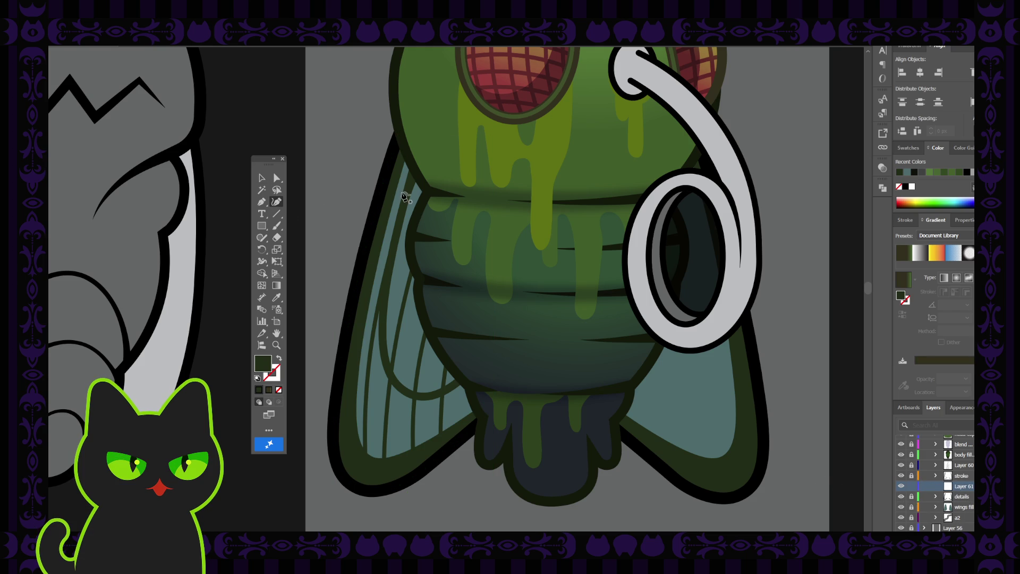
left_click(424, 150)
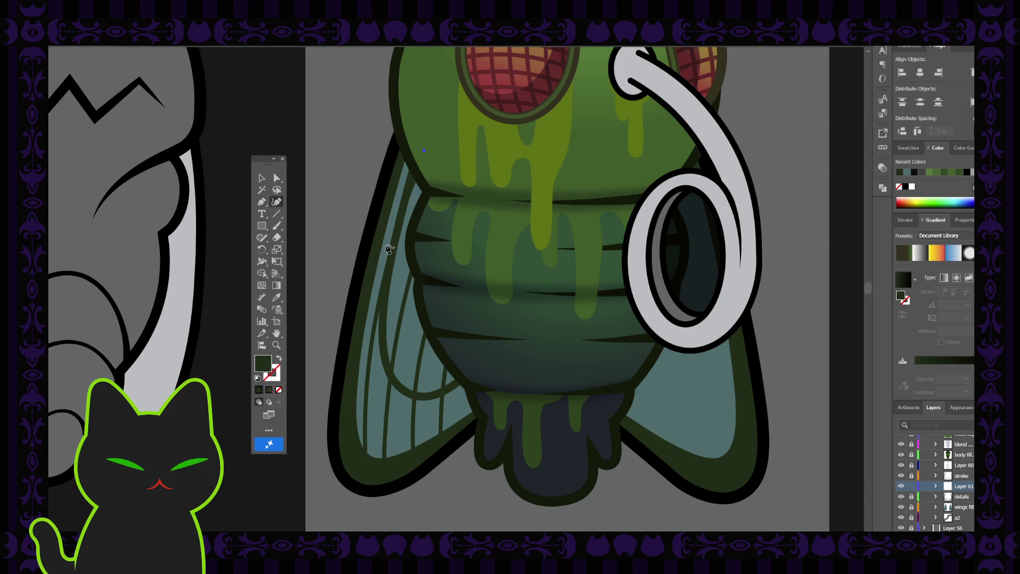
left_click(386, 249)
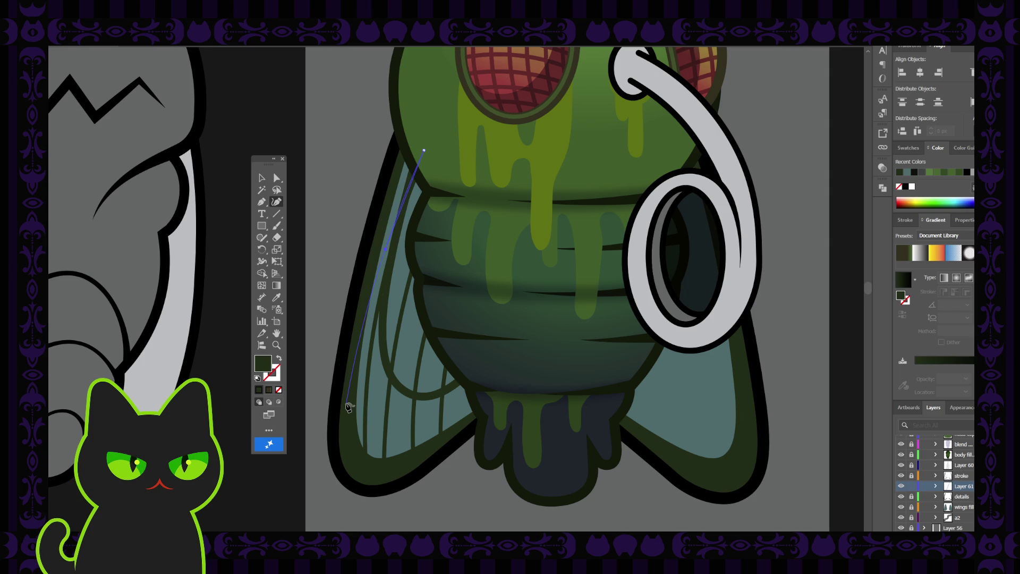
left_click_drag(346, 402, 323, 390)
left_click(263, 203)
left_click(346, 403)
left_click(319, 330)
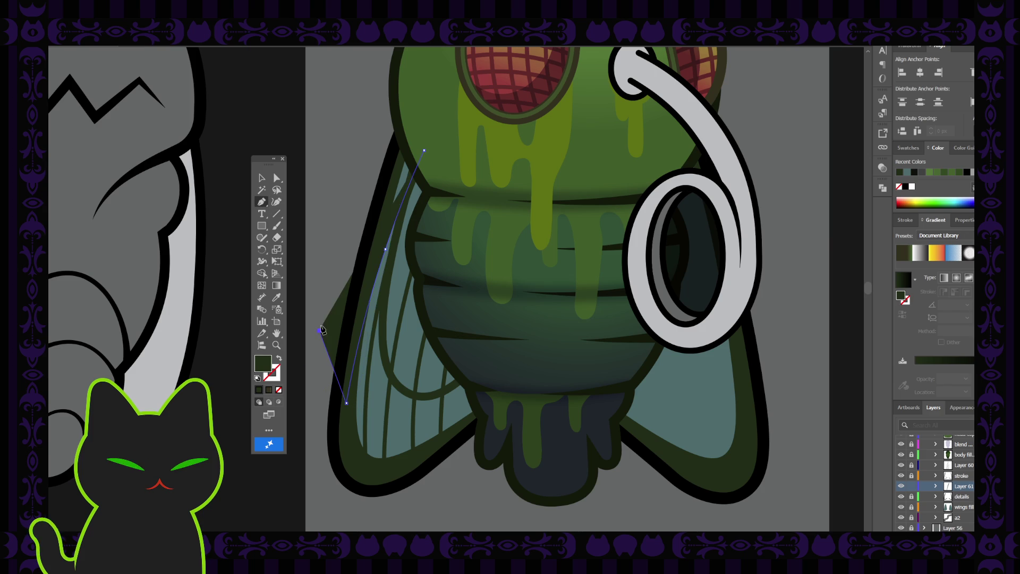
left_click(384, 120)
left_click(424, 150)
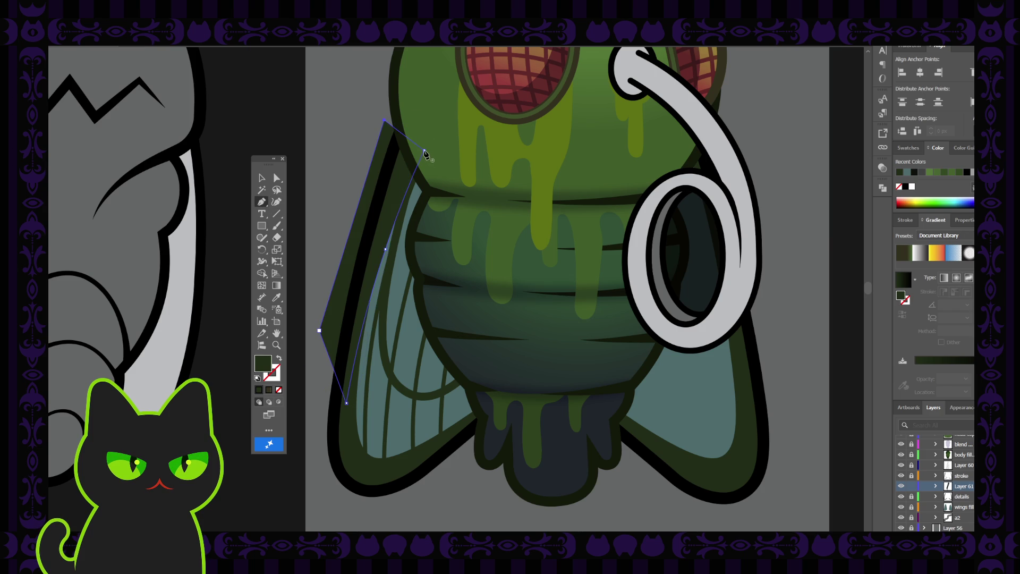
left_click(261, 177)
left_click(304, 139)
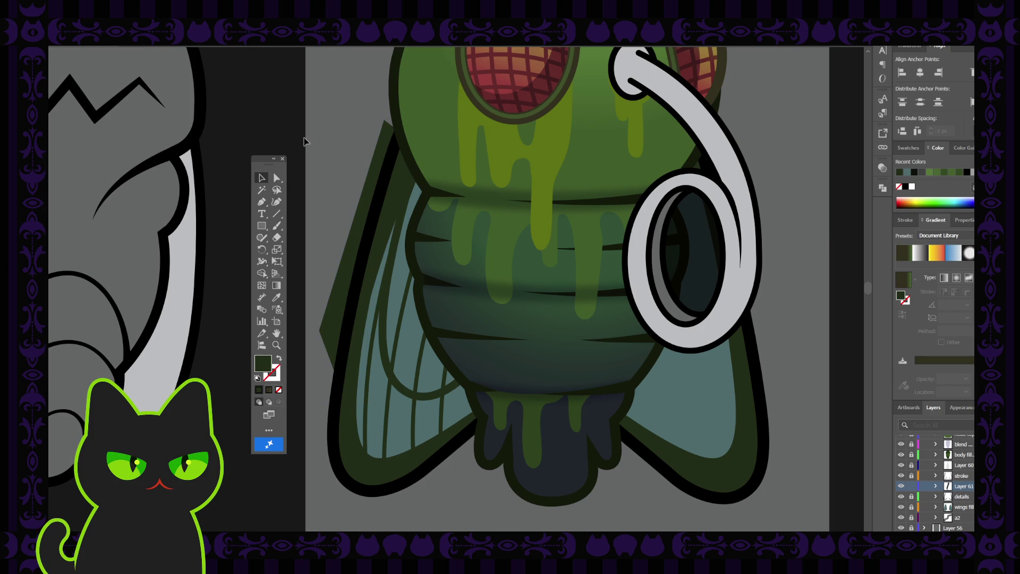
left_click(395, 178)
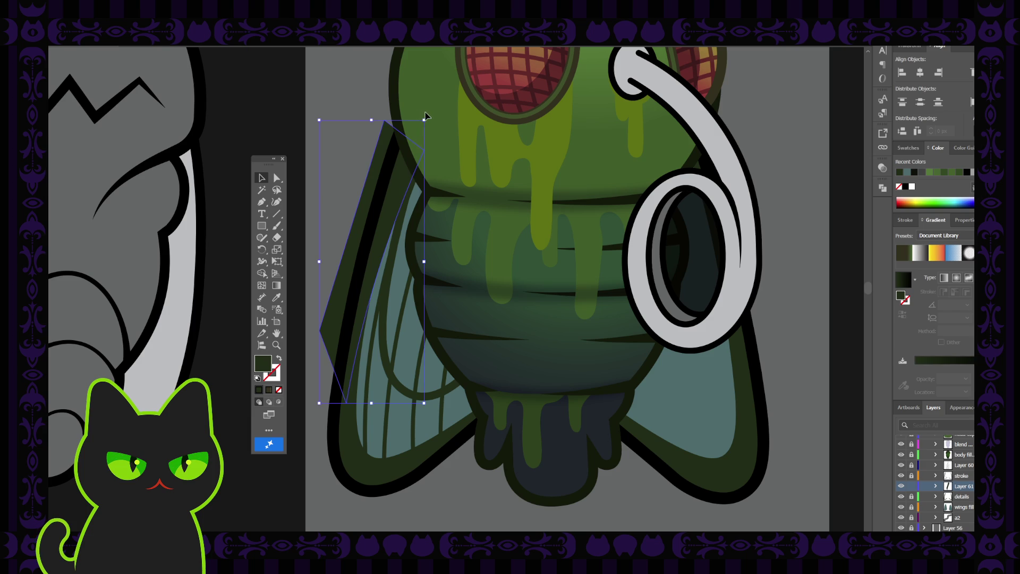
Step: Rotate and reposition the dark-green wing shadow, and adjust its gradient colour
left_click_drag(425, 118, 396, 180)
key("ctrl+shift+a")
left_click(396, 181)
key("ctrl+minus")
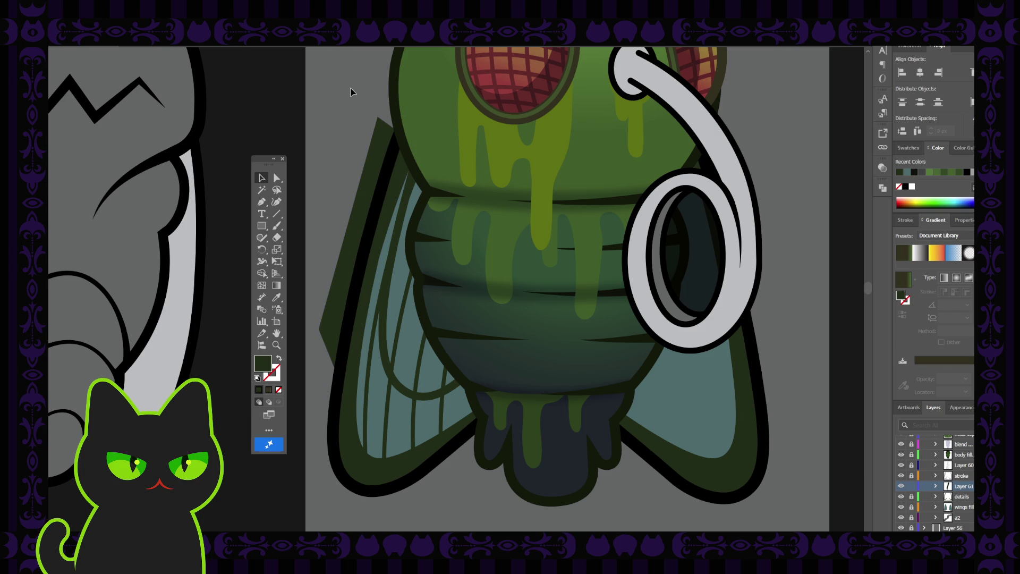
key("ctrl+minus")
key("ctrl+minus")
key("ctrl+plus")
key("ctrl+plus")
key("ctrl+plus")
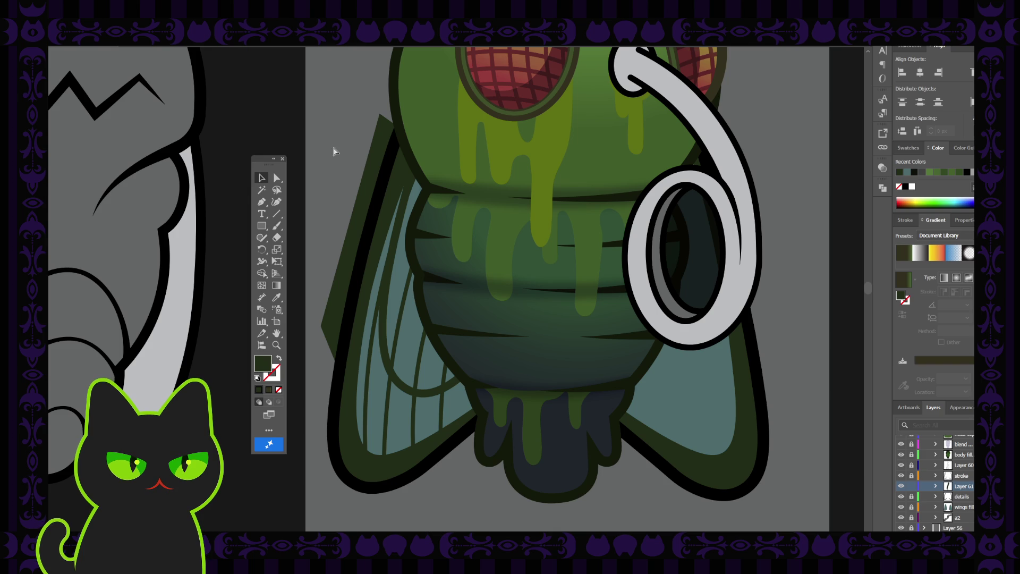
key("ctrl+minus")
key("ctrl+minus")
key("ctrl+minus")
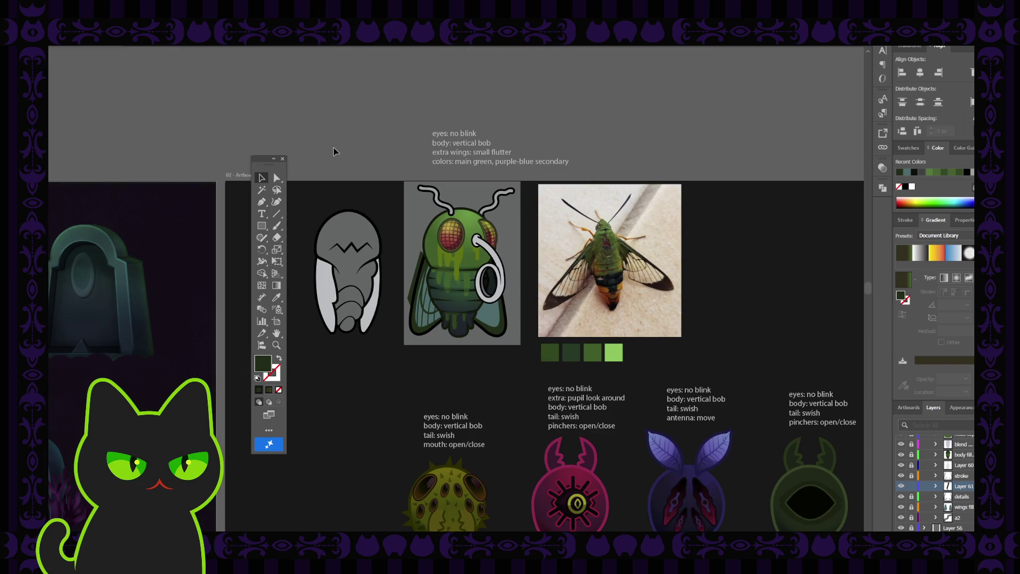
key("ctrl+plus")
key("ctrl+plus")
key("ctrl+plus")
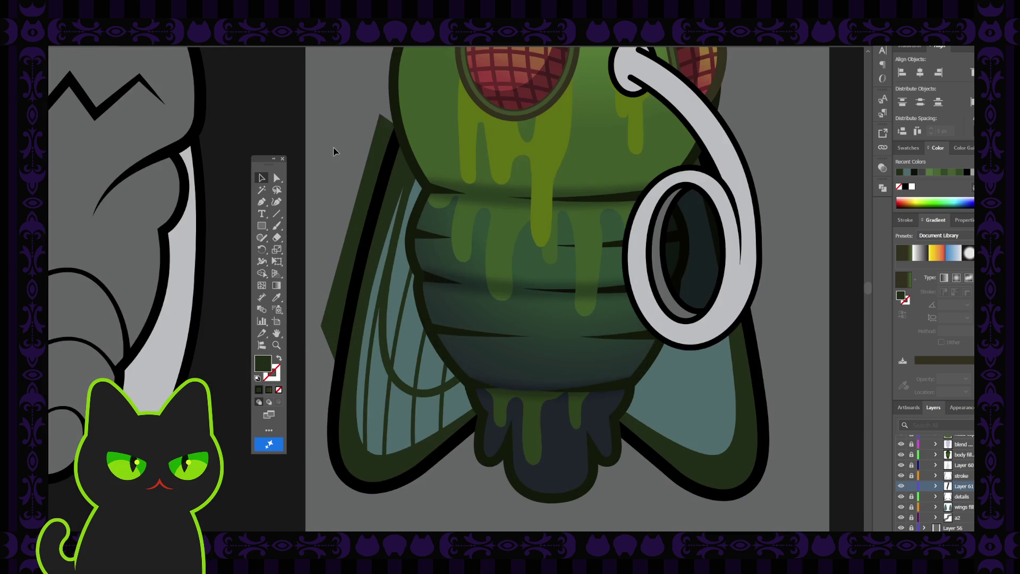
key("ctrl+z")
key("ctrl+z")
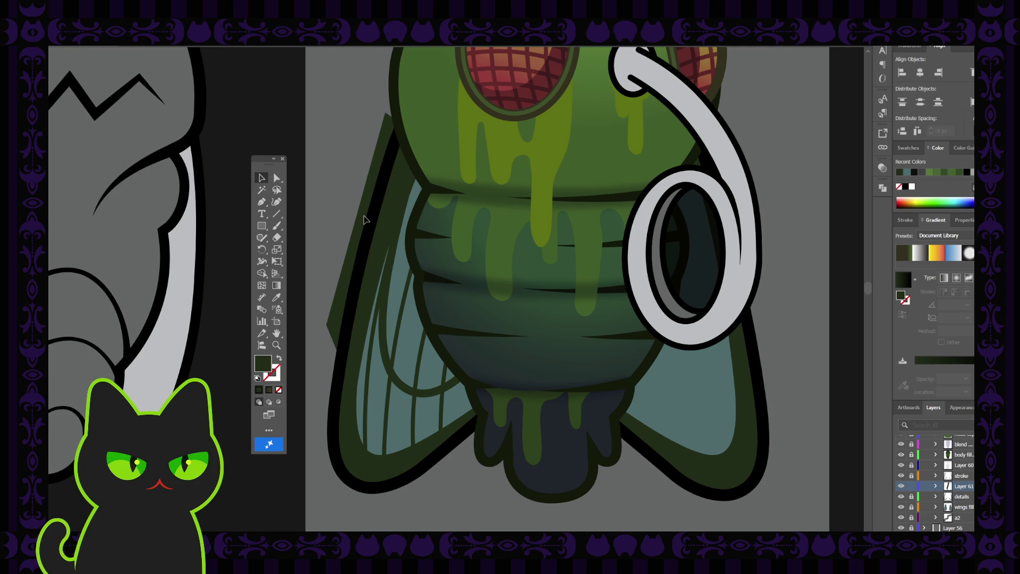
key("ctrl+z")
key("ctrl+z")
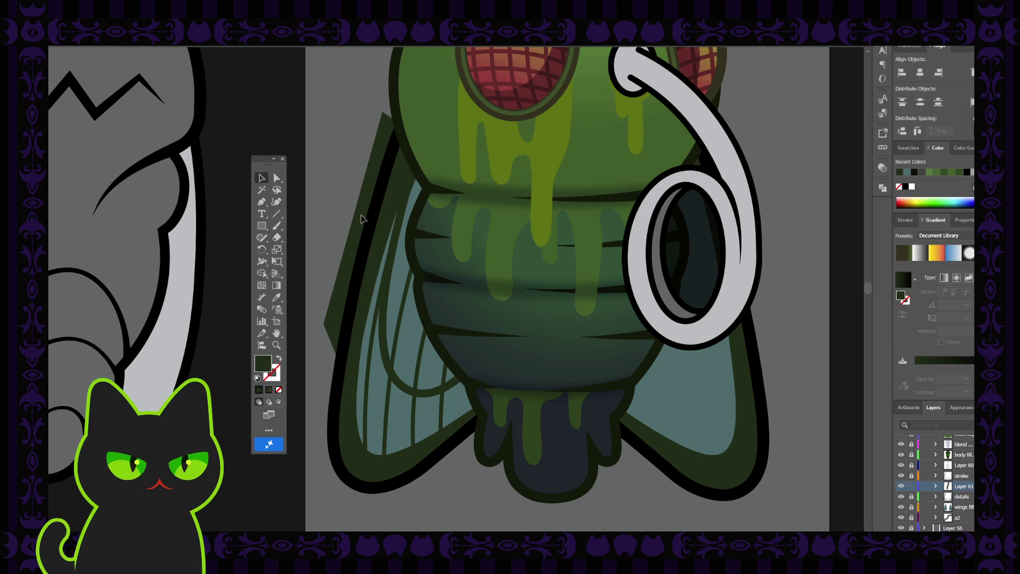
left_click(322, 155)
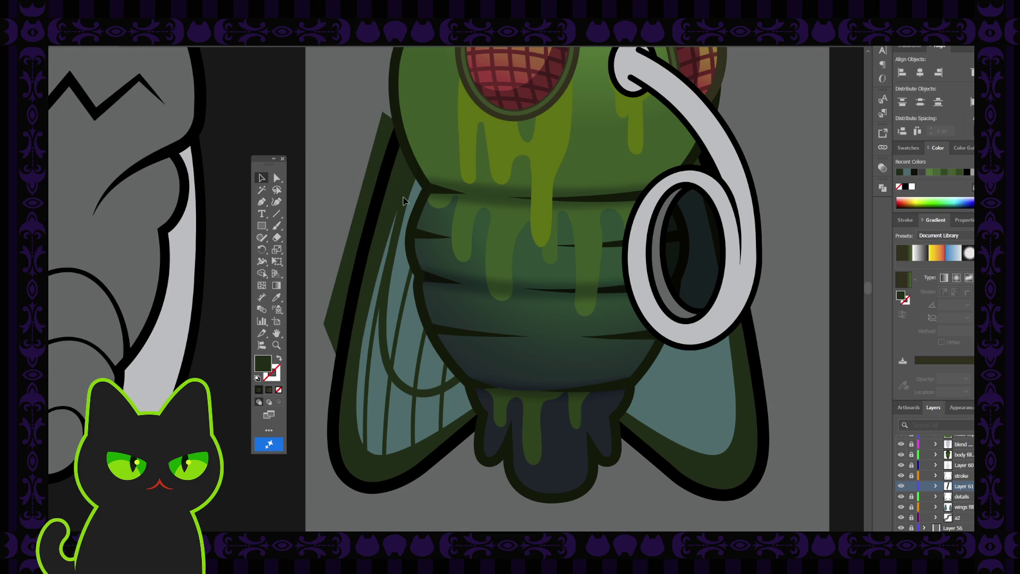
key("ctrl+minus")
key("ctrl+minus")
key("ctrl+minus")
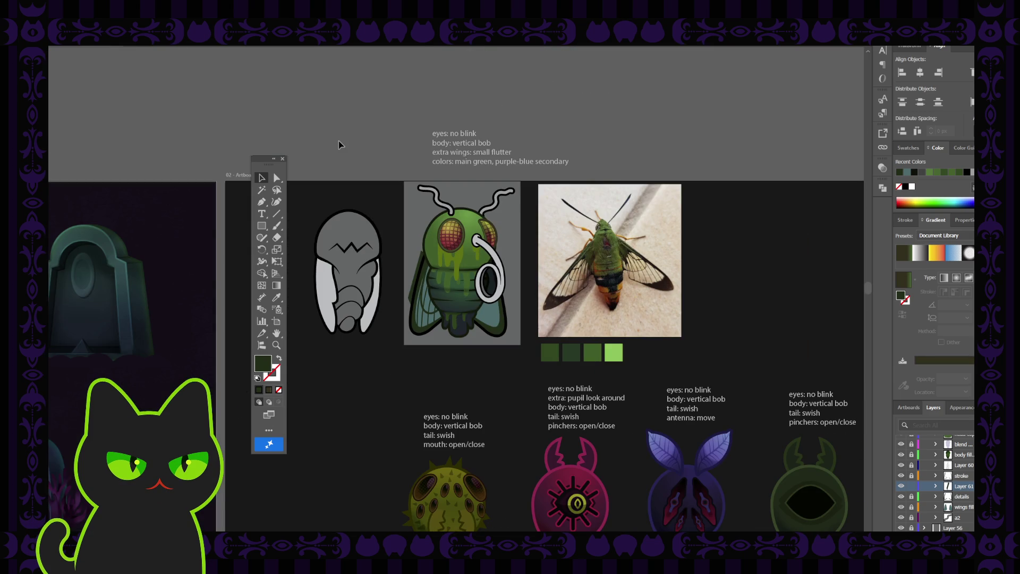
key("ctrl+plus")
key("ctrl+plus")
key("ctrl+plus")
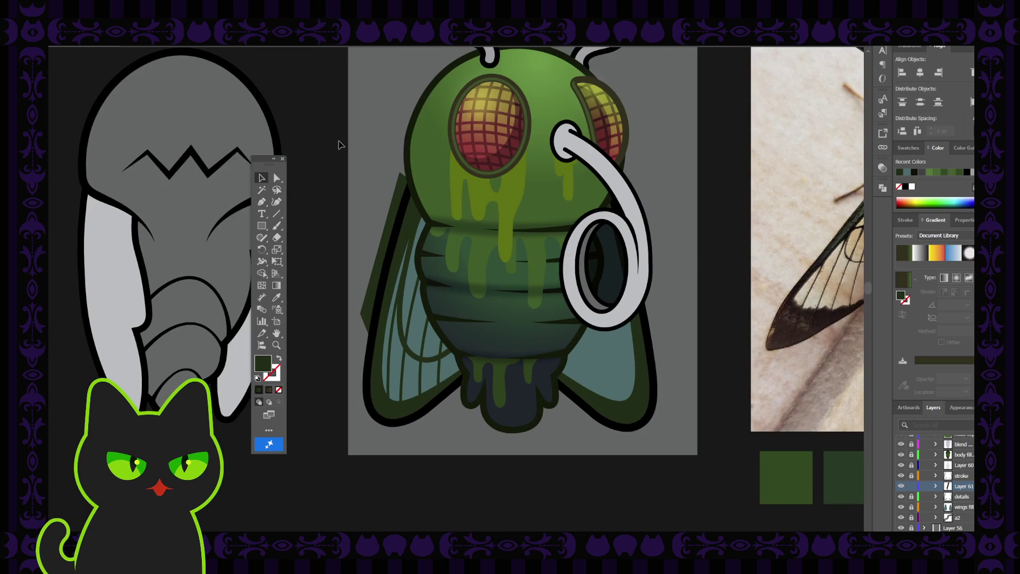
Step: Unlock the wings fill layer and unite the left wing's dark edge with the wing fill shape
left_click(385, 218)
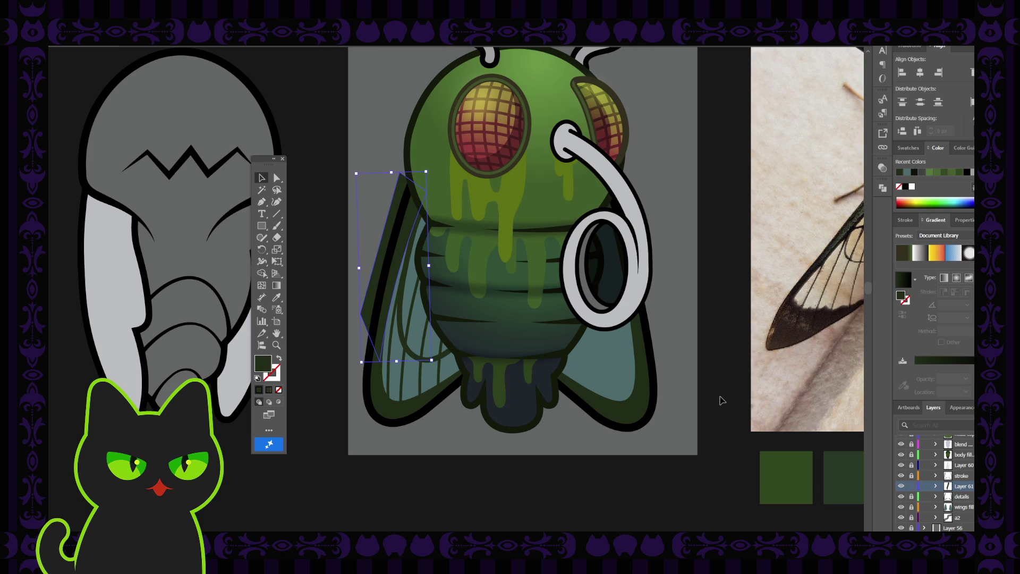
left_click(911, 507)
left_click(417, 381, "shift")
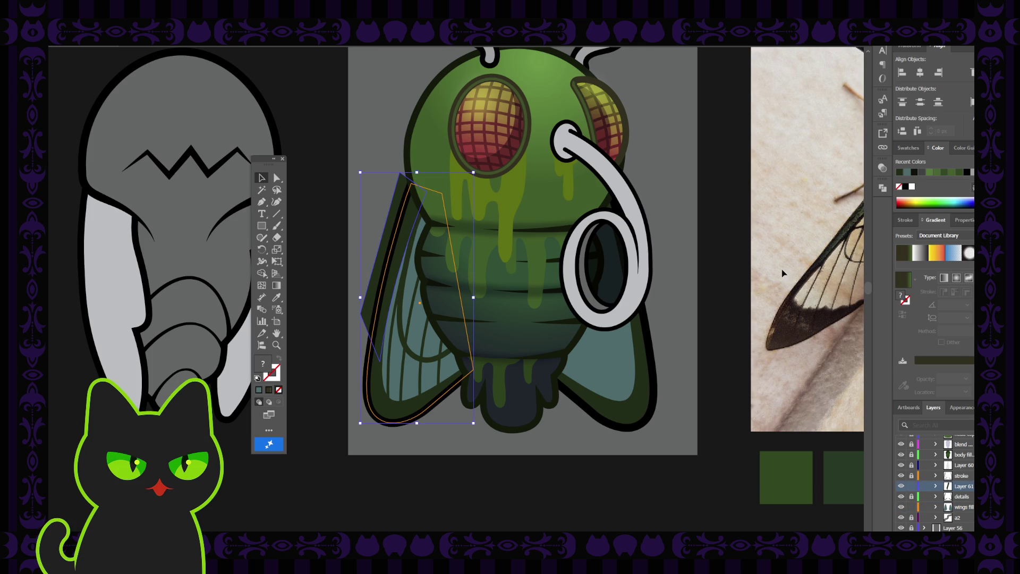
left_click_drag(884, 194, 797, 206)
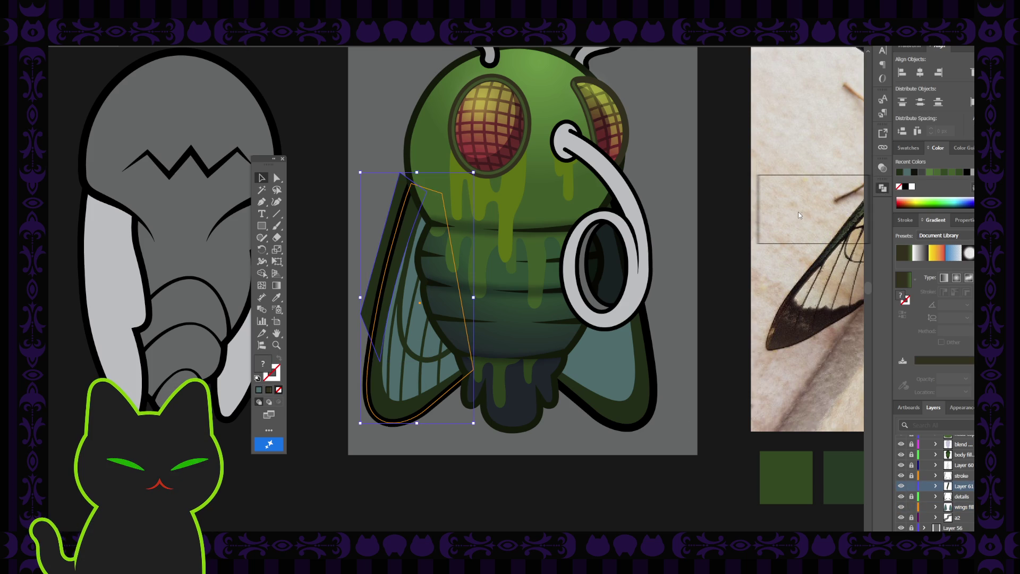
left_click(798, 212)
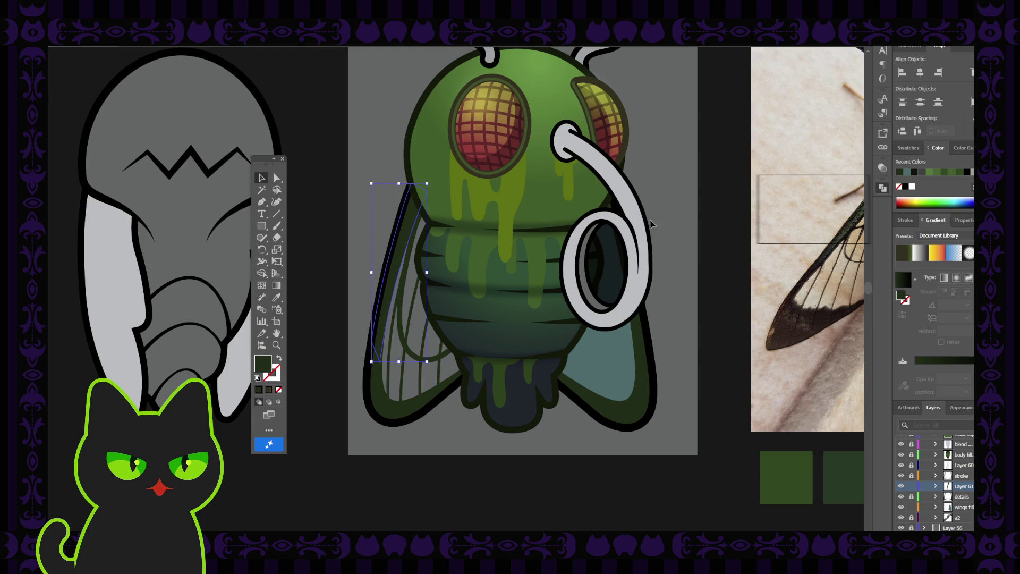
left_click(372, 150)
left_click(378, 340)
Step: Restore the thin wing-edge shape and combine it with the green wing-edge shape
left_click(911, 507)
left_click(378, 340)
left_click(408, 221)
key("ctrl+z")
key("ctrl+z")
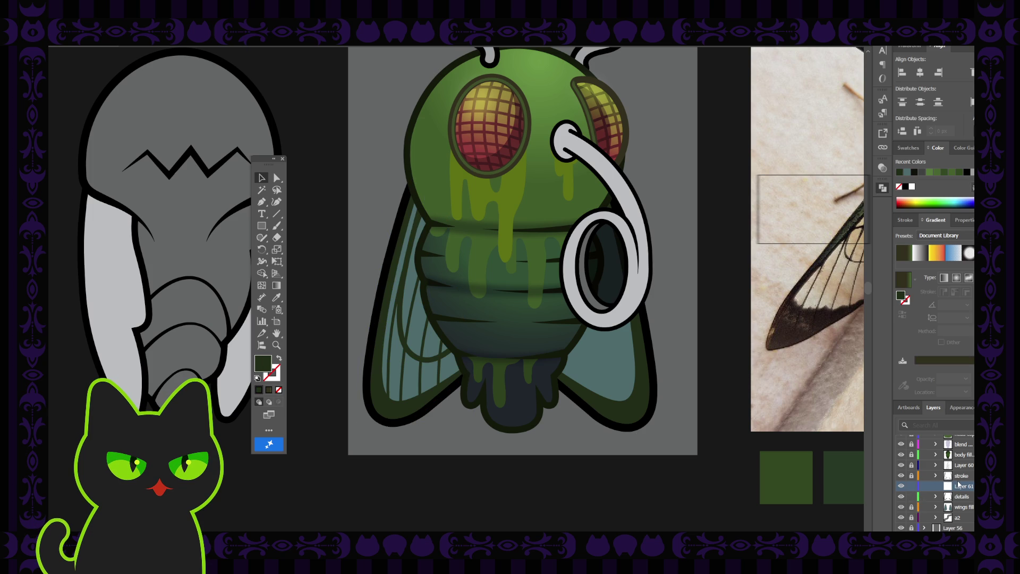
key("ctrl+shift+z")
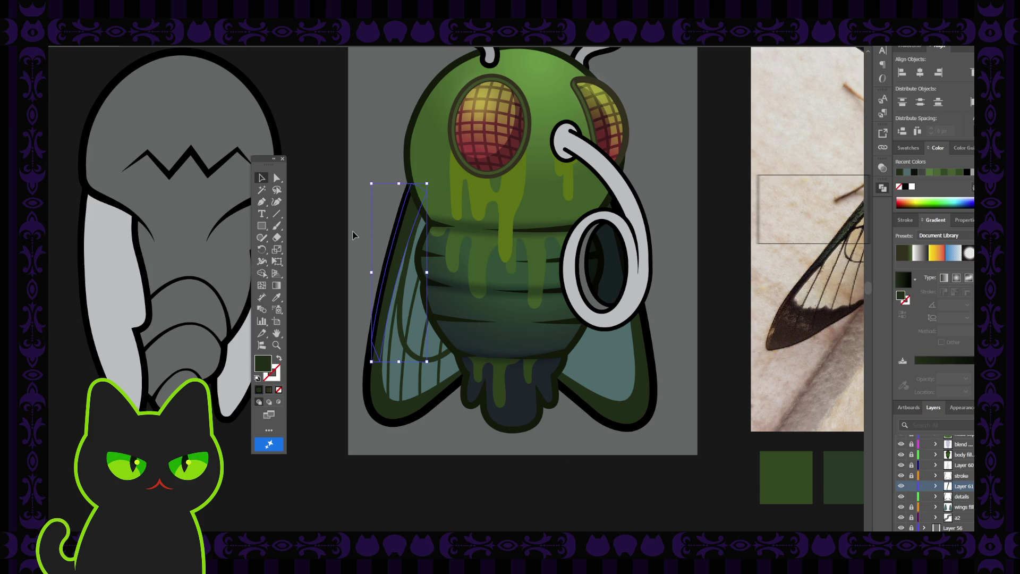
left_click(382, 379, "shift")
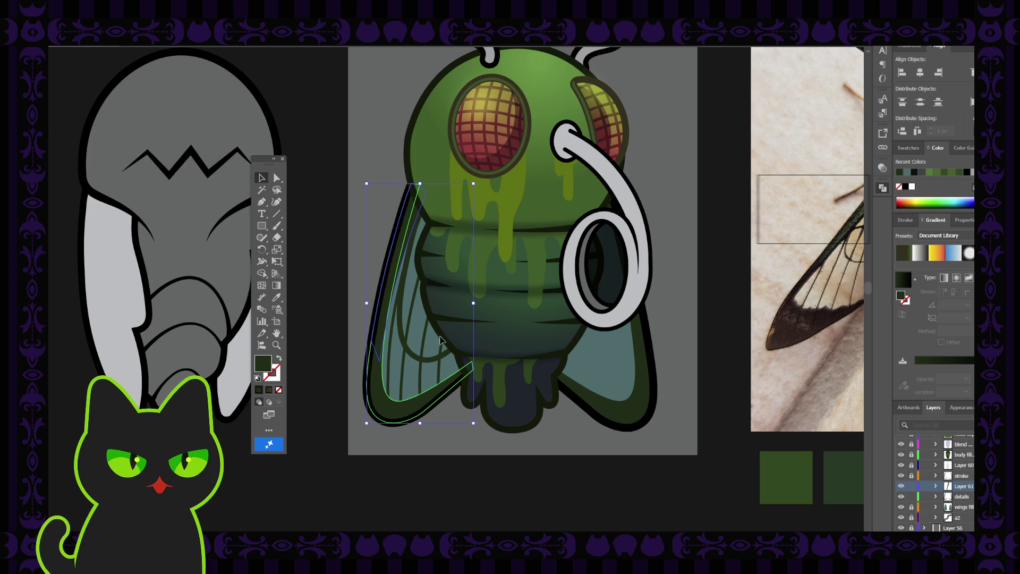
key("ctrl+g")
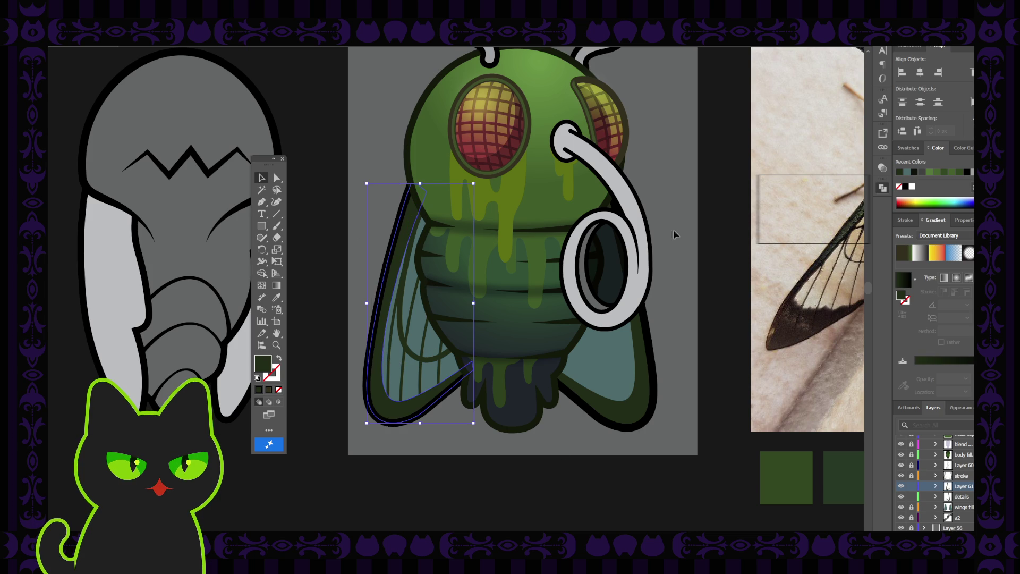
left_click(375, 160)
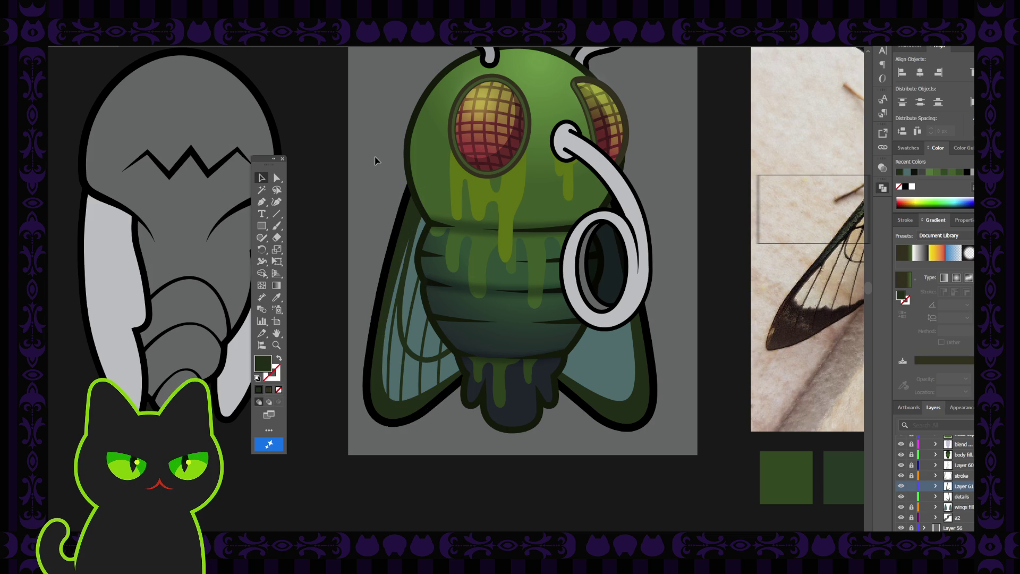
left_click(387, 313)
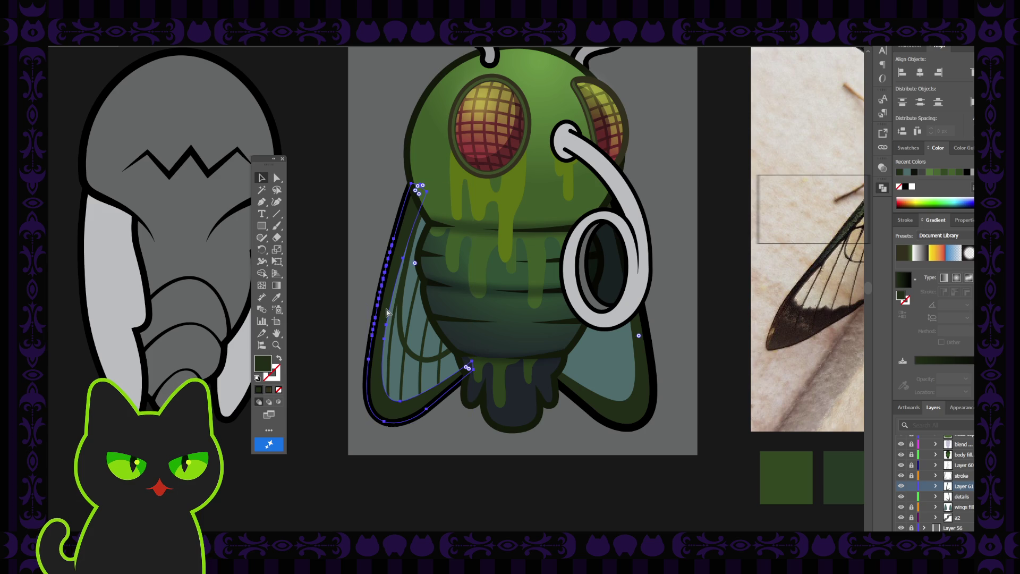
Step: Zoom in on the left wing edge and remove the first extra anchors with the Pen tool
scroll(387, 313, "up", 5)
left_click_drag(367, 335, 464, 280)
left_click(266, 202)
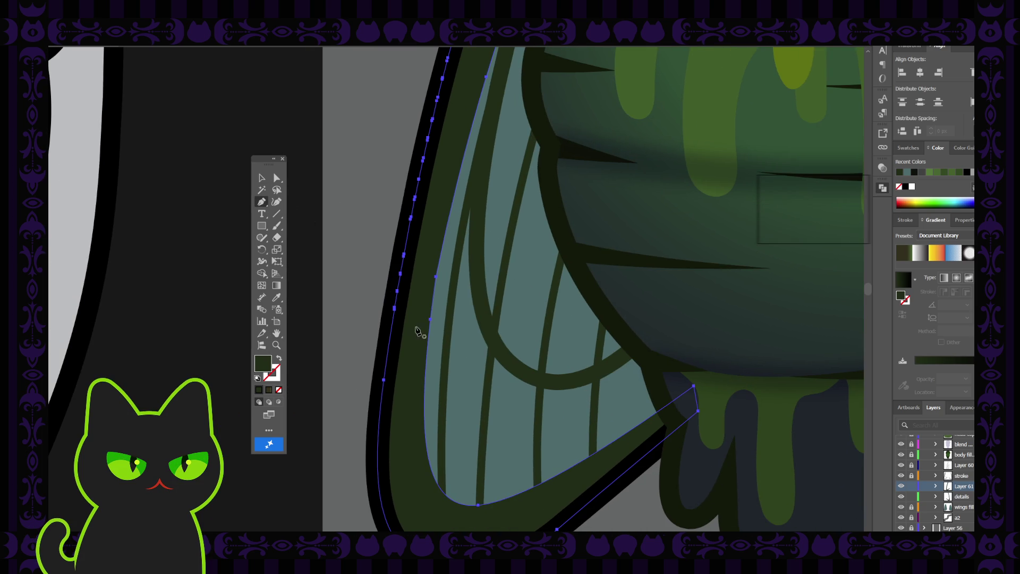
left_click(436, 279)
left_click(276, 178)
left_click(430, 319)
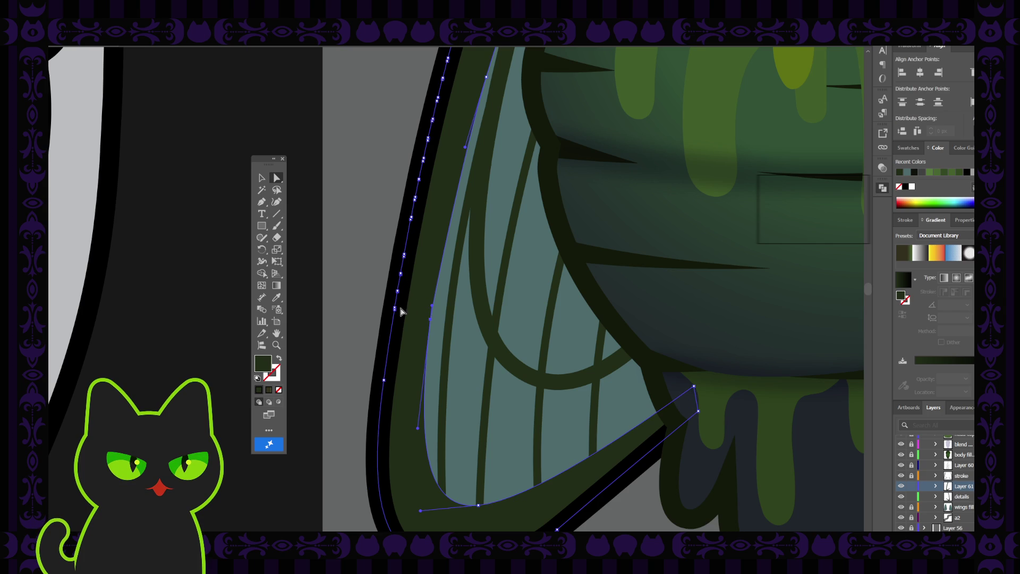
scroll(372, 266, "up", 3)
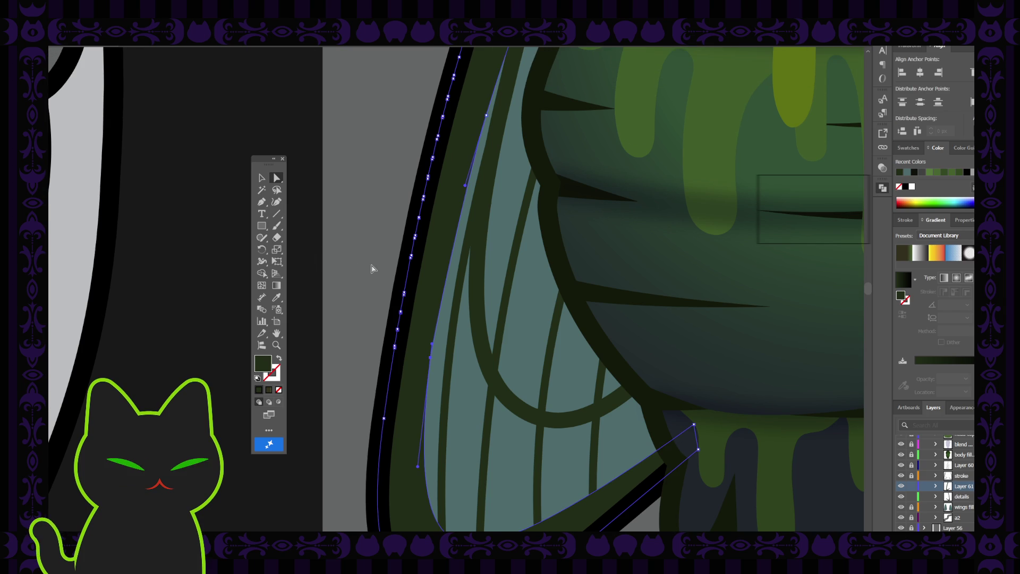
left_click(261, 178)
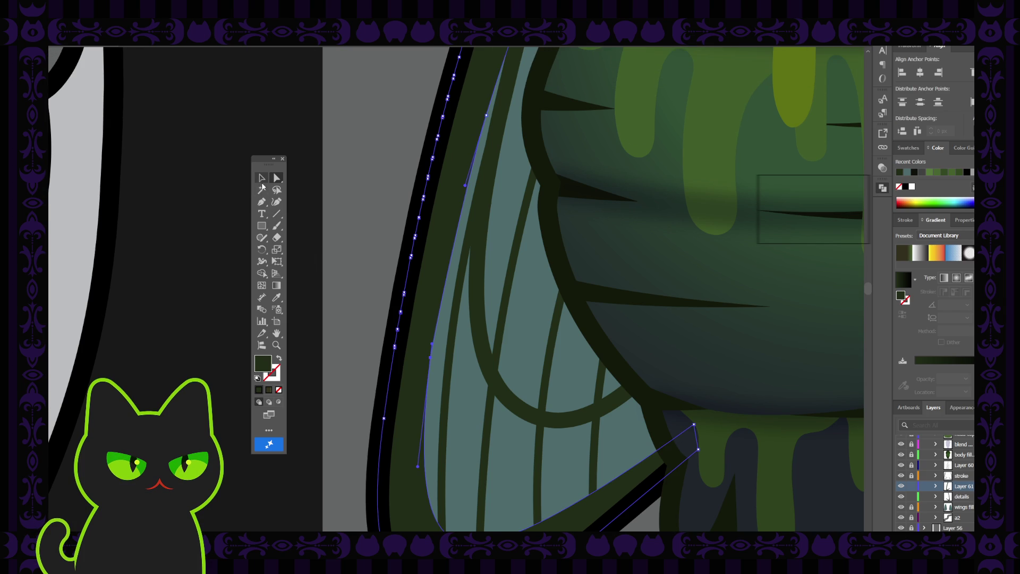
left_click(364, 256)
left_click(428, 287)
key("p")
left_click(410, 259)
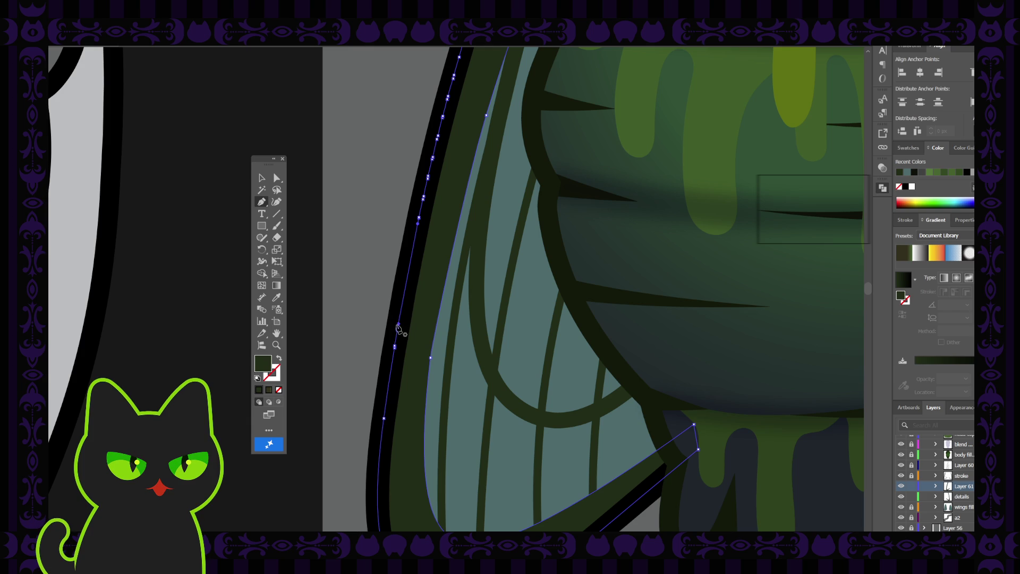
Step: Delete more anchors near the top of the wing and along its outer edge
scroll(401, 319, "up", 3)
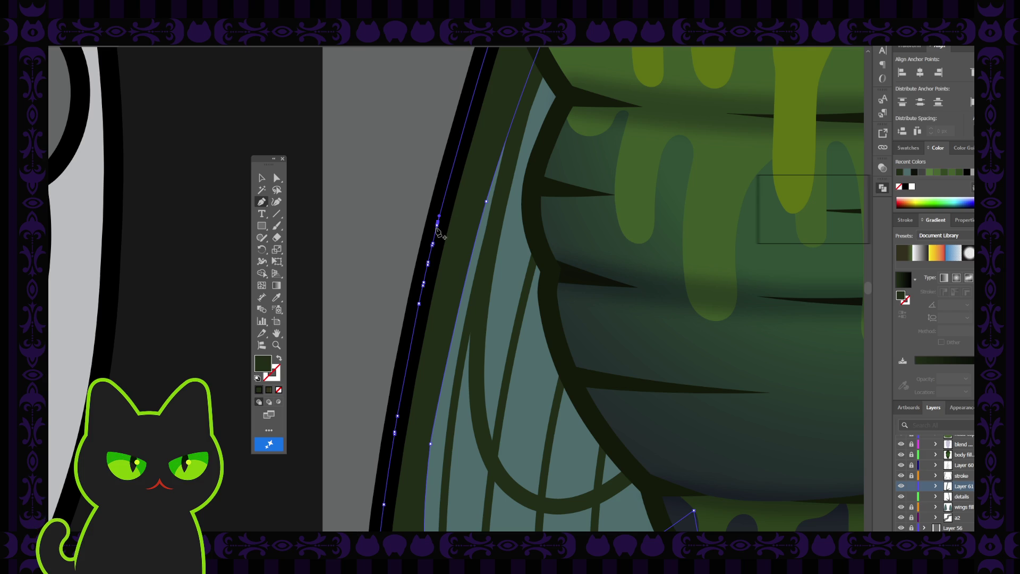
left_click(437, 225)
left_click(437, 224)
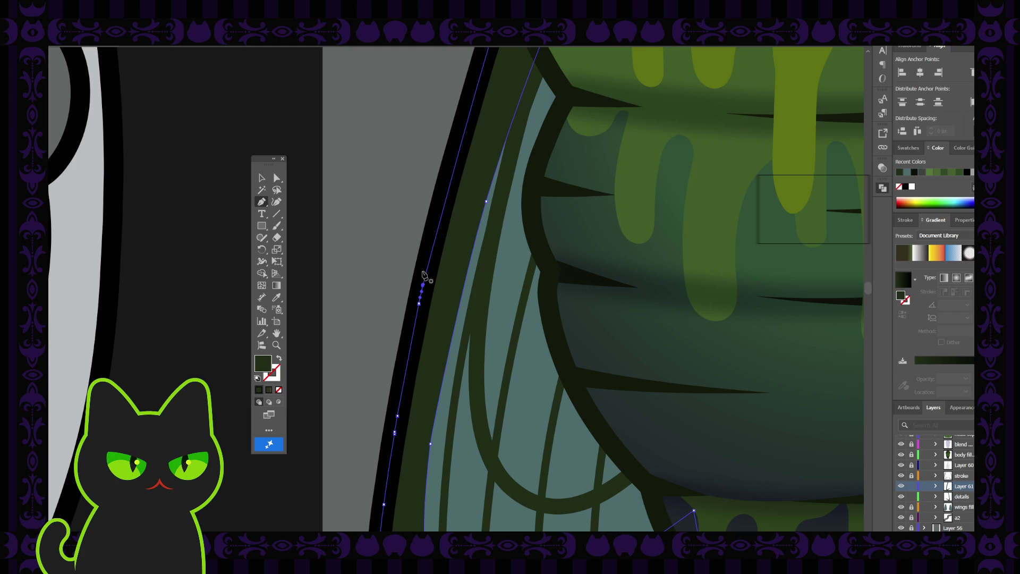
scroll(422, 287, "down", 3)
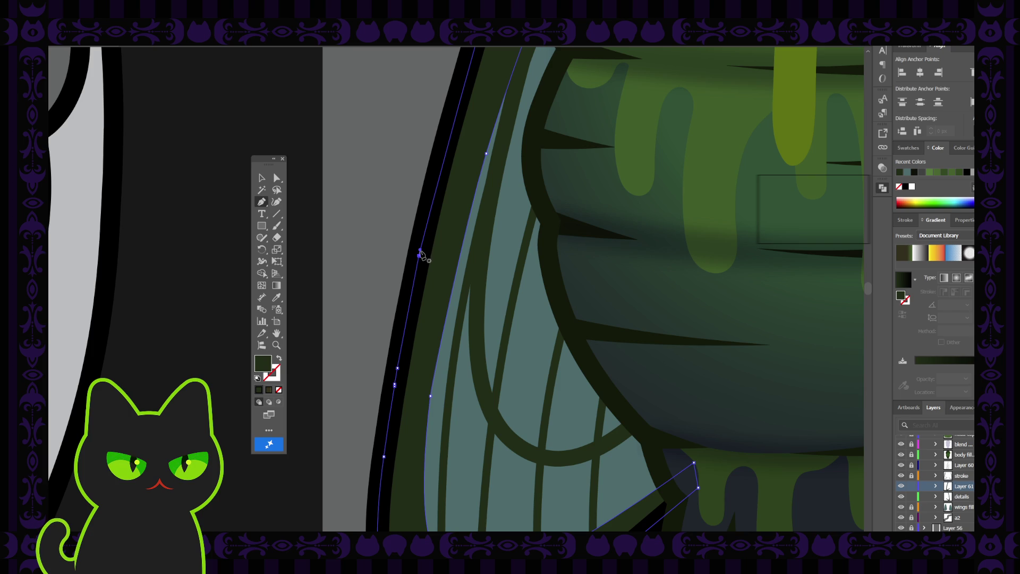
left_click(419, 257)
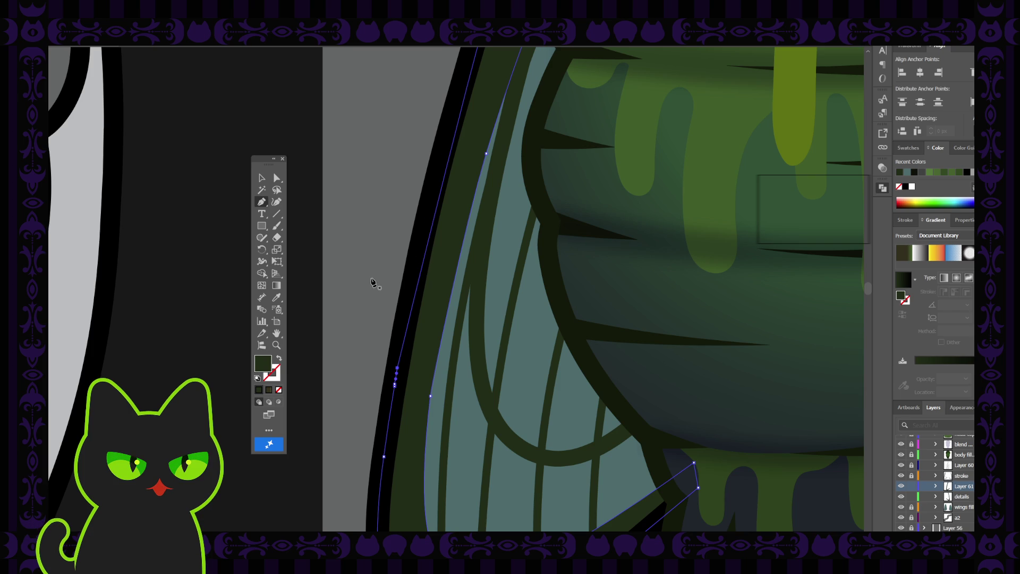
left_click(261, 177)
left_click(348, 219)
scroll(349, 219, "down", 3)
scroll(349, 219, "down", 5)
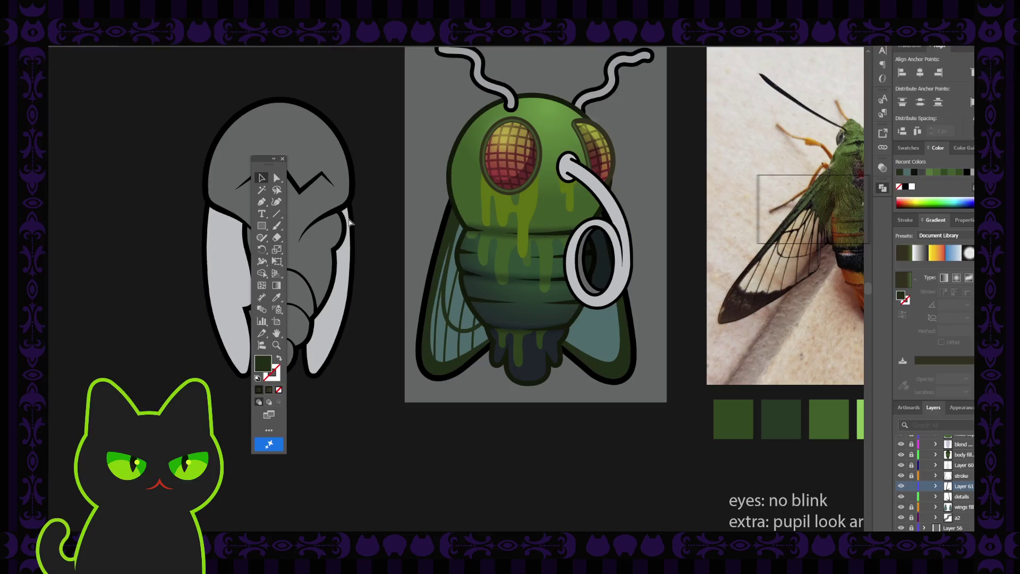
scroll(349, 218, "up", 8)
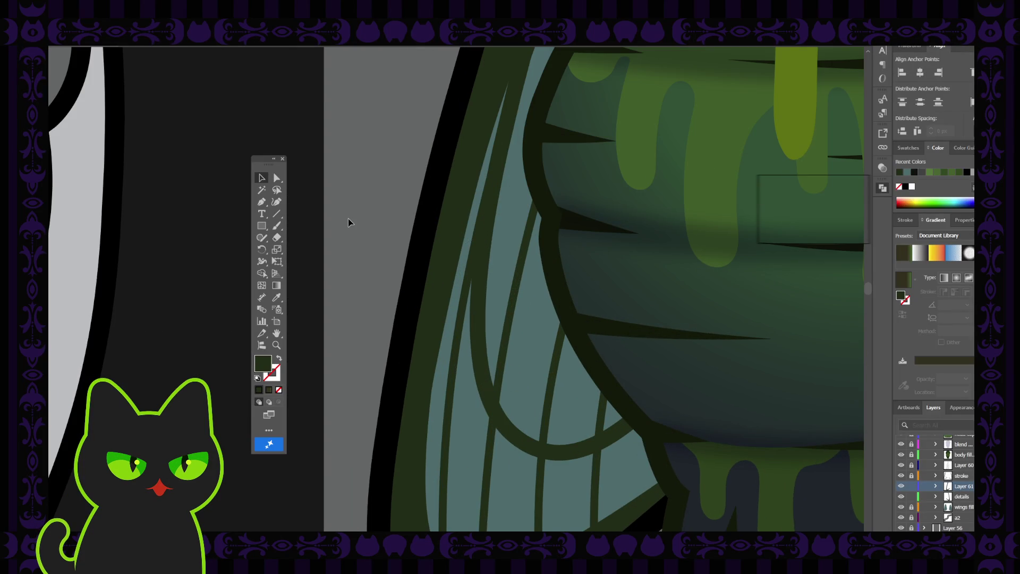
left_click(441, 275)
scroll(434, 276, "down", 5)
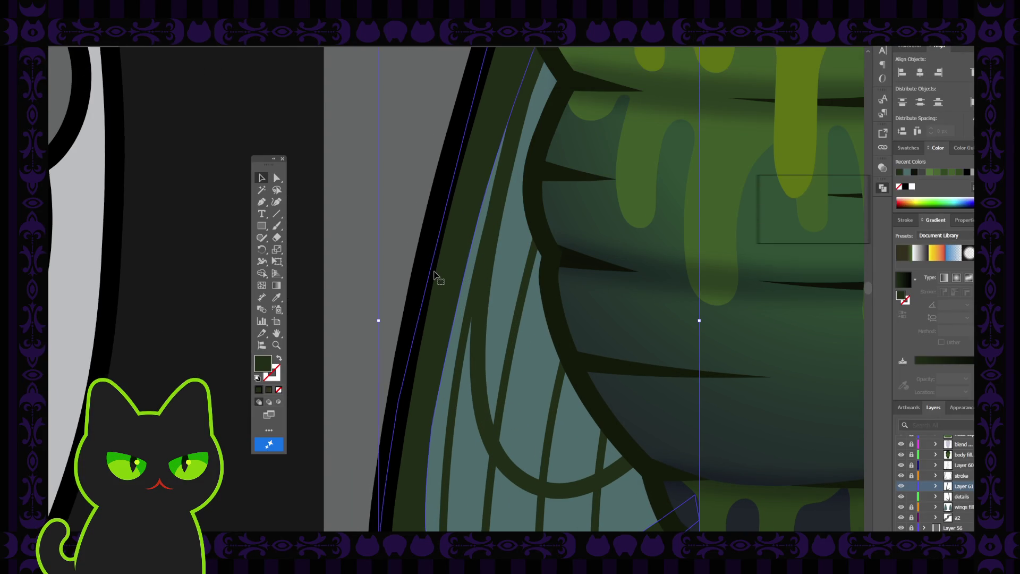
Step: Remove three more excess anchors on the outer edge and nudge the bottom anchor left
left_click(261, 202)
left_click(396, 282)
left_click(398, 271)
left_click(399, 267)
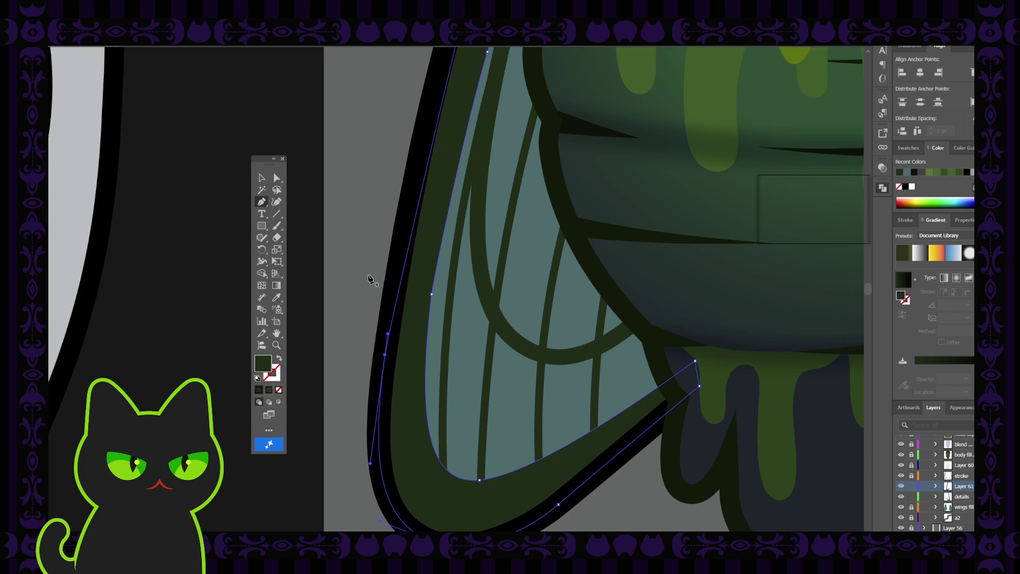
left_click(276, 178)
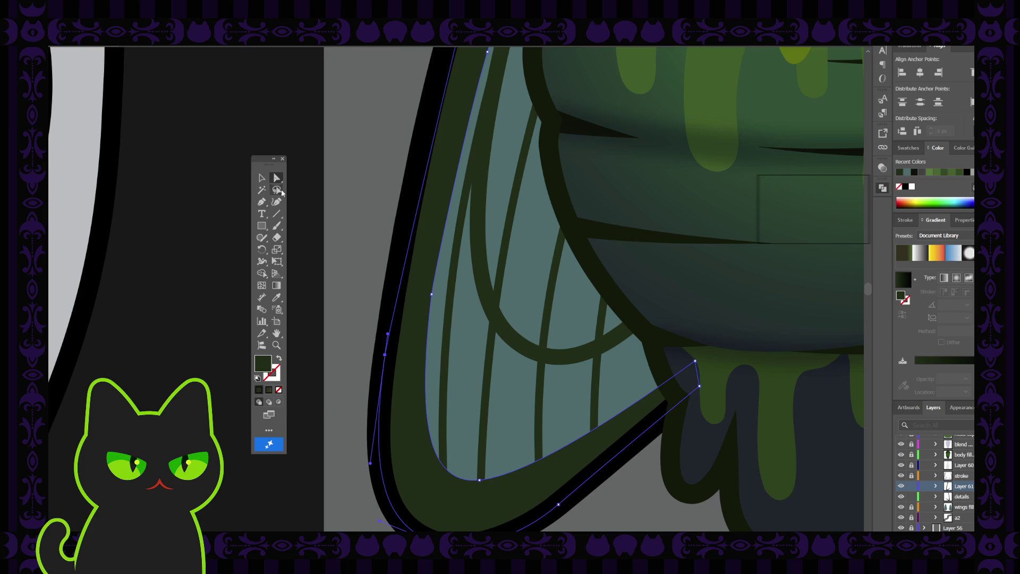
left_click(387, 335)
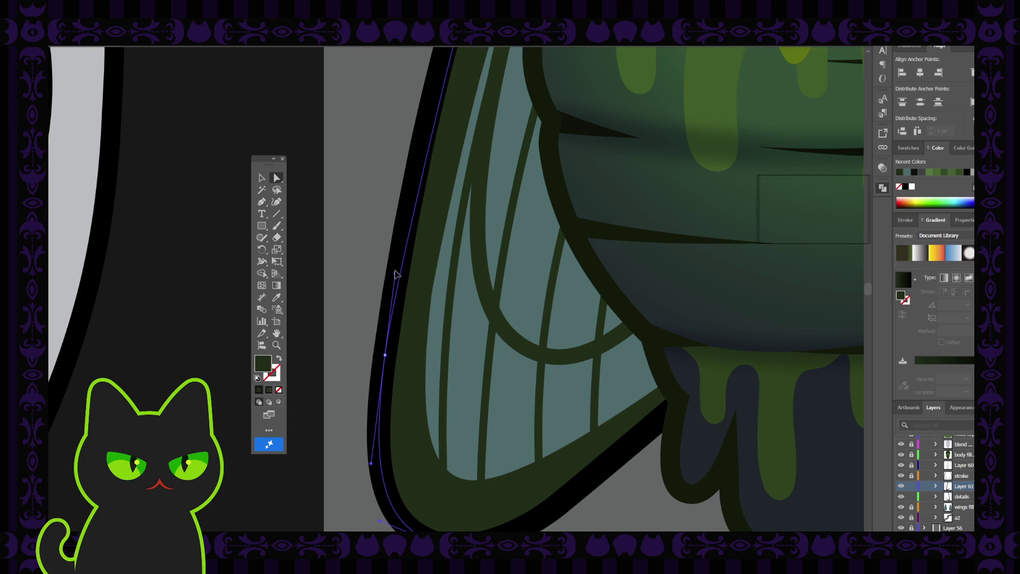
key("Left")
scroll(358, 231, "down", 2)
scroll(358, 230, "down", 3)
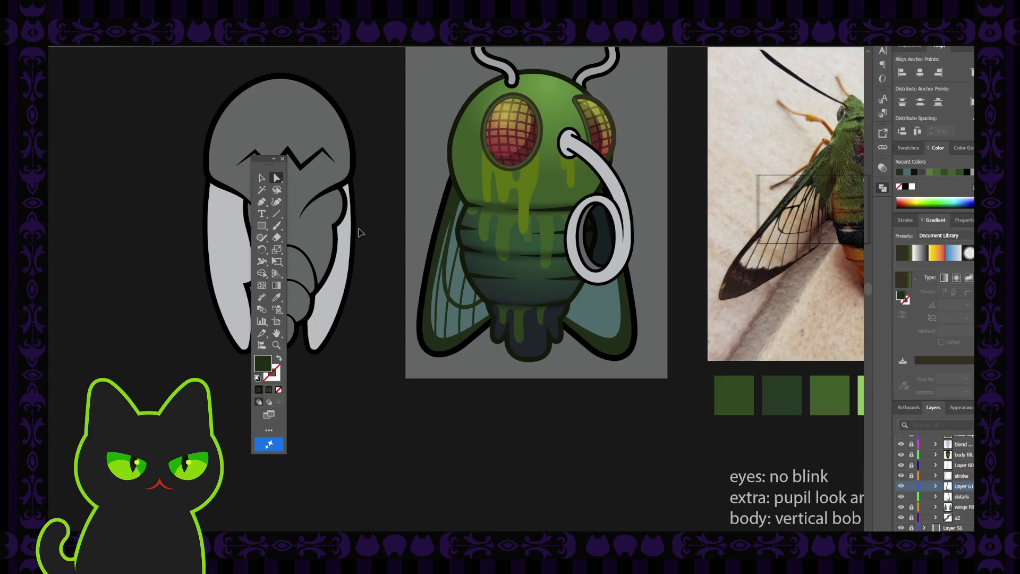
Step: Pan up to the notes above the fly and move Layer 61 into another layer
key("h")
mouse_move(439, 207)
left_mouse_down()
mouse_move(368, 288)
mouse_move(376, 255)
left_mouse_up()
key("v")
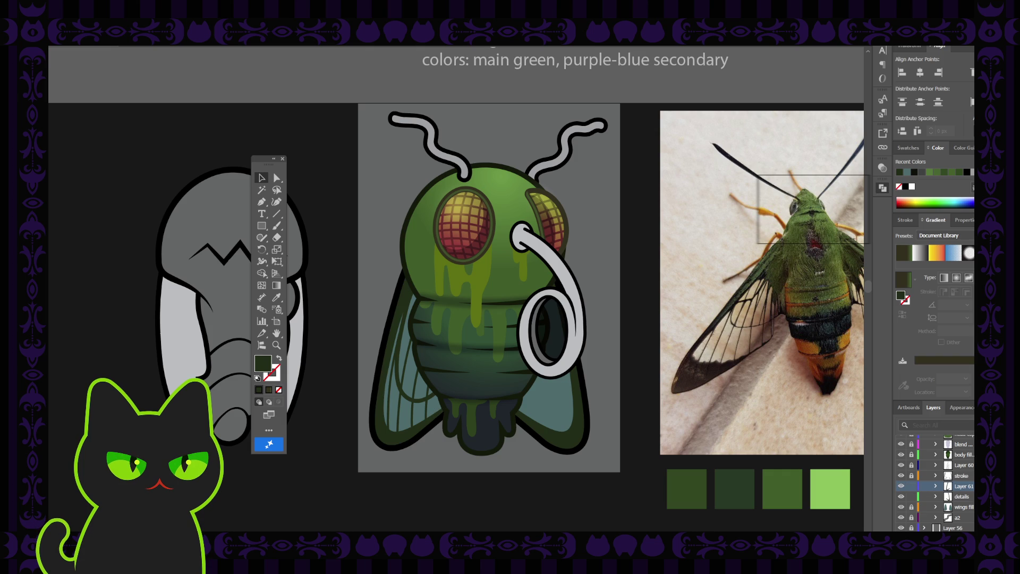
left_click(948, 486)
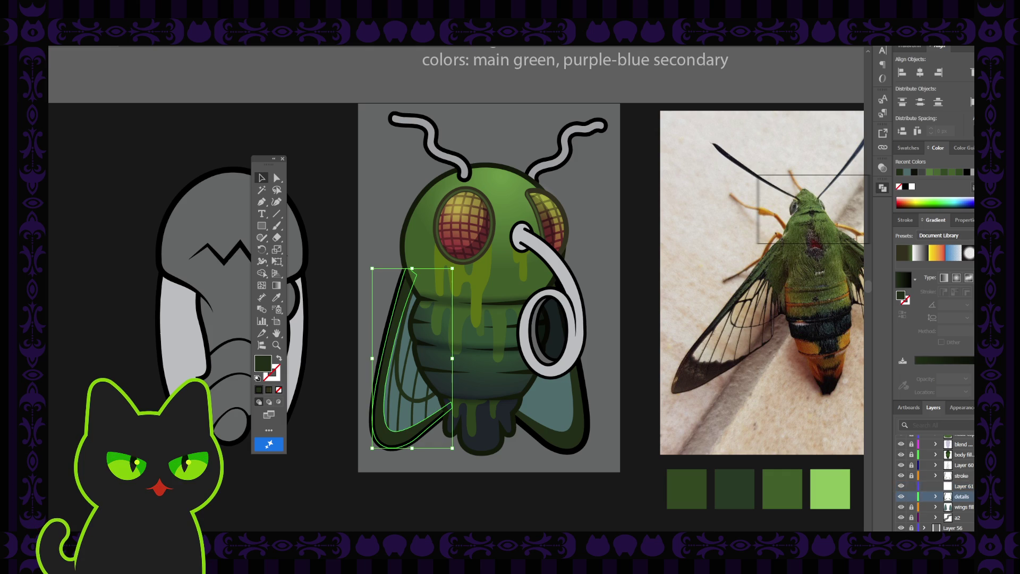
left_click_drag(948, 486, 973, 519)
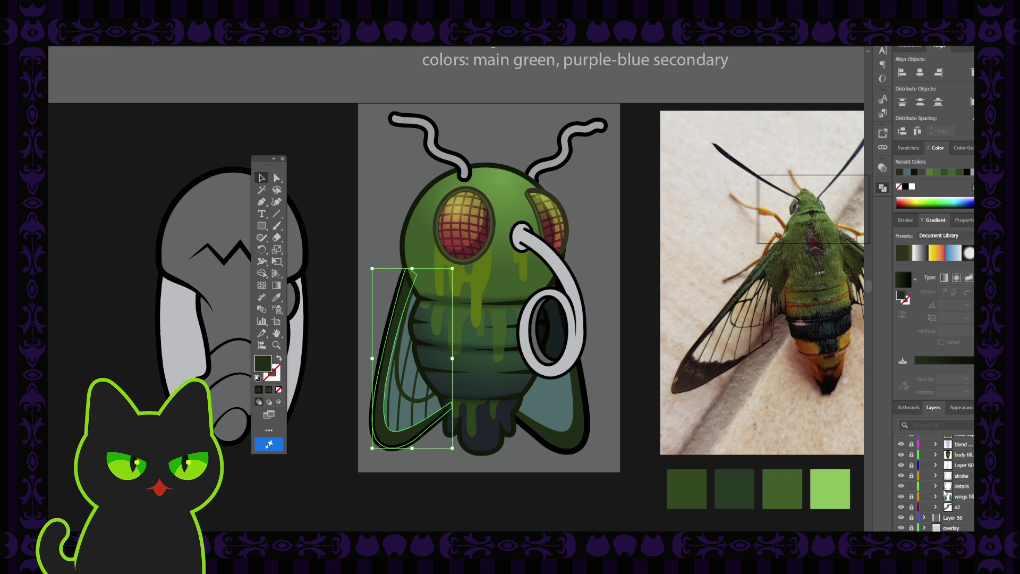
left_click(383, 271)
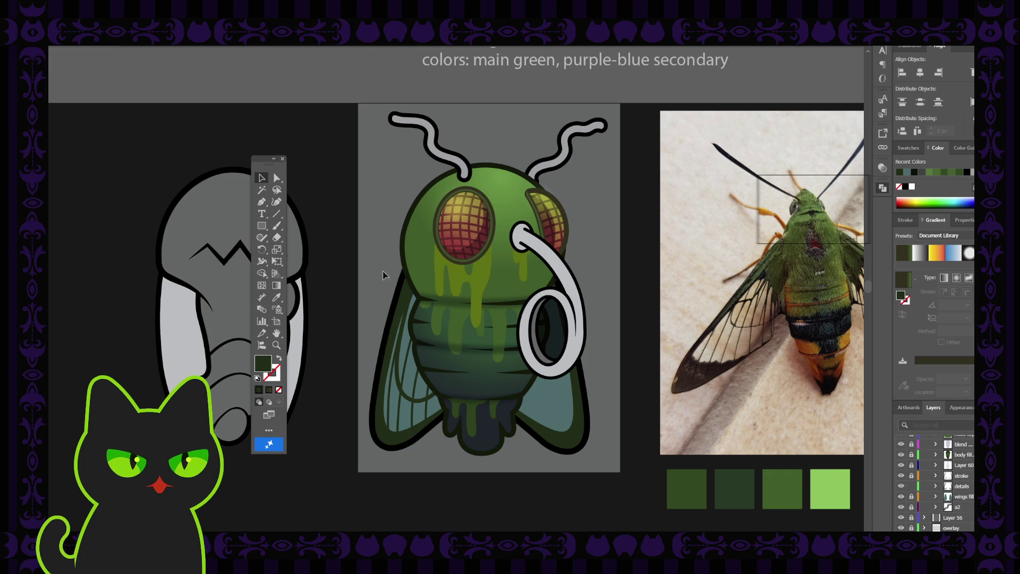
Step: Pan to the fly and moth reference and zoom in on the fly's body
key("space")
mouse_move(437, 346)
left_mouse_down()
mouse_move(406, 303)
mouse_move(375, 310)
left_mouse_up()
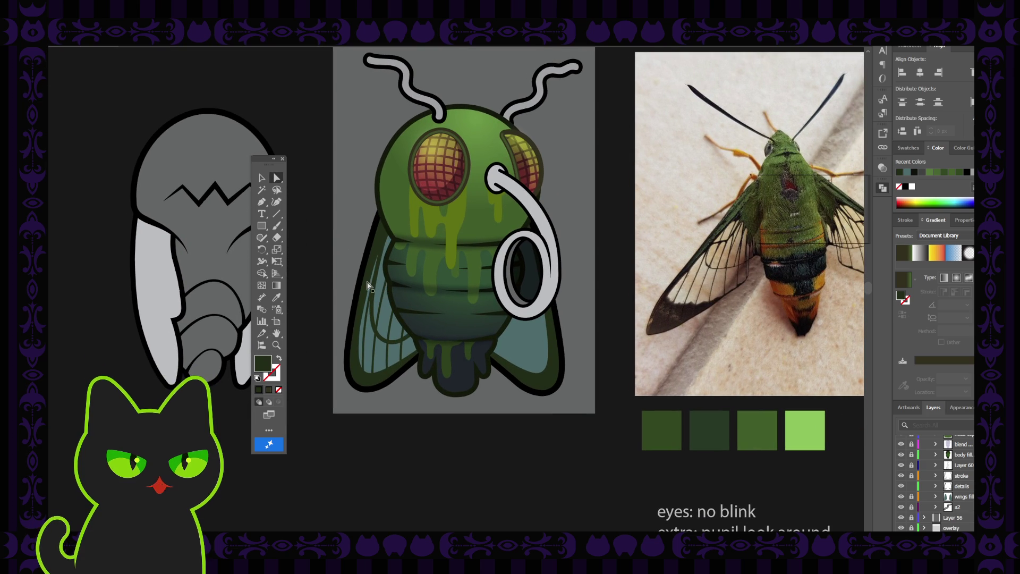
key("ctrl+plus")
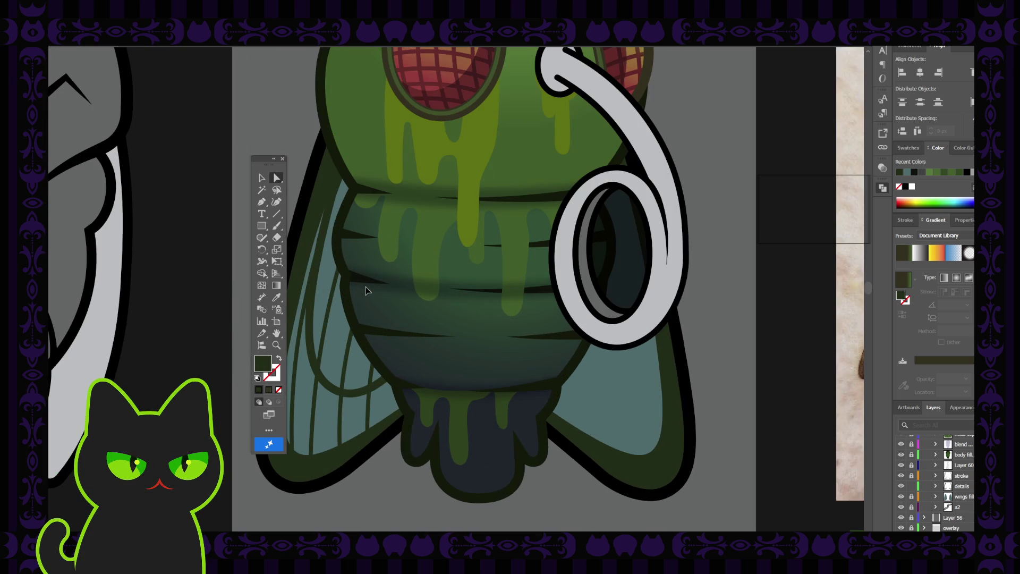
Step: Center the left wing in view and select the curved stroke inside it
key("space")
left_click_drag(360, 246, 406, 284)
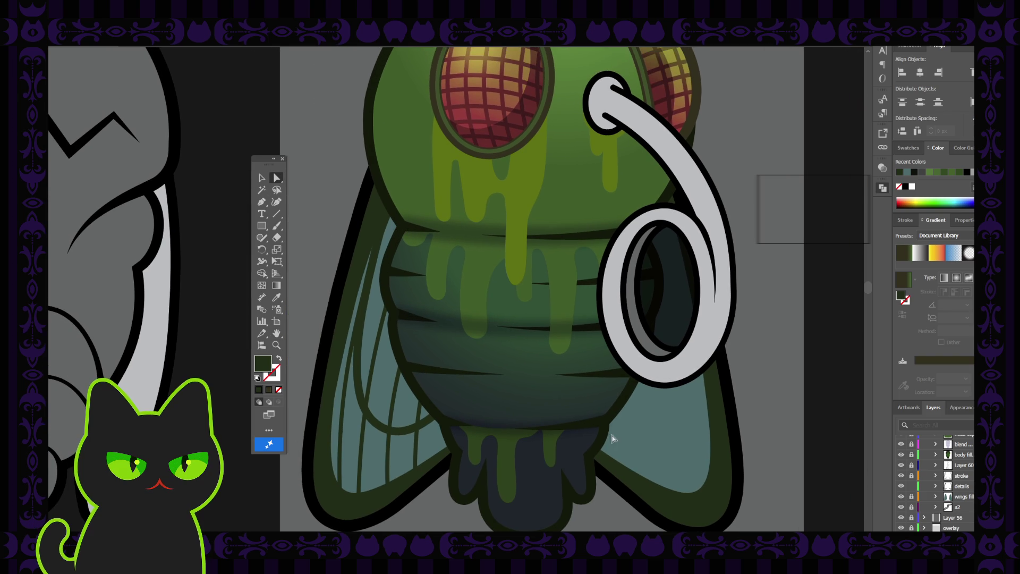
left_click(362, 329)
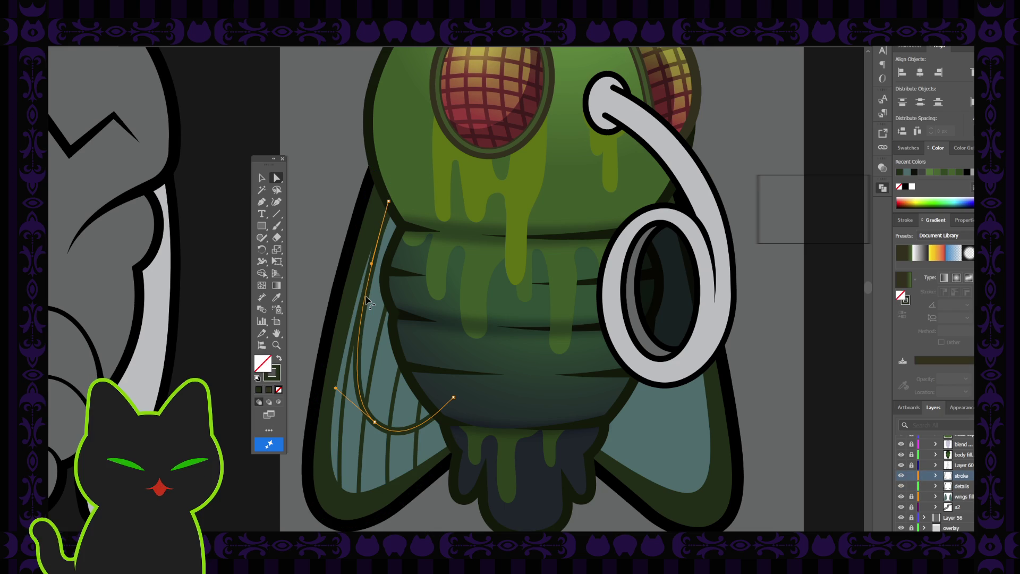
key("v")
left_click(334, 205)
left_click(375, 249)
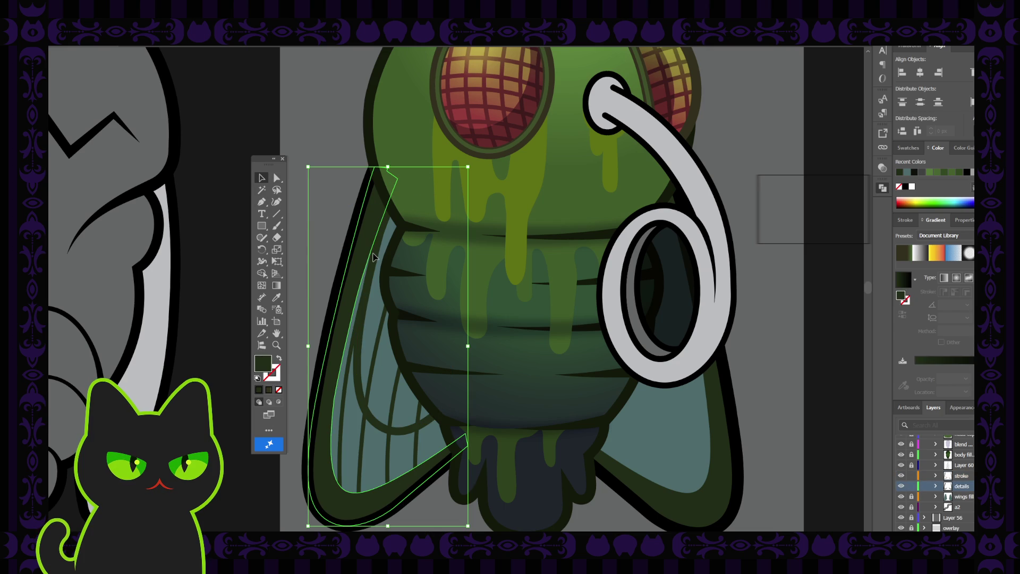
left_click(374, 263, "shift")
left_click(373, 263)
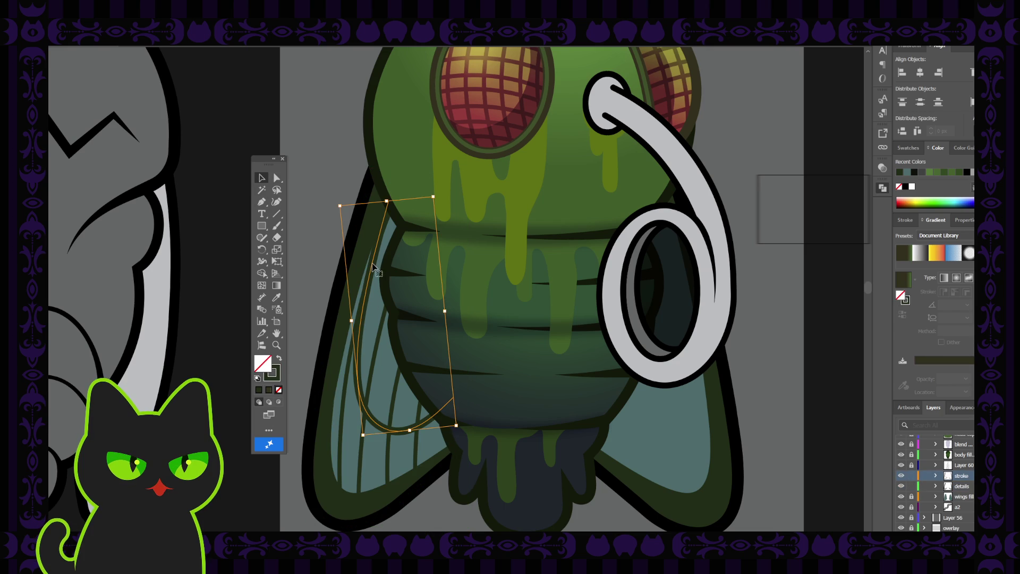
Step: Apply the first brush from the Brushes panel to the curve and lock the stroke layer
key("F5")
left_click(198, 58)
left_click(351, 359)
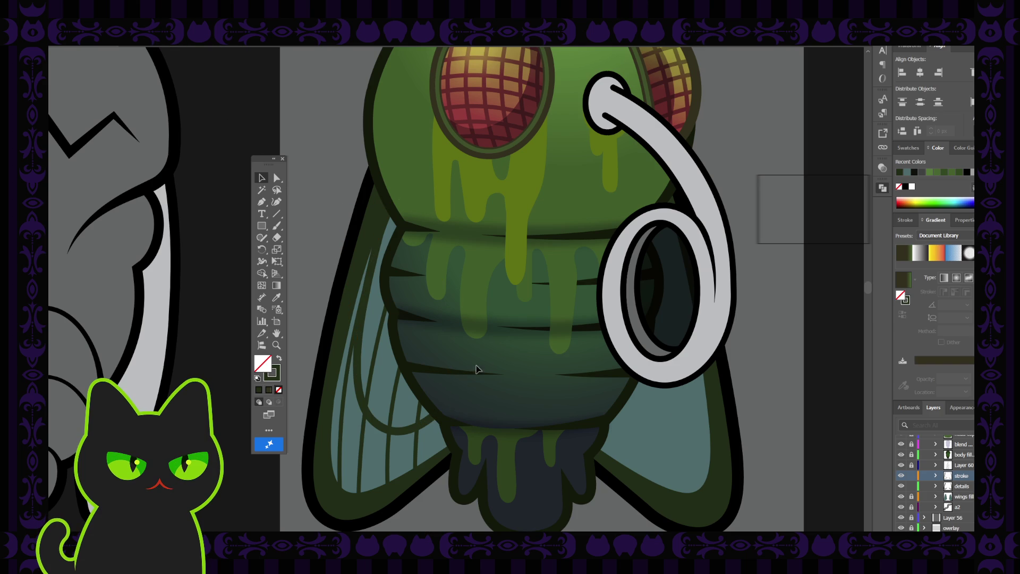
left_click(910, 476)
left_click(342, 414)
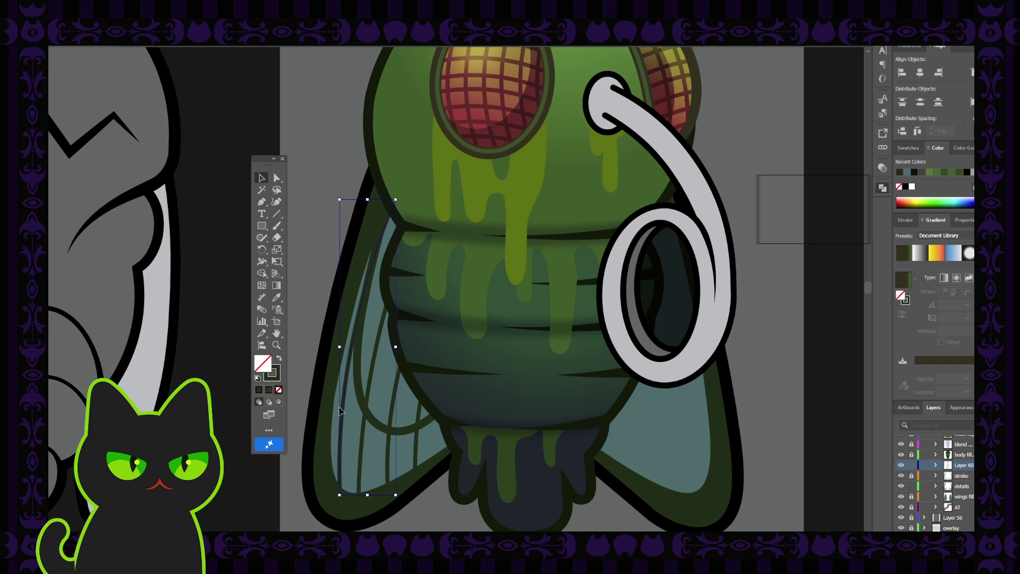
Step: Select three left-wing veins and apply a width profile to them
left_click(298, 187)
left_click(348, 380)
left_click(321, 251)
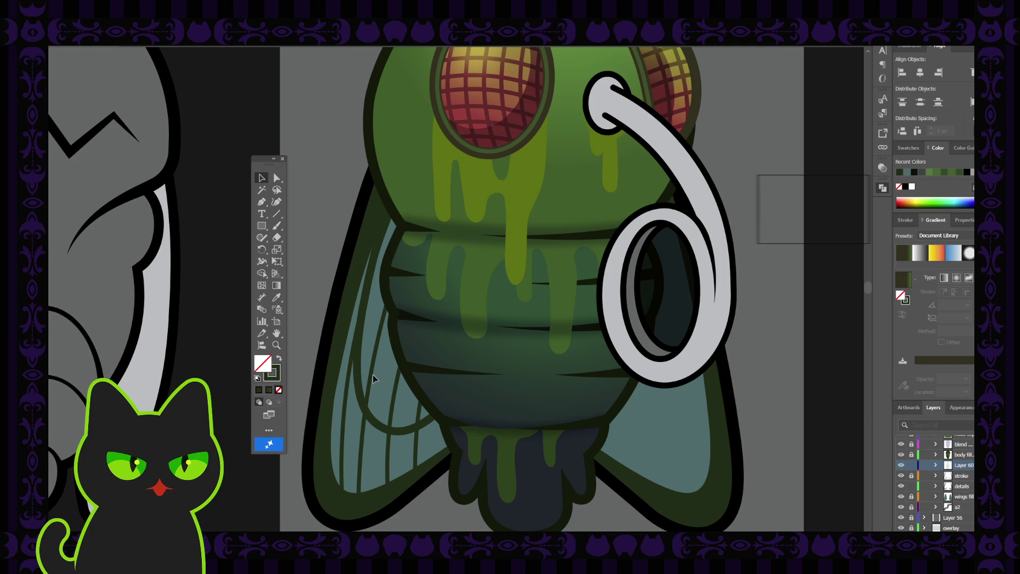
left_click(346, 411)
left_click(393, 405, "shift")
left_click(419, 417, "shift")
left_click(194, 70)
key("ctrl+shift+a")
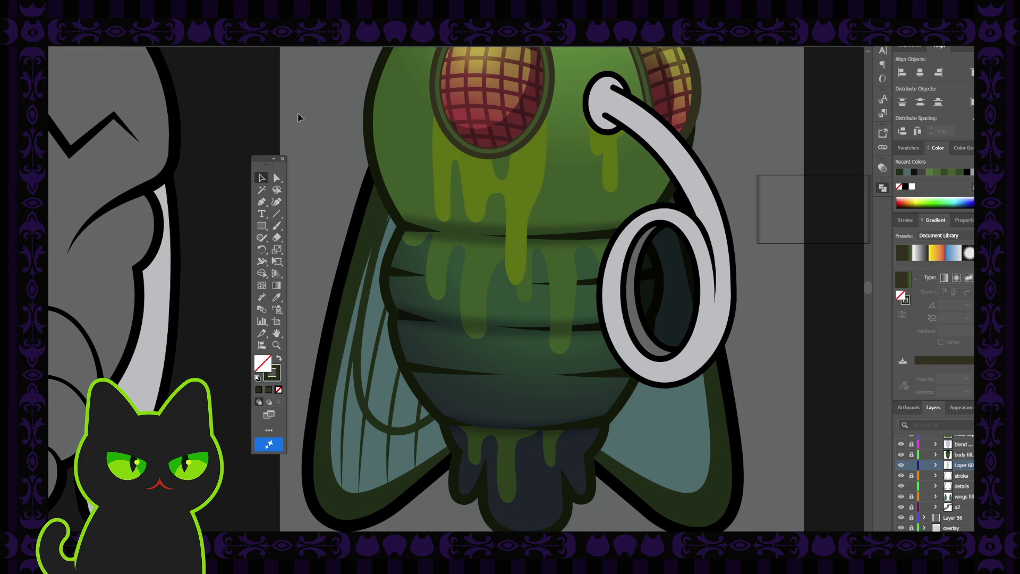
key("ctrl+z")
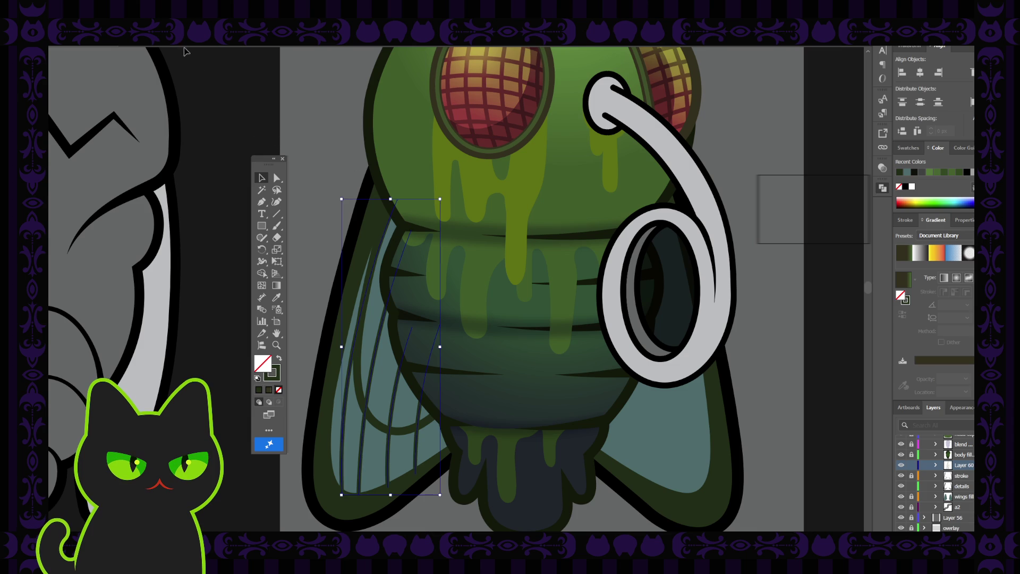
Step: Try the second and bottom width profiles on the veins, settling on a tapered profile
left_click(185, 51)
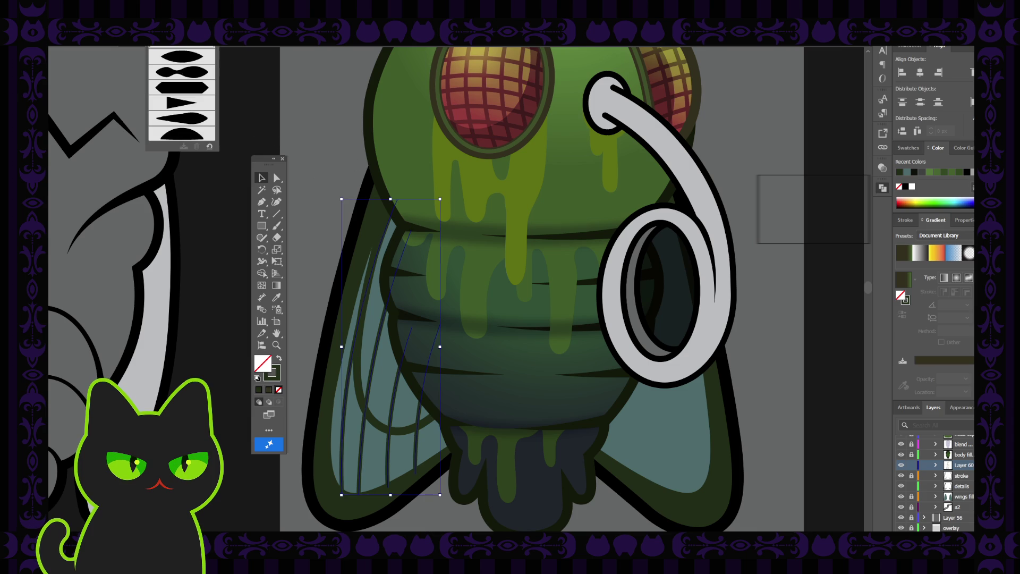
left_click(191, 76)
left_click(195, 112)
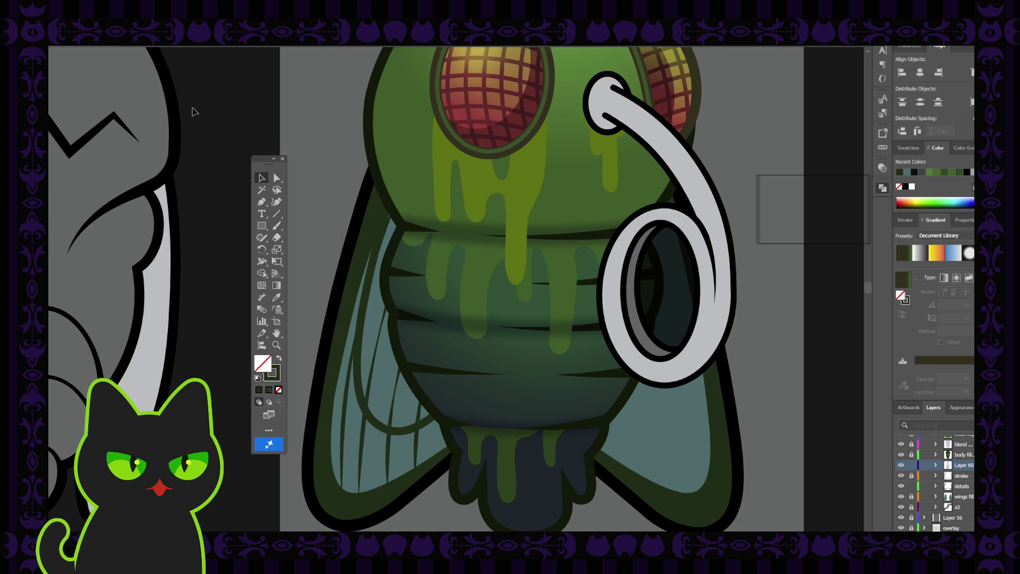
key("ctrl+z")
left_click(185, 51)
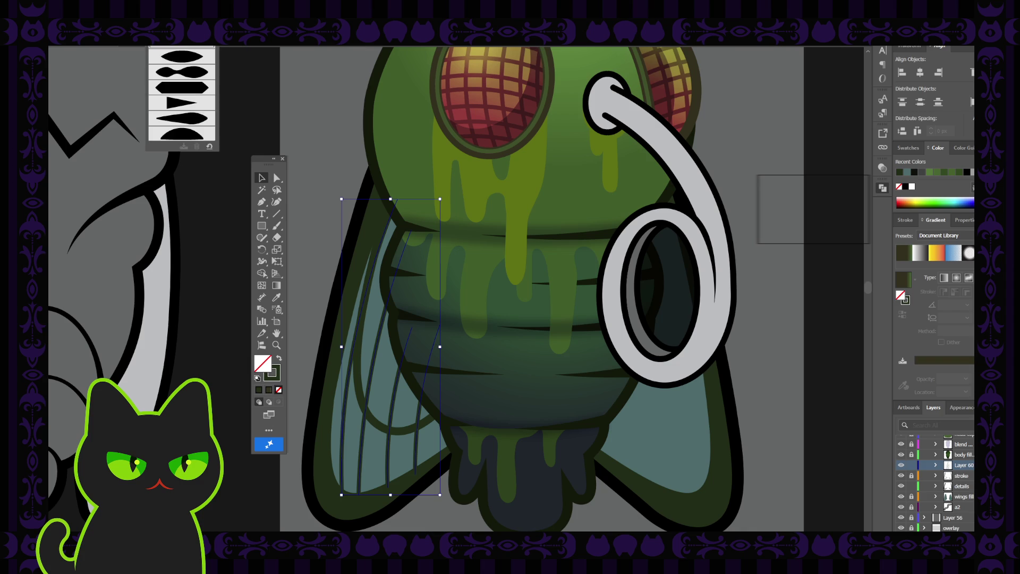
left_click(197, 137)
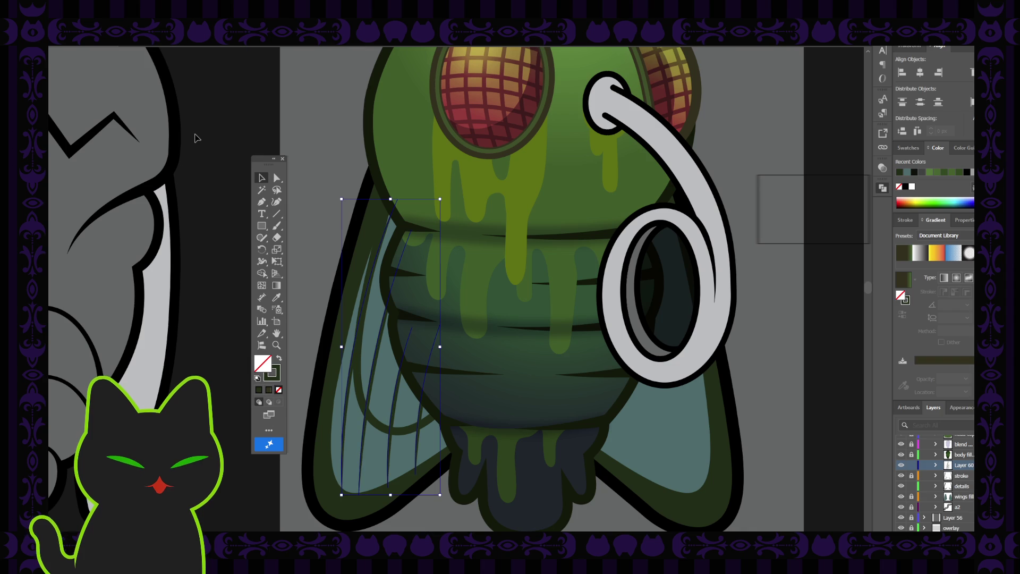
left_click(192, 107)
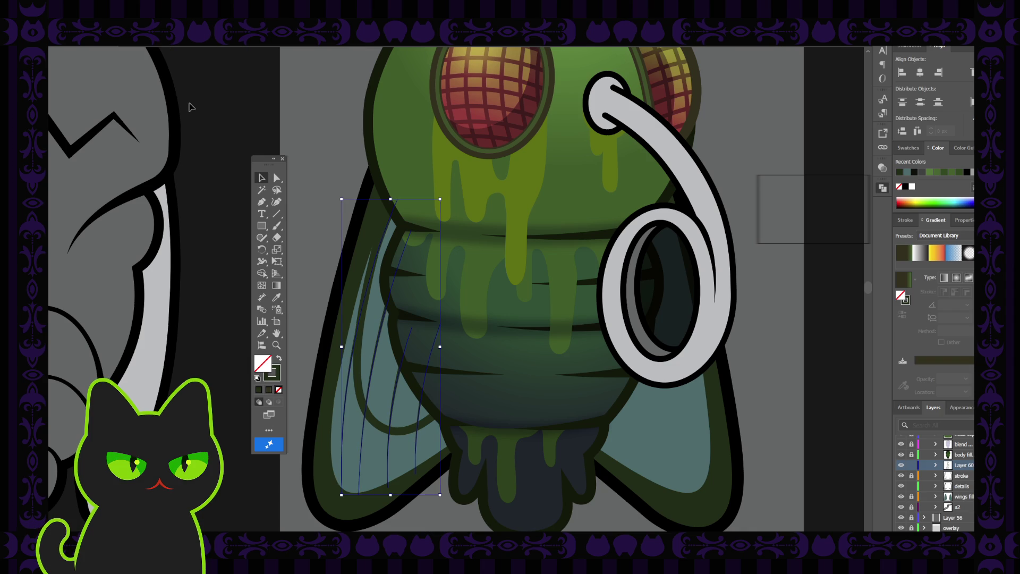
left_click(199, 110)
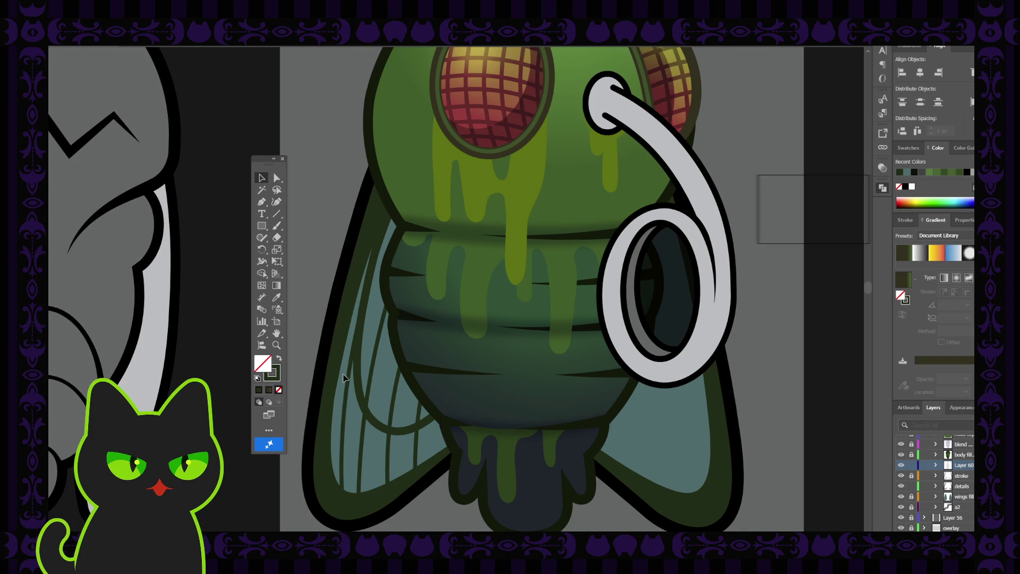
Step: Select four wing veins, then zoom out to compare the fly with the other creatures
left_click(349, 393)
left_click(386, 409, "shift")
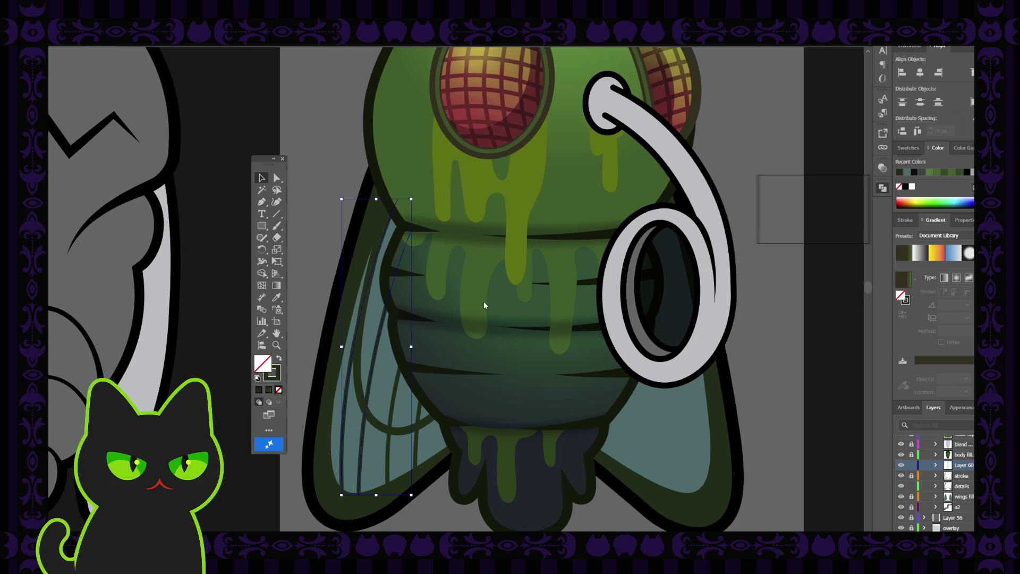
left_click(347, 335)
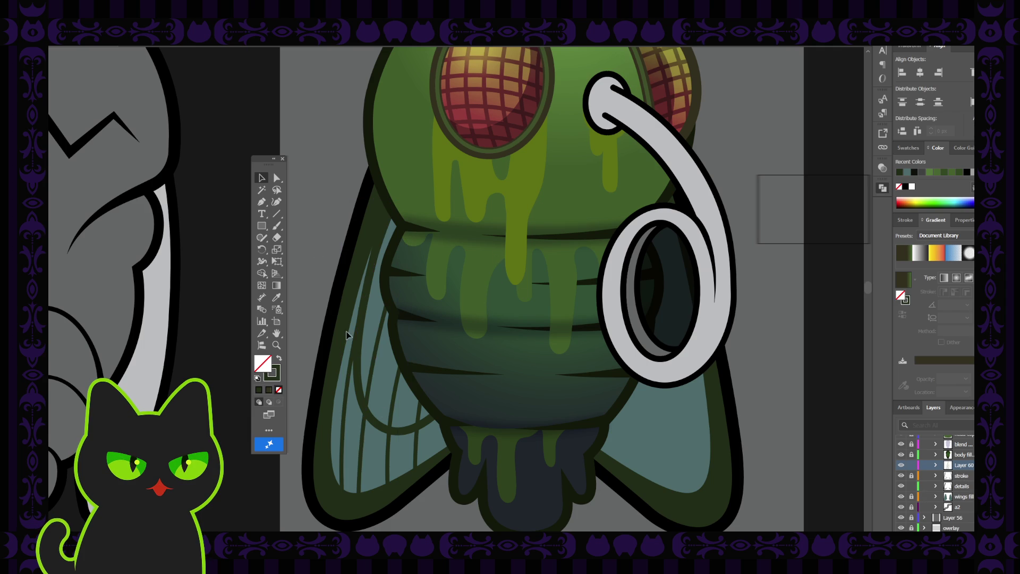
left_click(352, 368)
left_click(375, 376, "shift")
left_click(395, 399, "shift")
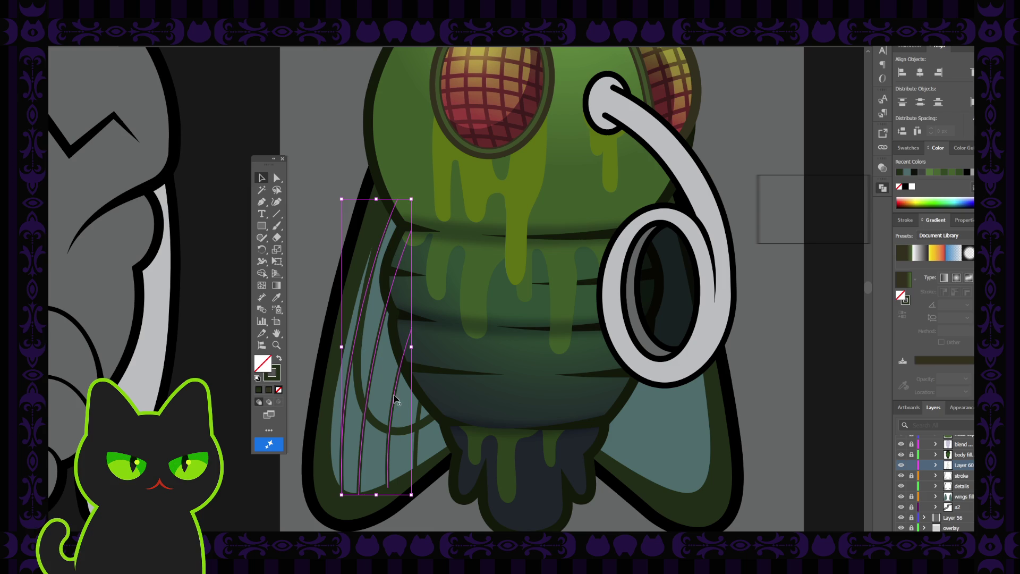
left_click(419, 414, "shift")
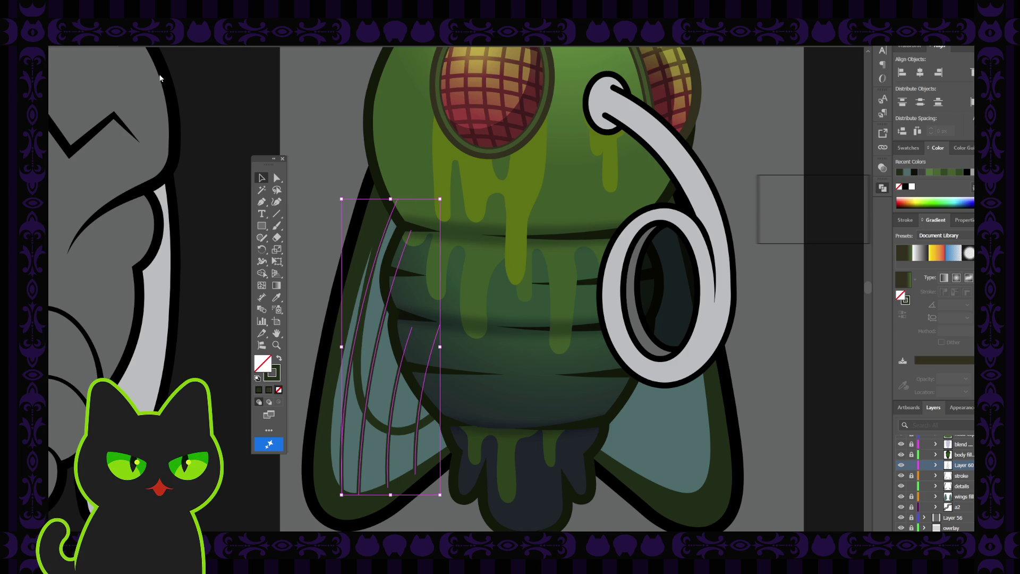
key("ctrl+shift+a")
key("ctrl+minus")
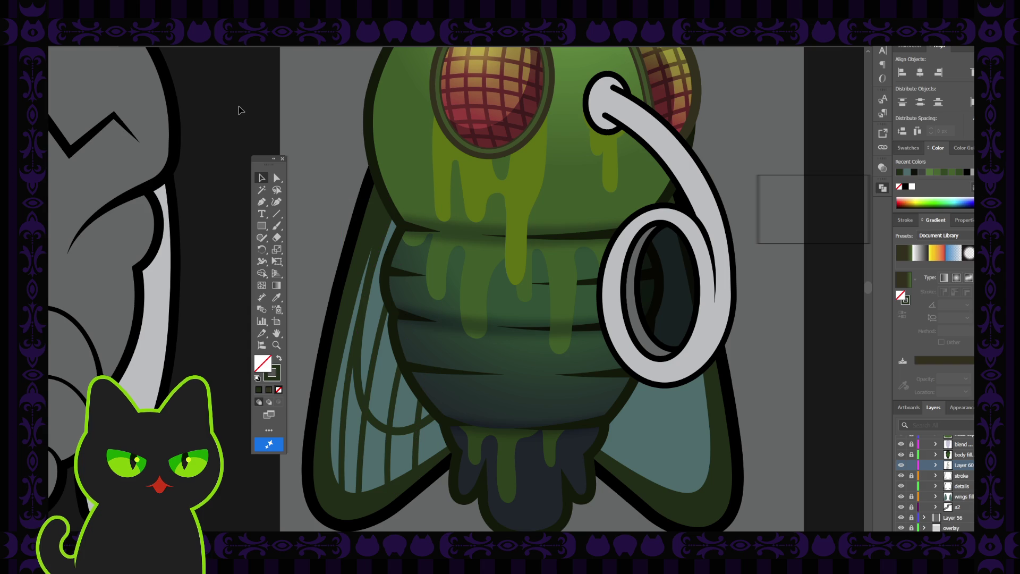
key("ctrl+minus")
key("ctrl+minus")
key("ctrl+minus")
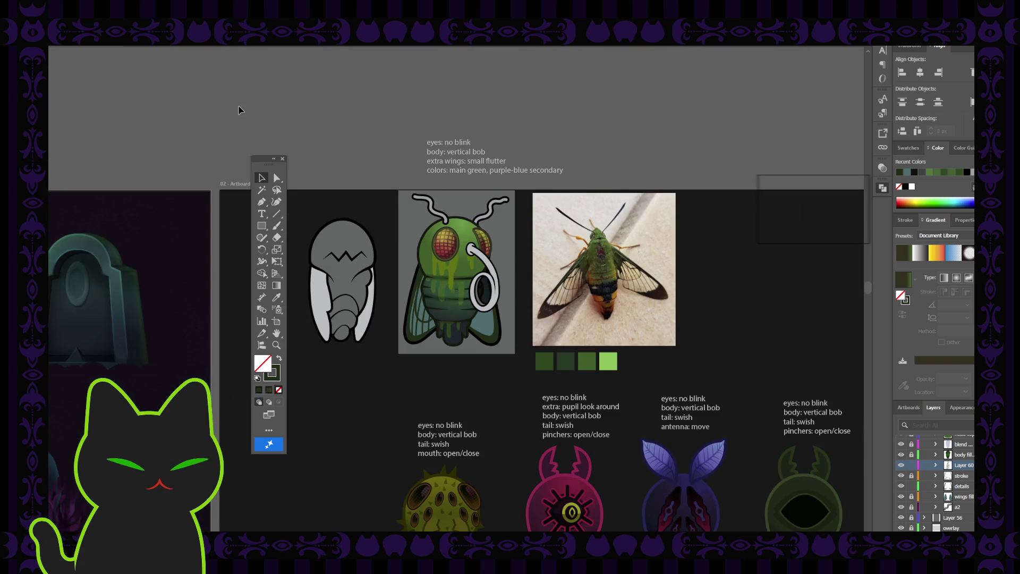
key("ctrl+plus")
key("ctrl+plus")
key("ctrl+plus")
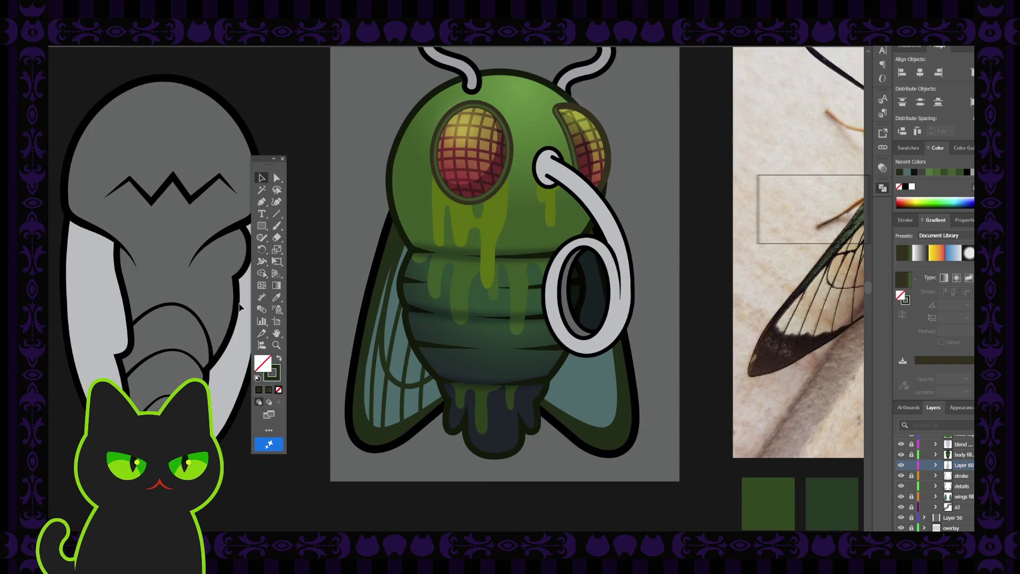
Step: Nudge the bottom end point of the wing's inner curve slightly left
left_click(375, 399)
scroll(372, 402, "up", 2)
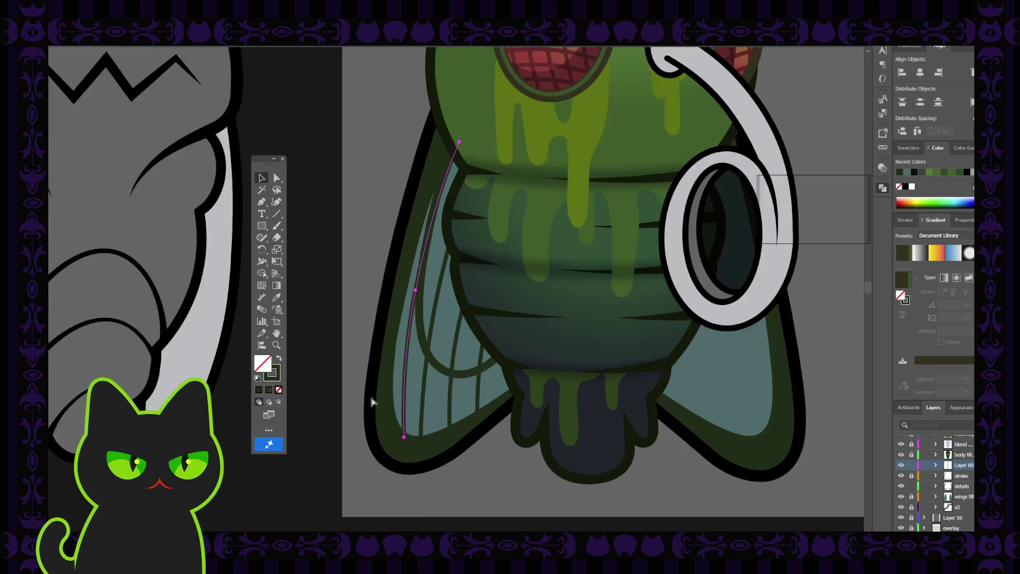
scroll(372, 401, "up", 2)
scroll(373, 401, "down", 3)
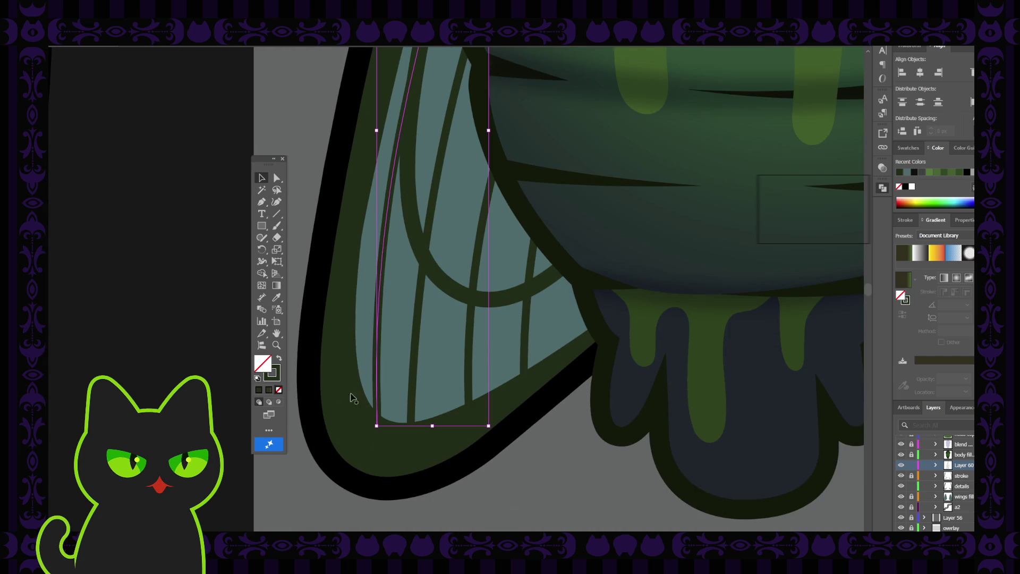
left_click(374, 424)
left_click_drag(375, 425, 370, 424)
left_click(299, 209)
Step: Frame the whole fly beside the moth photo and check the left wing outline
key("ctrl+minus")
key("ctrl+minus")
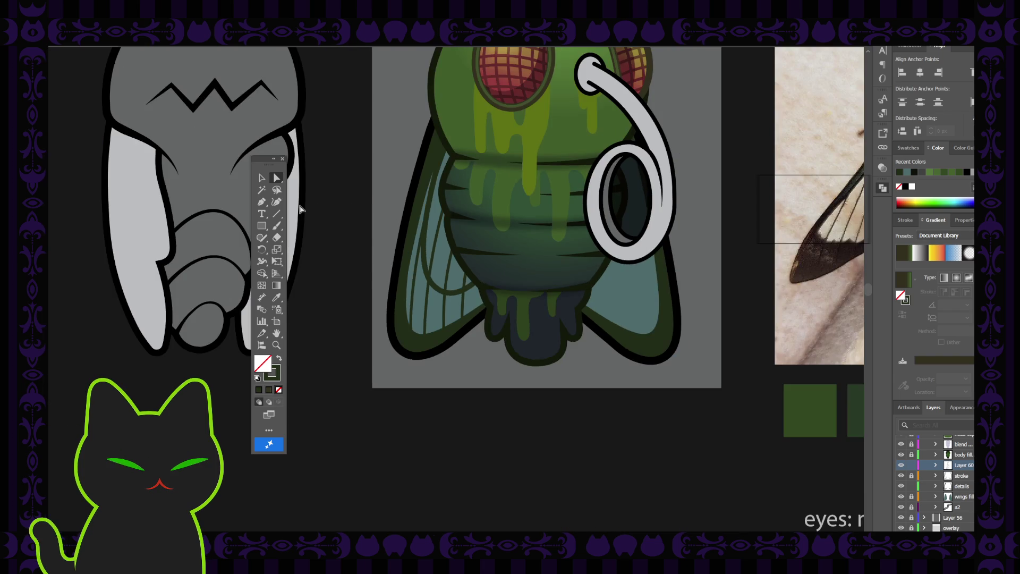
left_click_drag(444, 244, 414, 312)
mouse_move(400, 239)
left_mouse_down()
mouse_move(386, 270)
mouse_move(401, 264)
left_mouse_up()
left_click(262, 177)
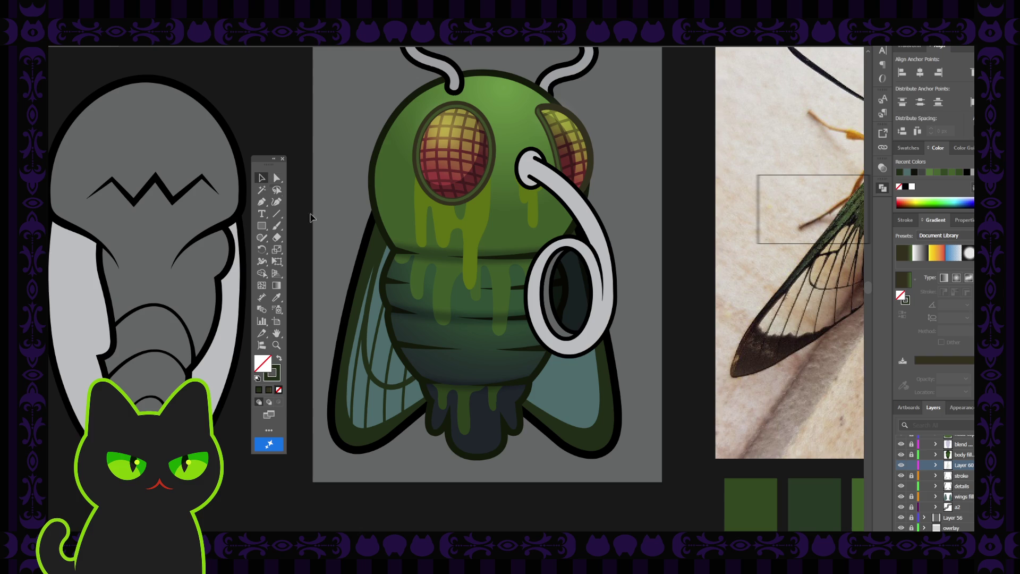
left_click(369, 256)
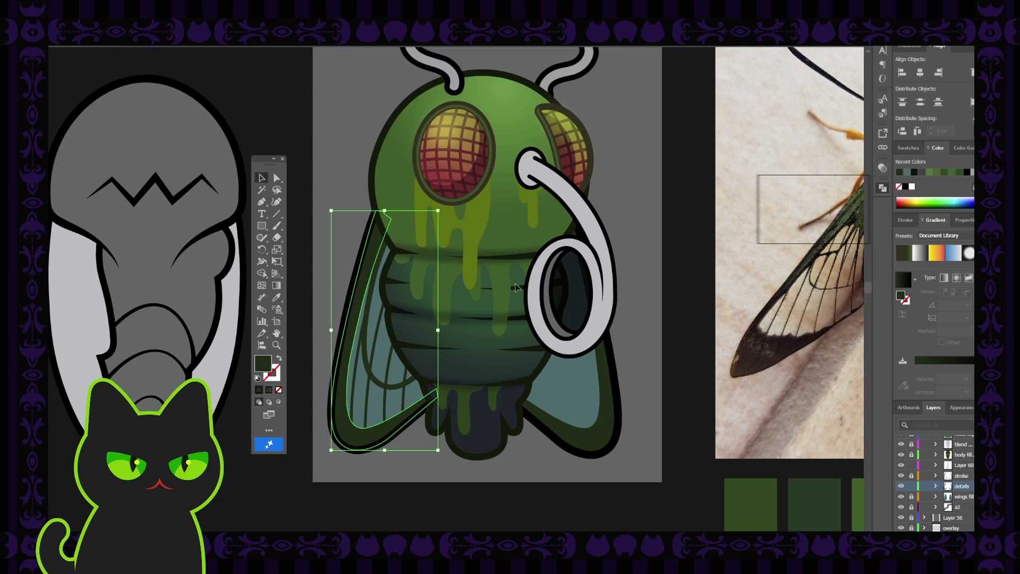
left_click(701, 285)
Step: Swap fill and stroke on the wing veins so they show a dark green outline with no fill
key("space")
left_click_drag(808, 245, 636, 256)
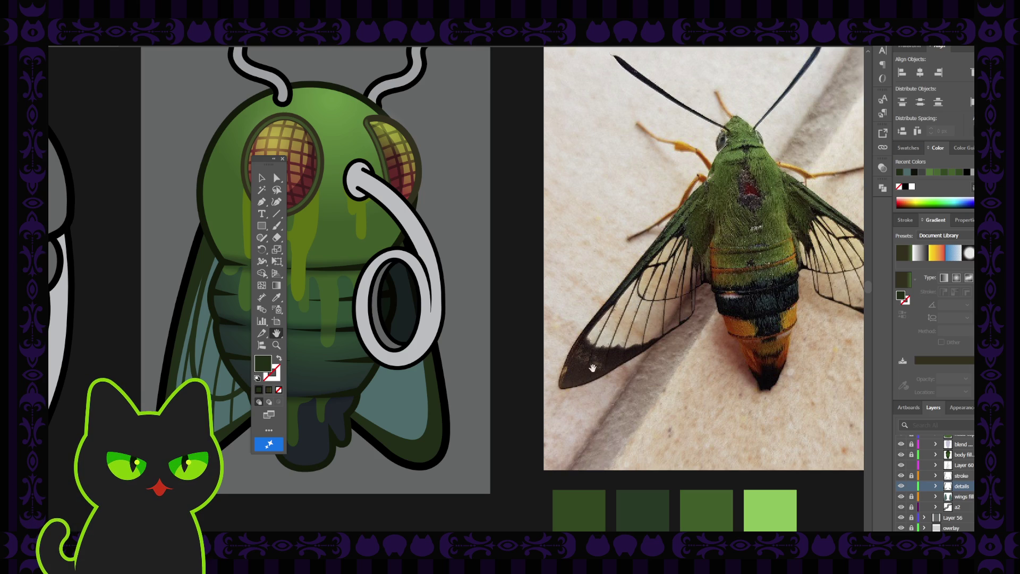
mouse_move(482, 263)
left_mouse_down()
mouse_move(723, 255)
mouse_move(301, 221)
left_mouse_up()
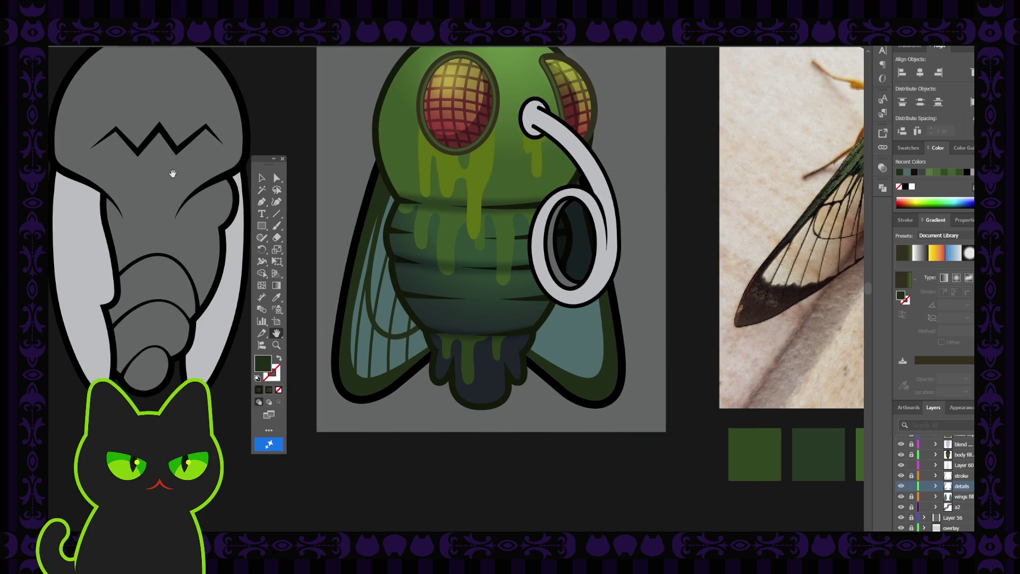
key("v")
left_click(380, 223)
key("shift+x")
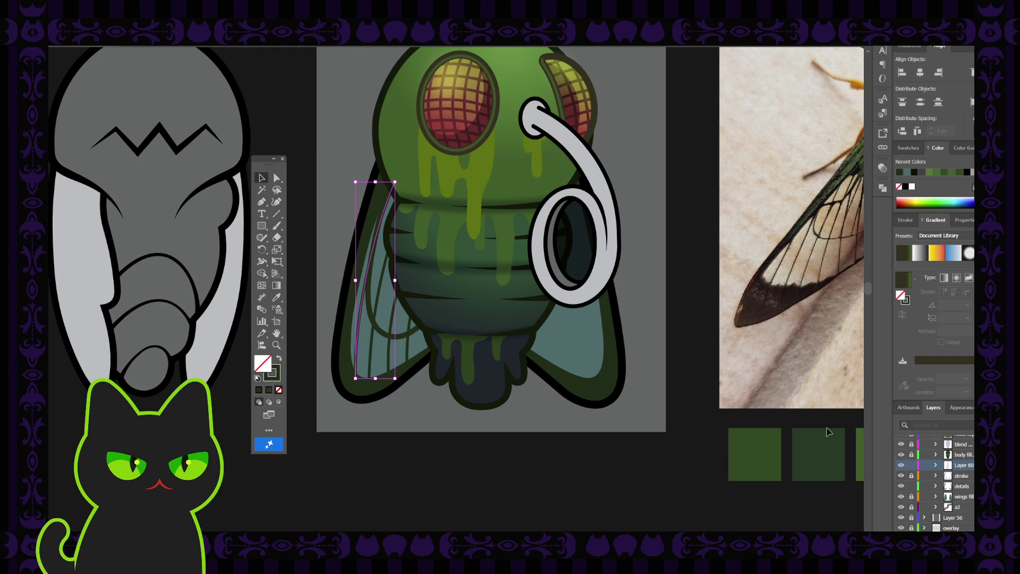
key("ctrl+a")
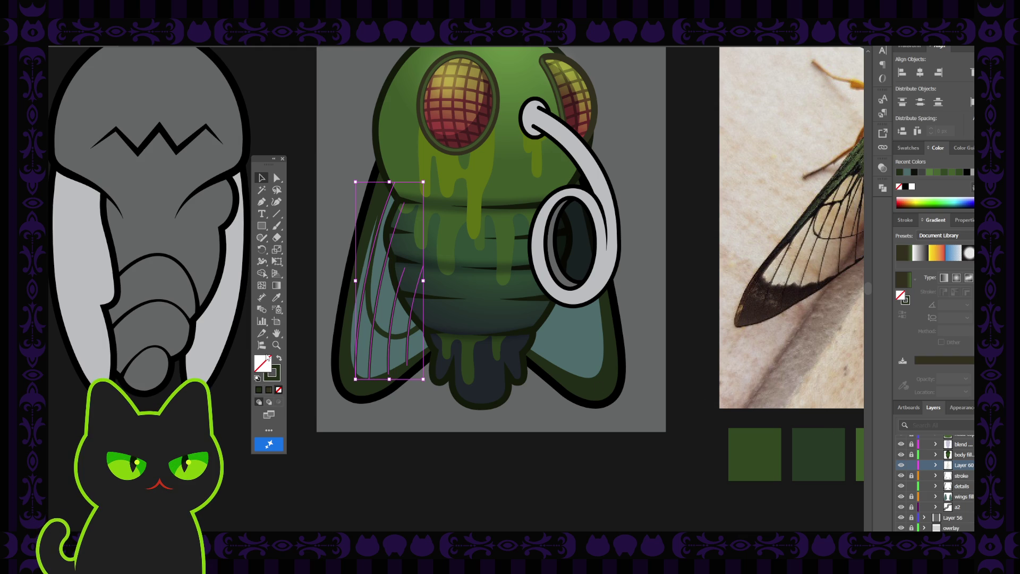
left_click(273, 374)
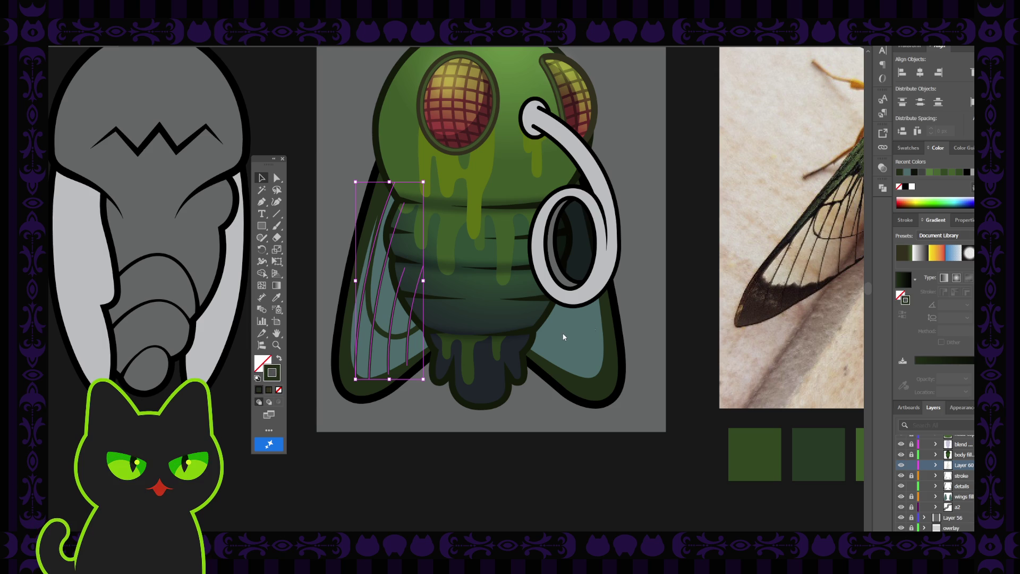
left_click(747, 237)
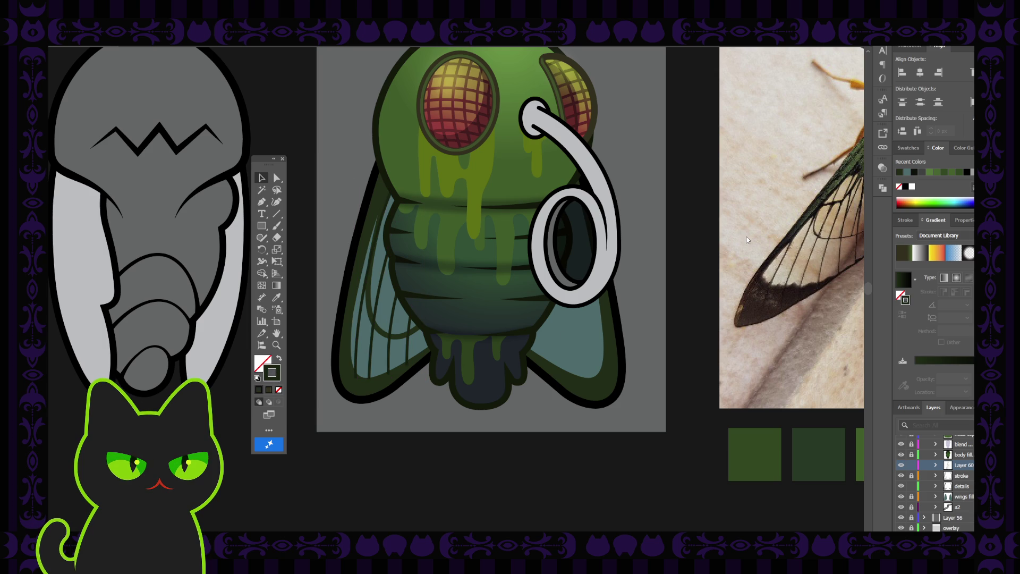
key("ctrl+z")
left_click(677, 240)
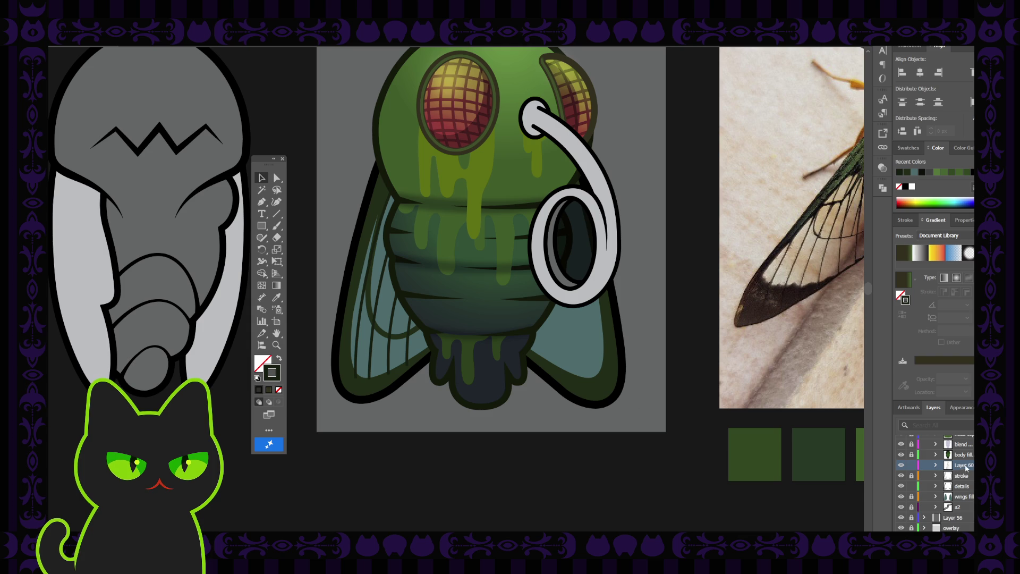
Step: Move Layer 60 below the stroke and details layers, then unlock the stroke layer
left_click_drag(961, 466, 960, 481)
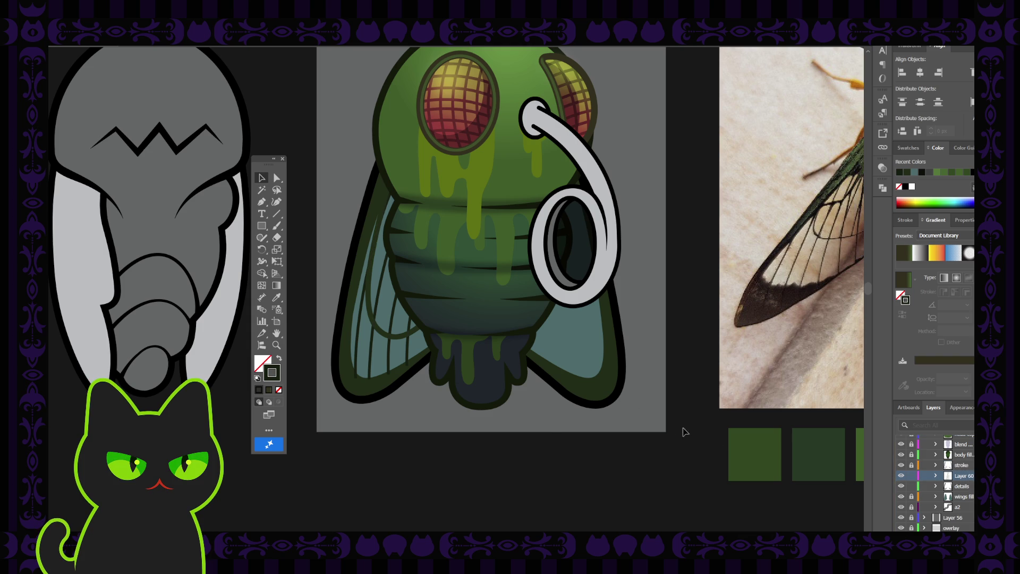
left_click_drag(962, 479, 962, 488)
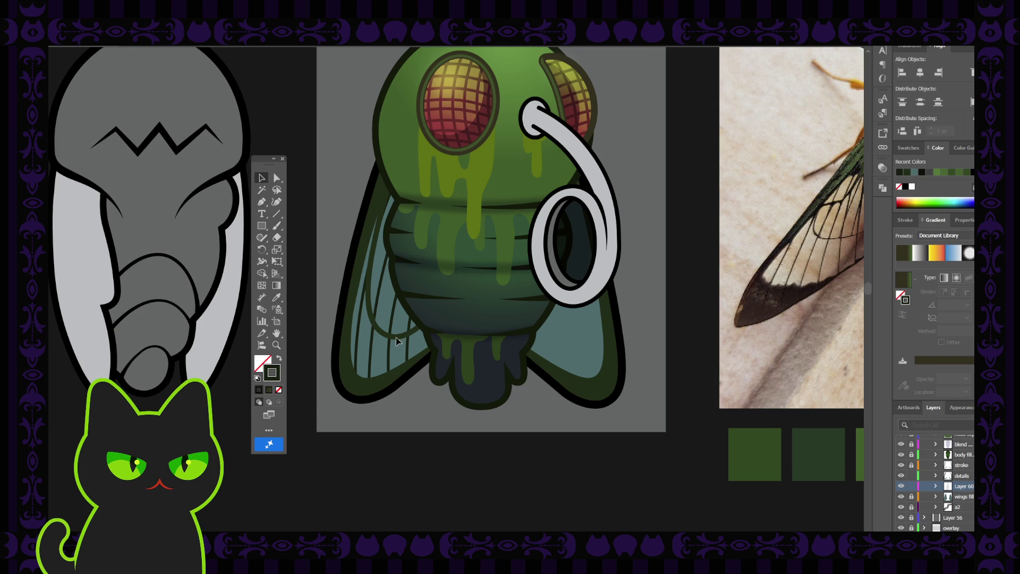
left_click(911, 466)
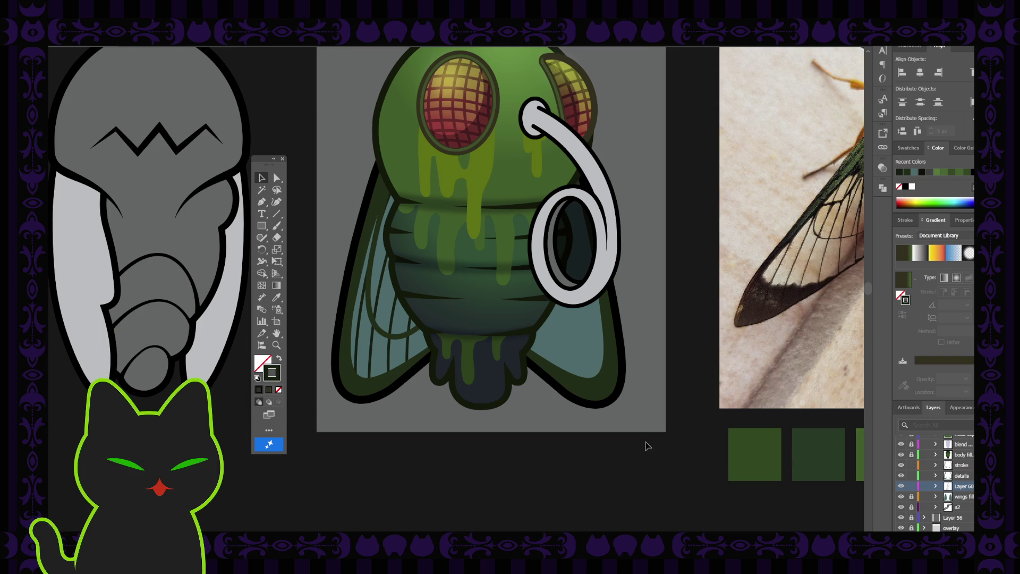
Step: Use the Eyedropper to copy the wing outline's dark stroke onto the left wing's curved path
left_click(404, 337)
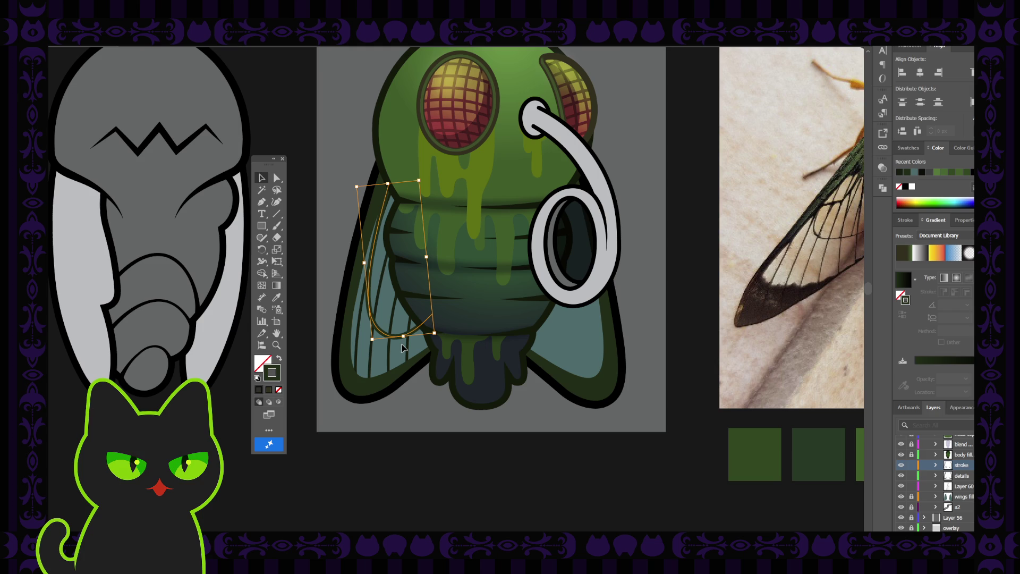
key("i")
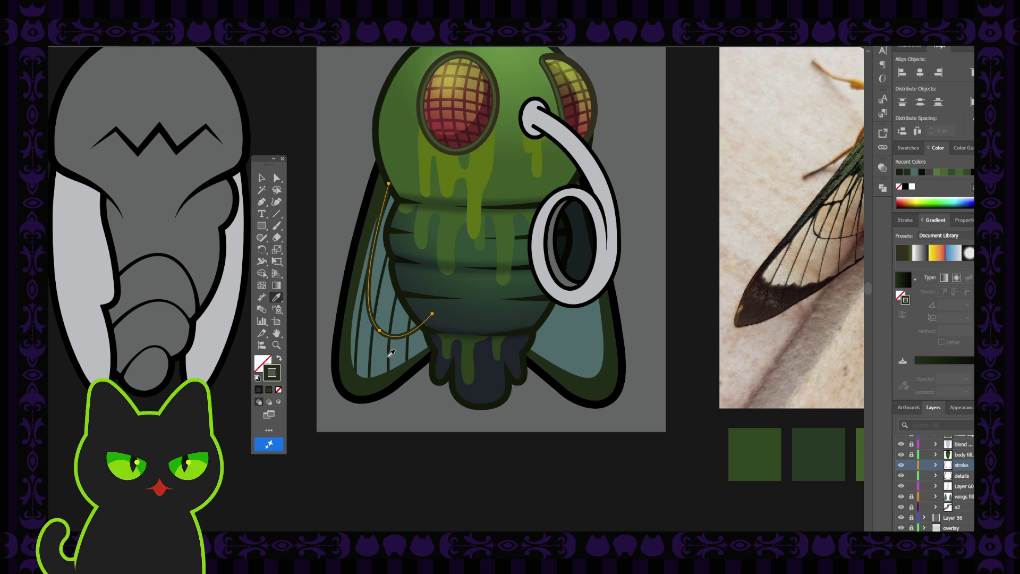
left_click(391, 353)
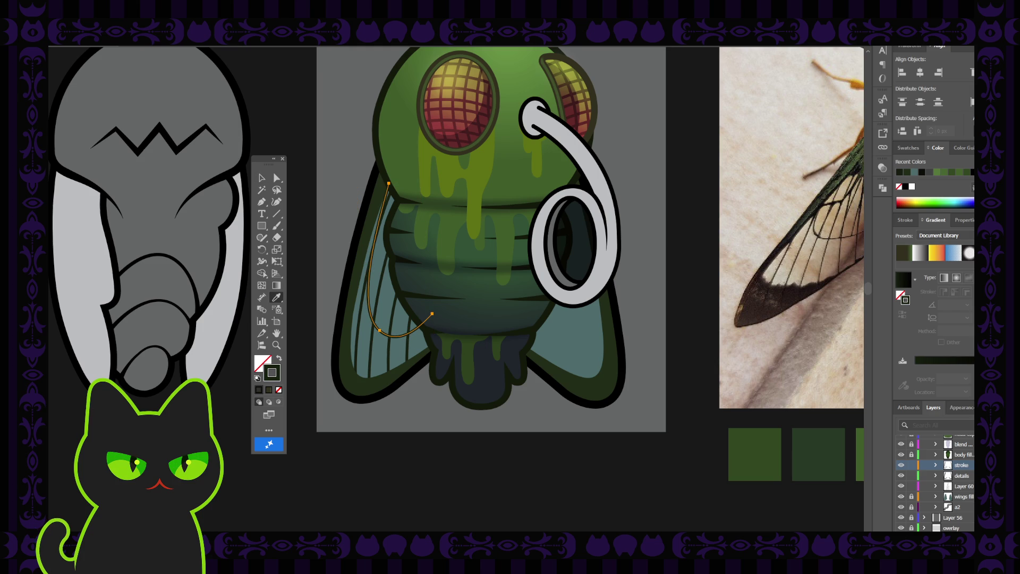
key("v")
left_click(280, 132)
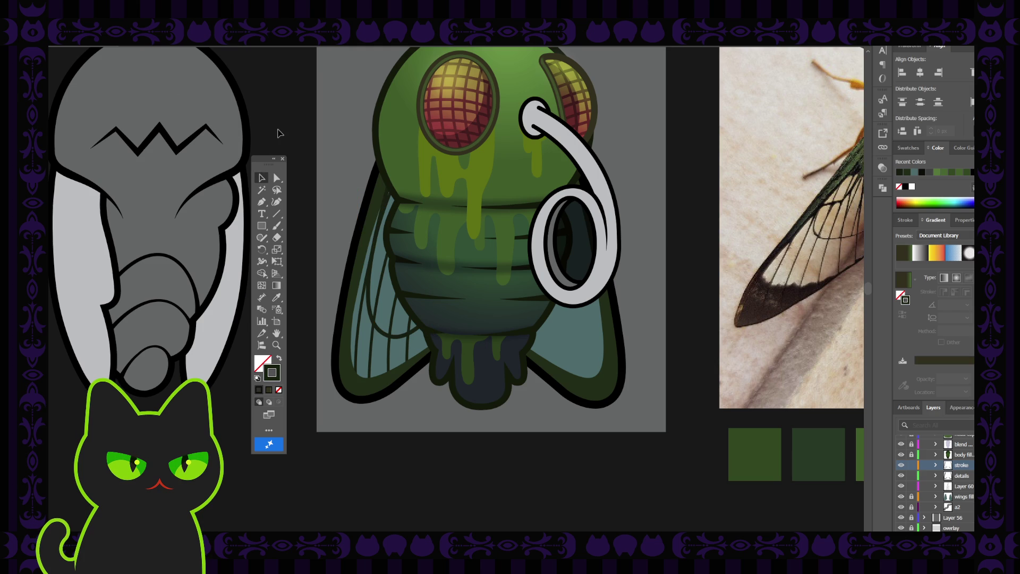
key("ctrl+minus")
key("ctrl+minus")
key("ctrl+plus")
key("ctrl+plus")
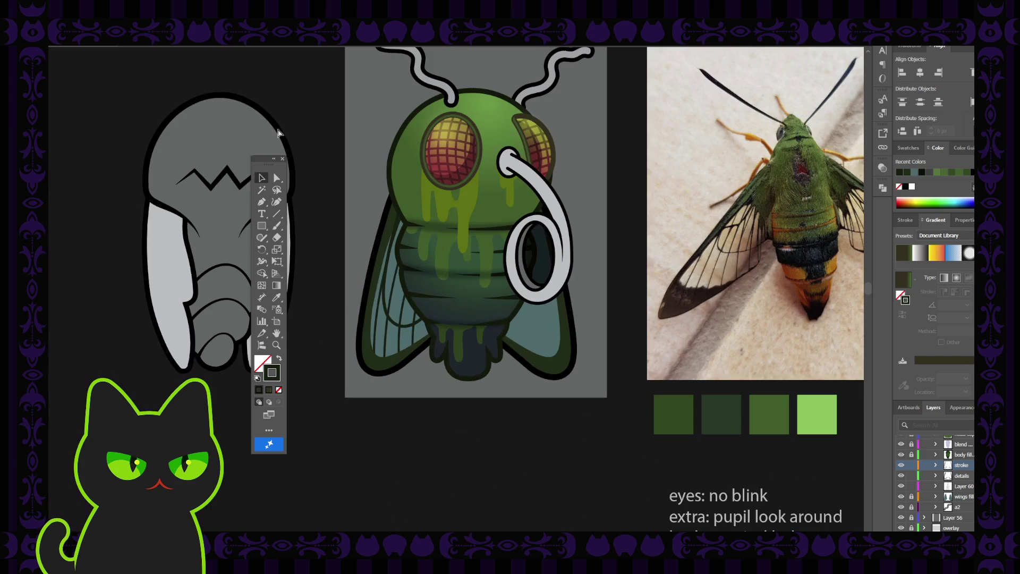
Step: Move the curved path into Layer 60 and rename that layer 'veins'
left_click(384, 315)
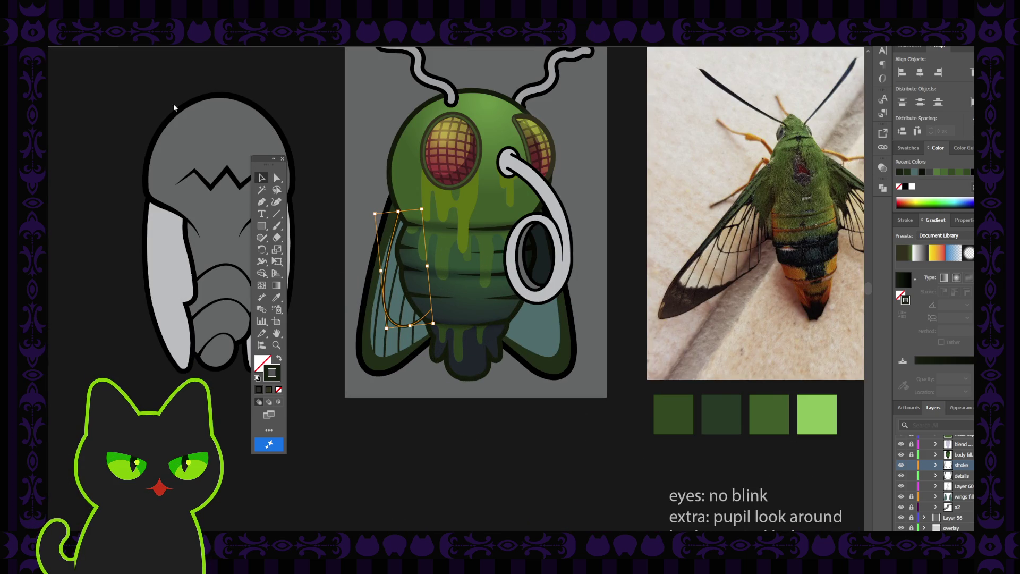
left_click(355, 246)
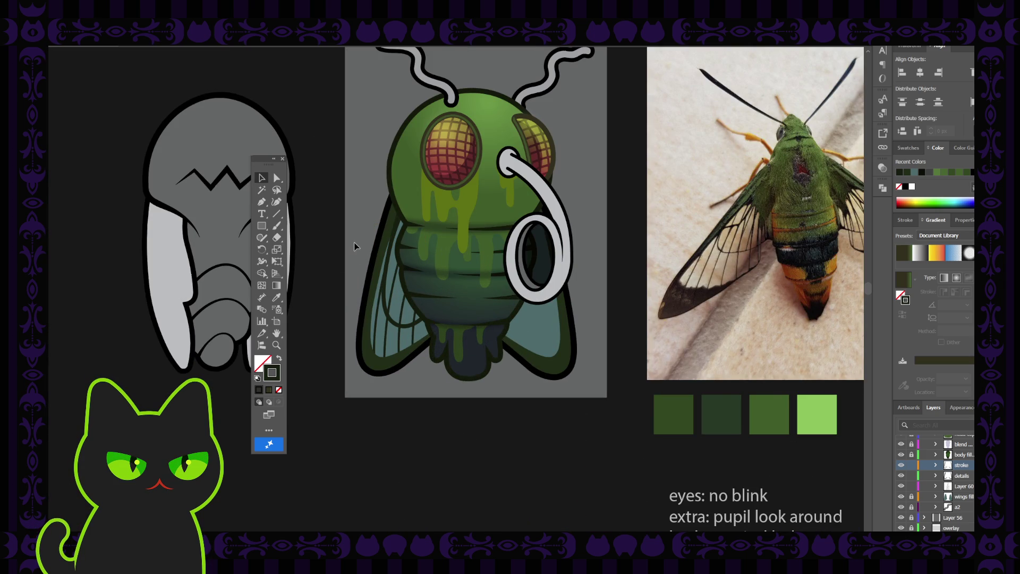
left_click(392, 313)
key("ctrl+plus")
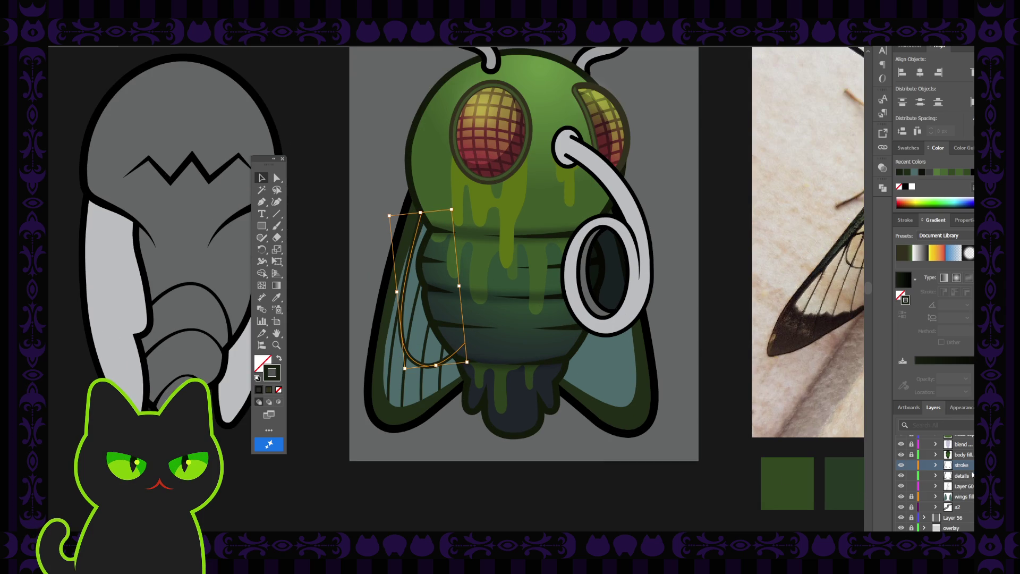
left_click(963, 487)
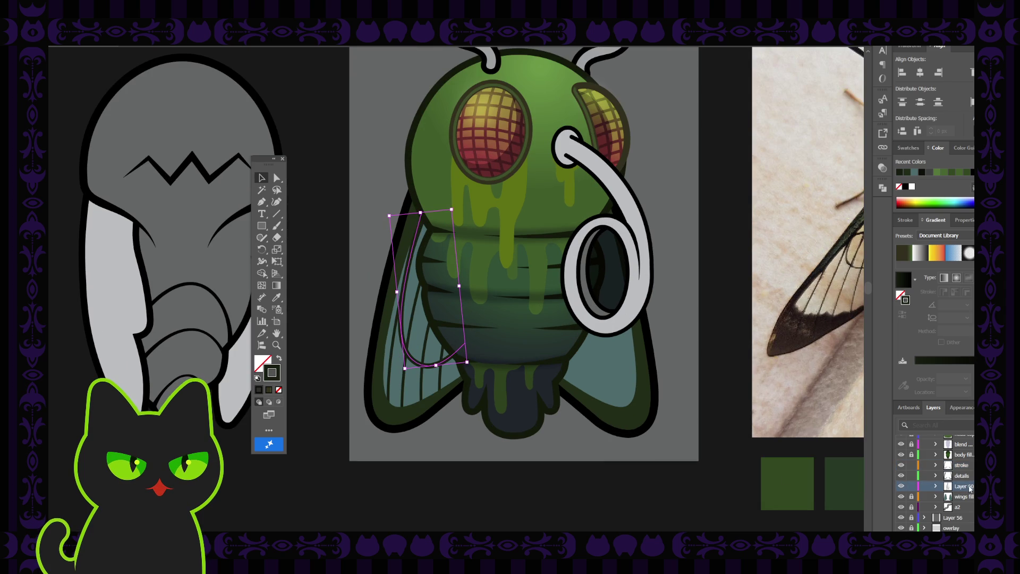
double_click(963, 487)
type("veins")
key("Return")
Step: Hide and reshow the details layer to compare the wings
left_click(386, 191)
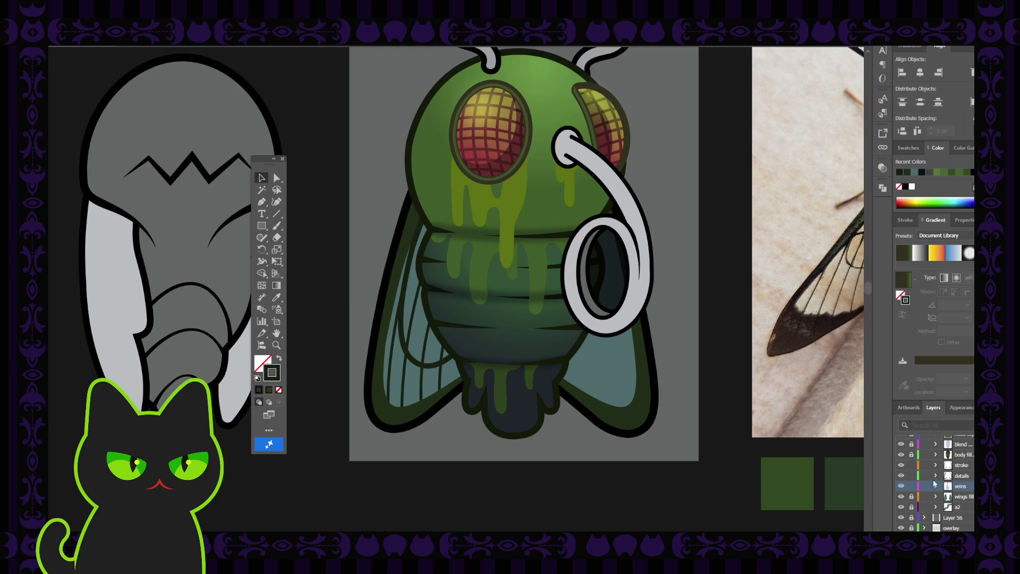
left_click(901, 476)
left_click(901, 476)
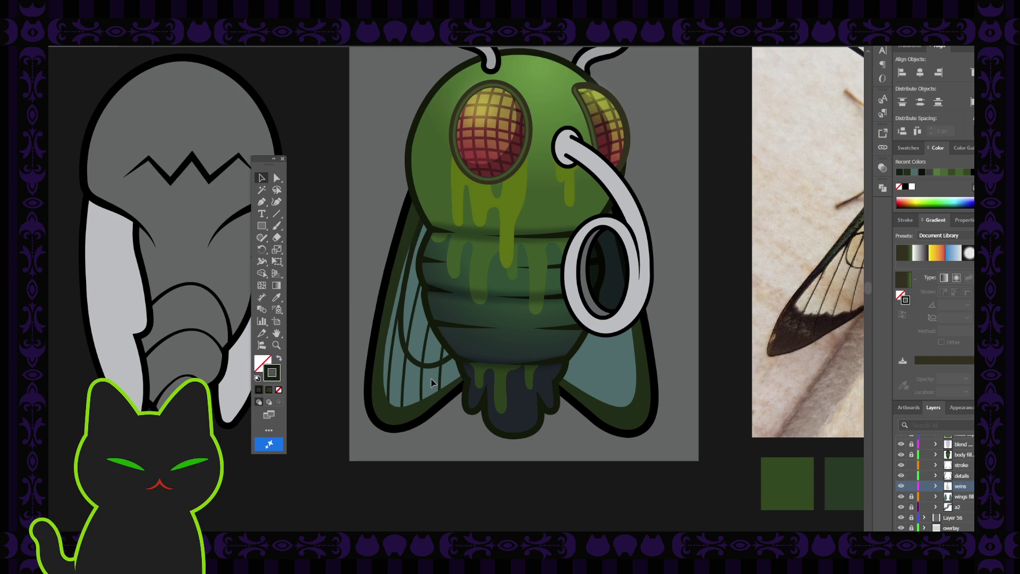
Step: Select and deselect the left wing fill, then zoom out to the neighbouring creature artboards
scroll(432, 383, "down", 1, "alt")
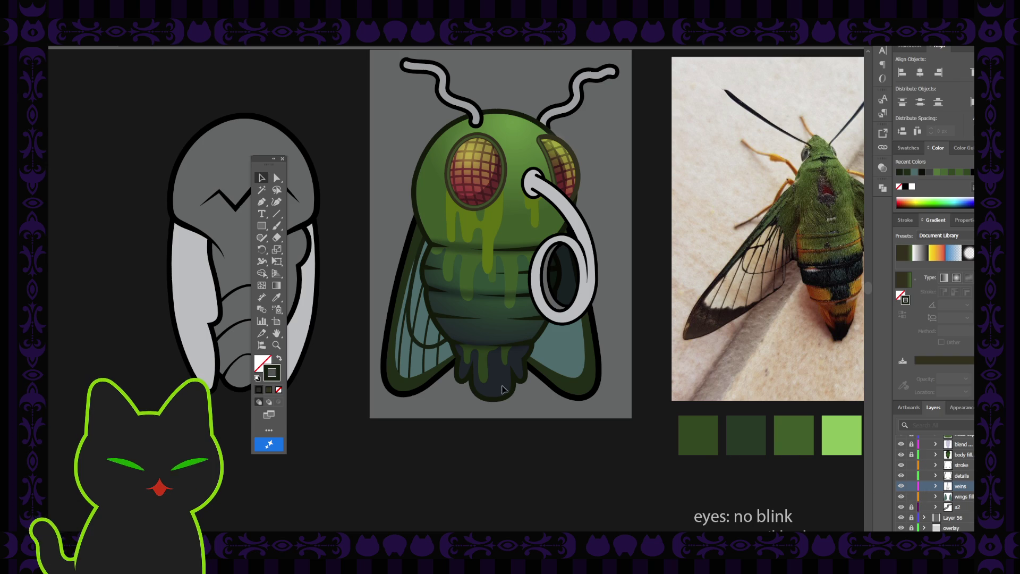
left_click(431, 359)
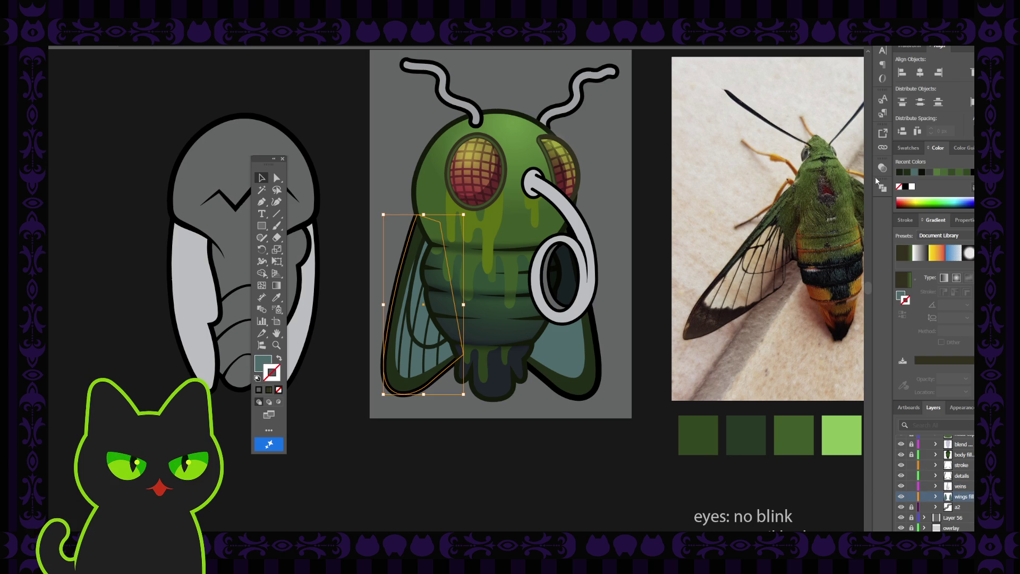
mouse_move(882, 174)
left_mouse_down()
mouse_move(784, 219)
mouse_move(788, 242)
left_mouse_up()
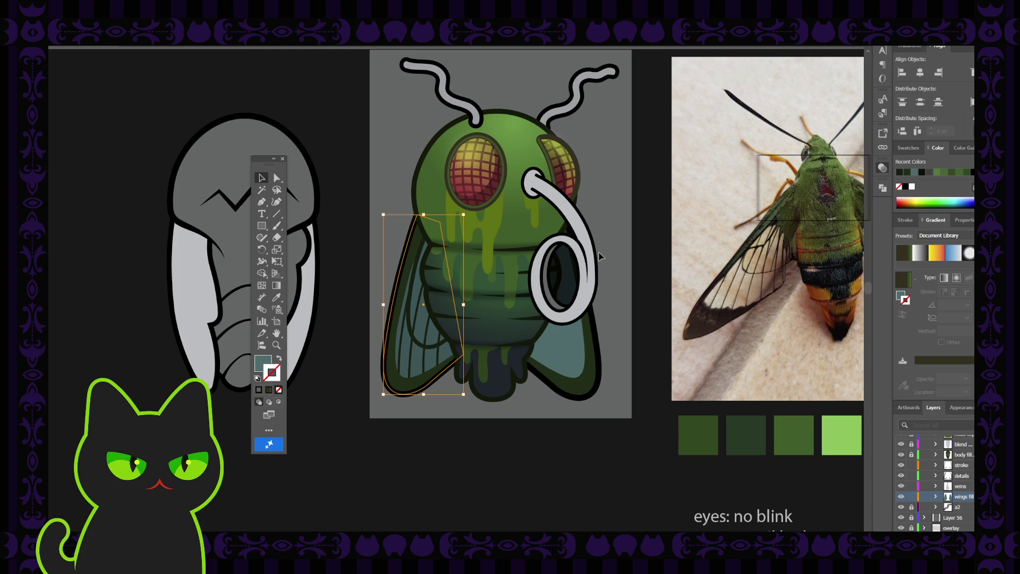
left_click(357, 257)
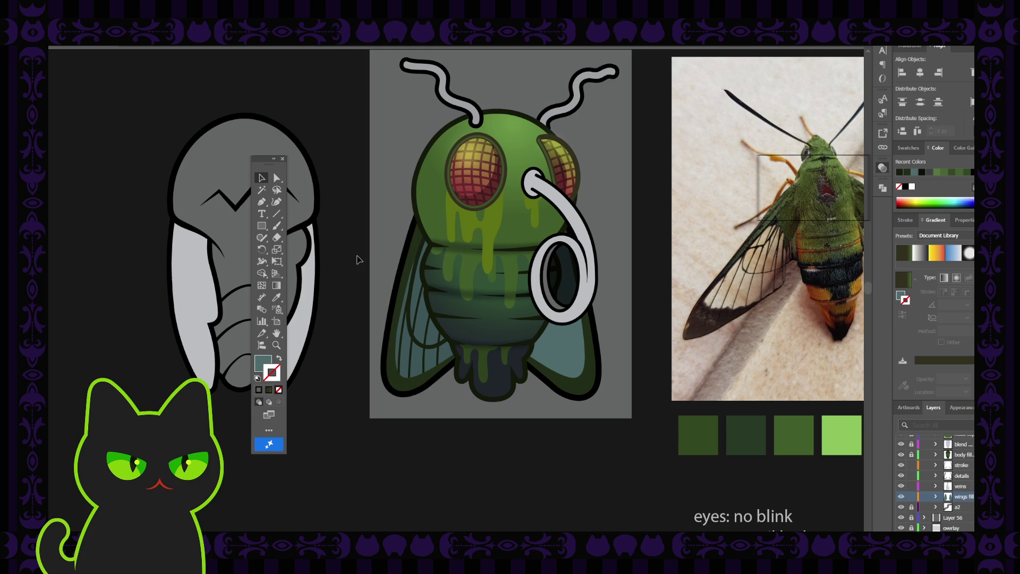
key("ctrl+minus")
key("ctrl+minus")
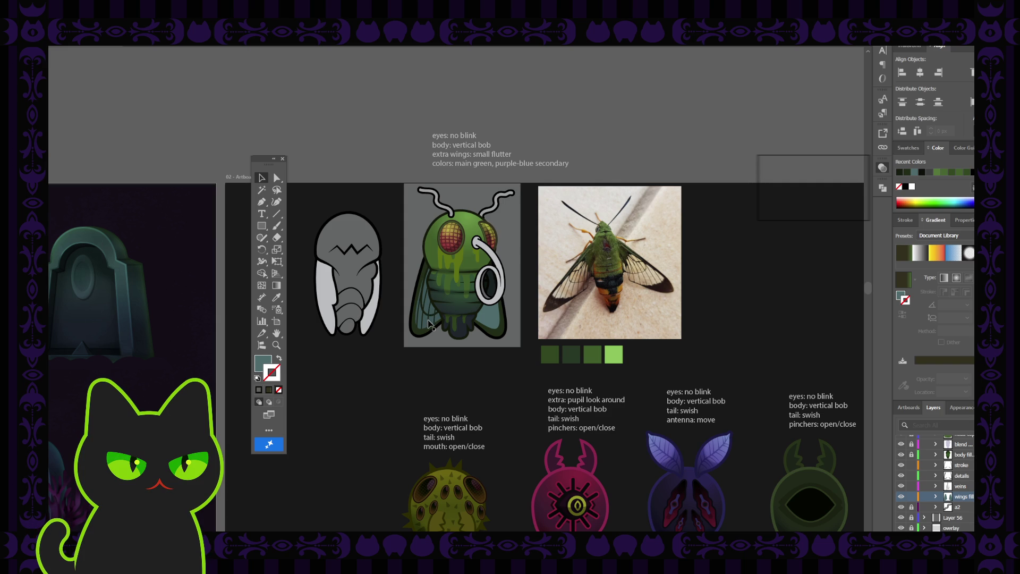
Step: Collapse the hawk moth layer group, check the spider drawings, and select the purple moth artwork
scroll(429, 324, "down", 5)
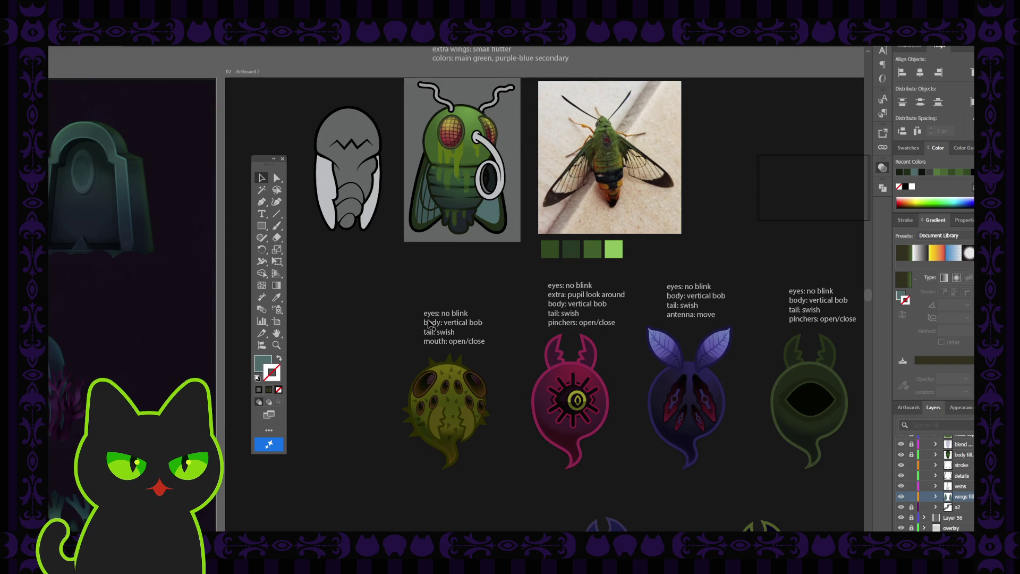
scroll(430, 324, "down", 1)
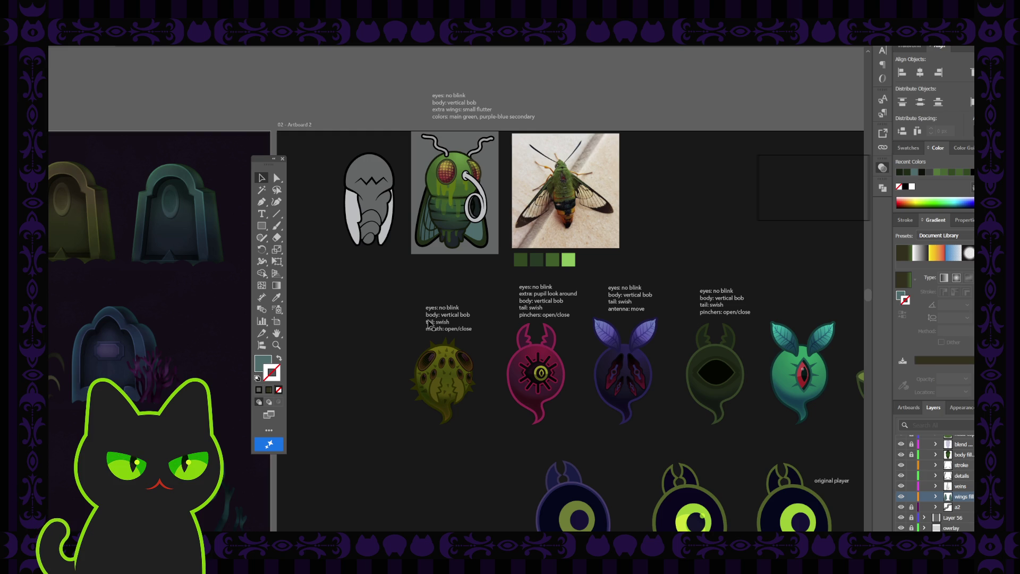
scroll(936, 483, "up", 5)
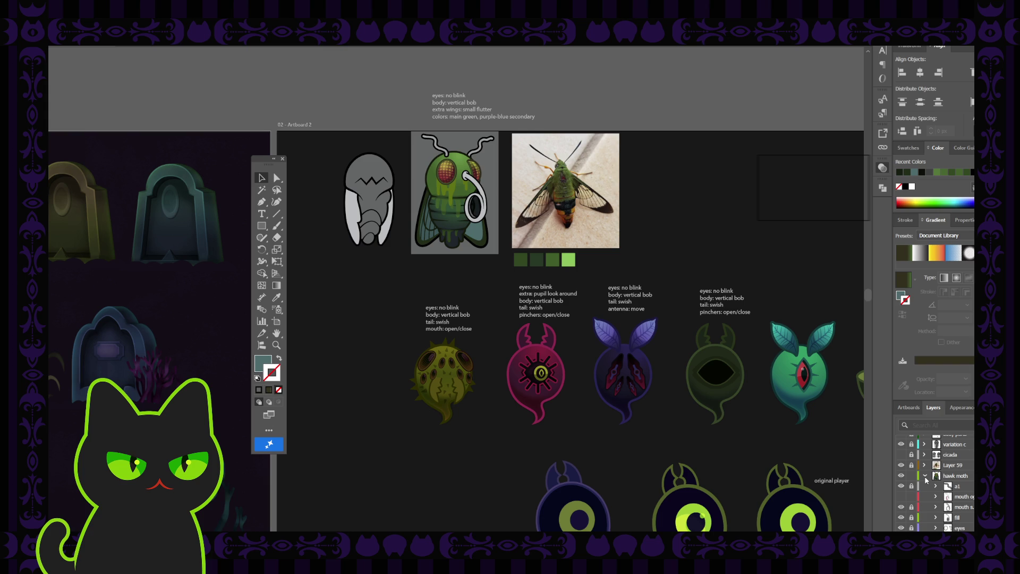
left_click(926, 477)
scroll(933, 477, "up", 3)
left_click(902, 486)
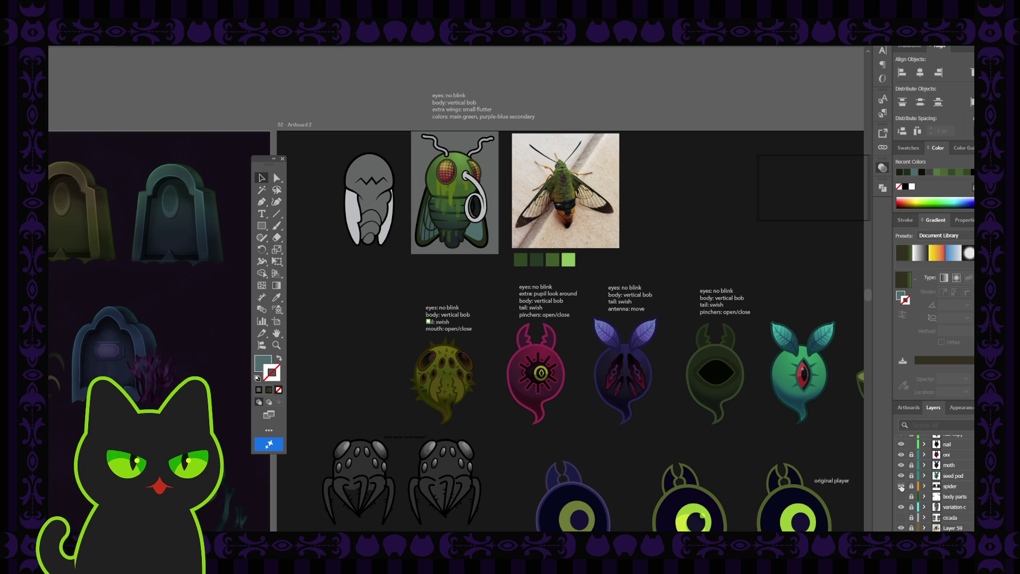
left_click(901, 486)
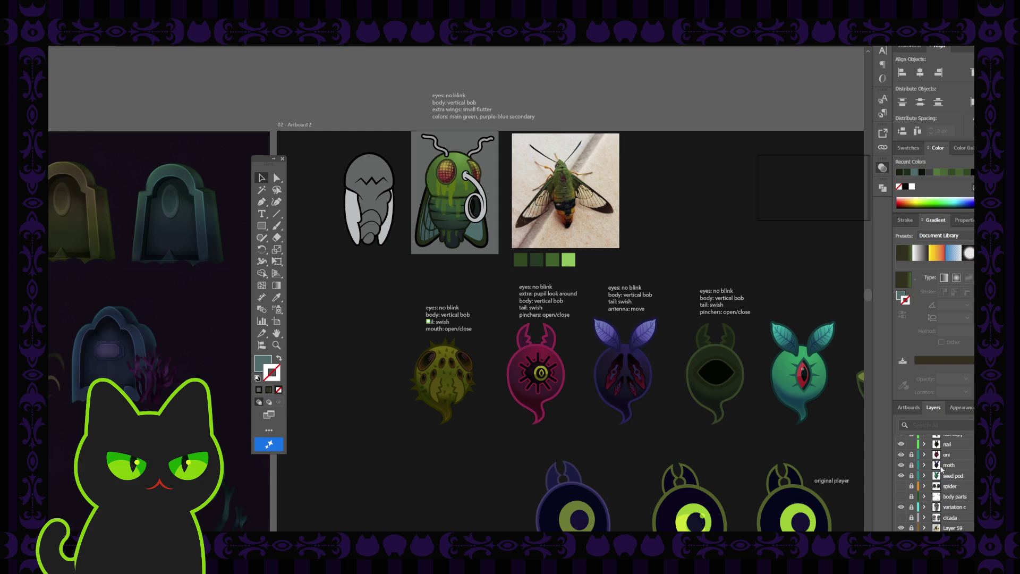
left_click(942, 468)
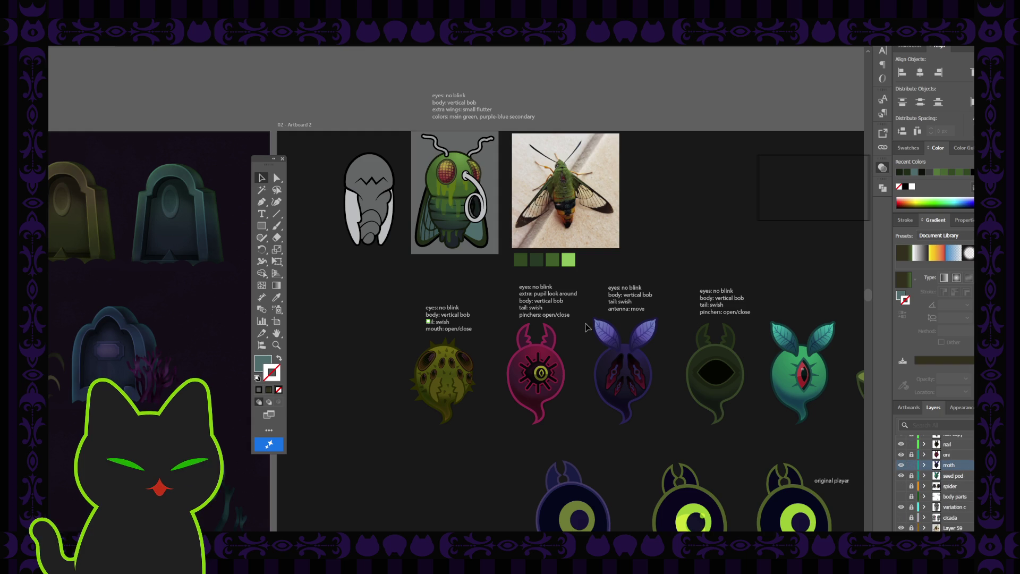
left_click(646, 379)
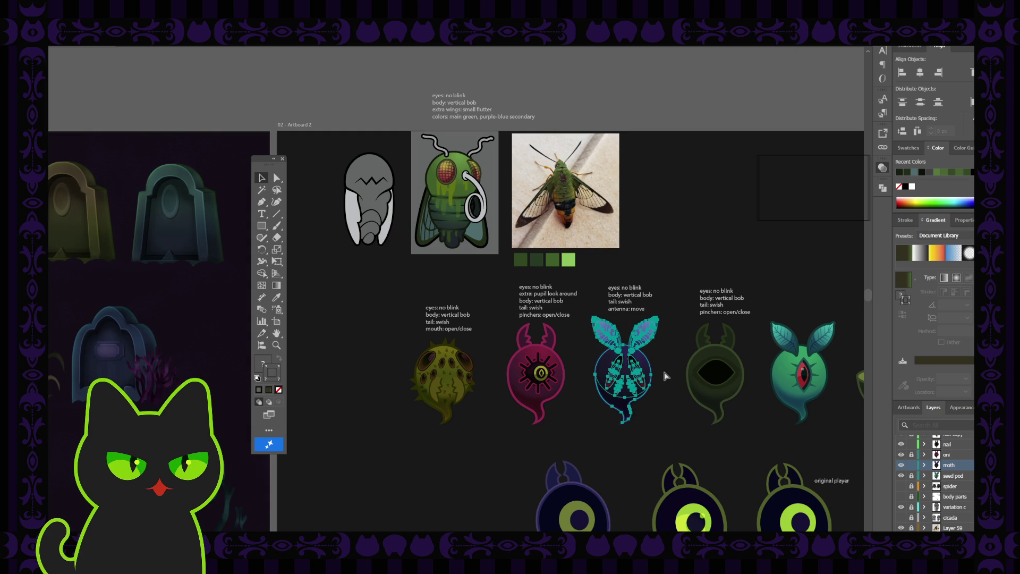
left_click(915, 473)
Step: Add a new layer above Layer 56, paste the moth in place, and shrink the copy
scroll(952, 497, "down", 3)
left_click(954, 507)
left_click(957, 517)
key("ctrl+l")
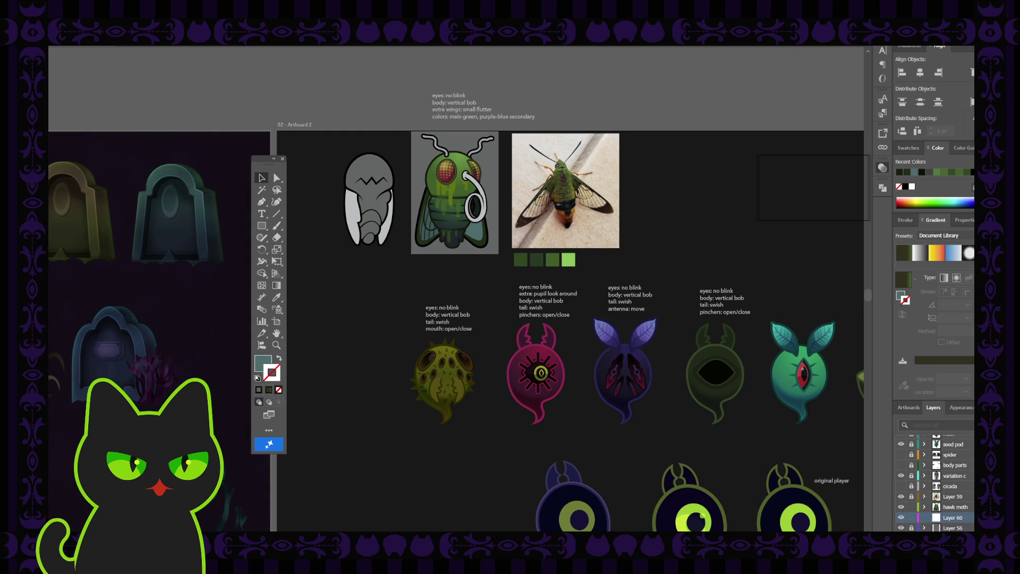
key("ctrl+f")
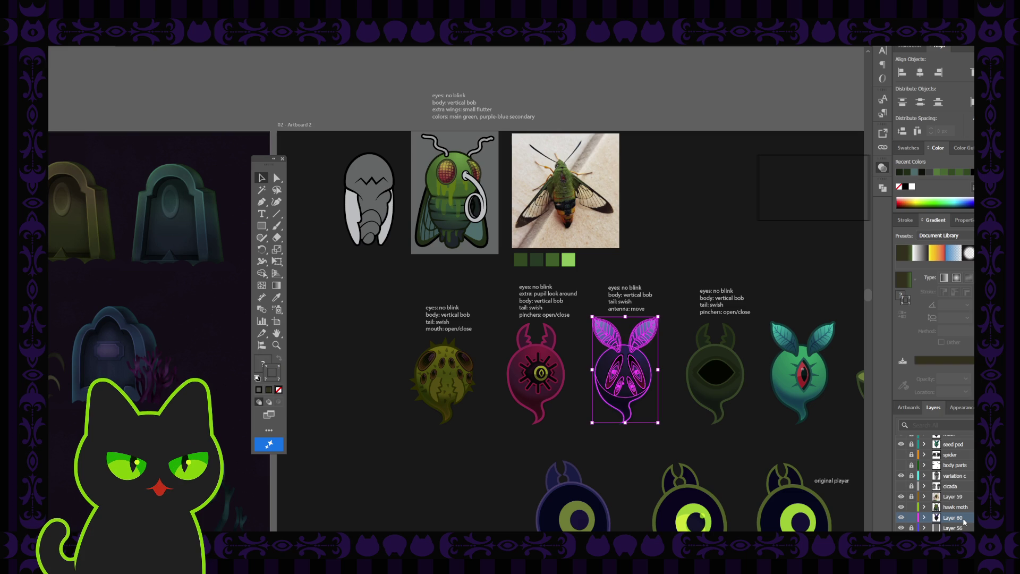
mouse_move(592, 317)
left_mouse_down()
mouse_move(627, 340)
mouse_move(638, 390)
mouse_move(583, 391)
mouse_move(484, 314)
mouse_move(462, 268)
mouse_move(428, 239)
left_mouse_up()
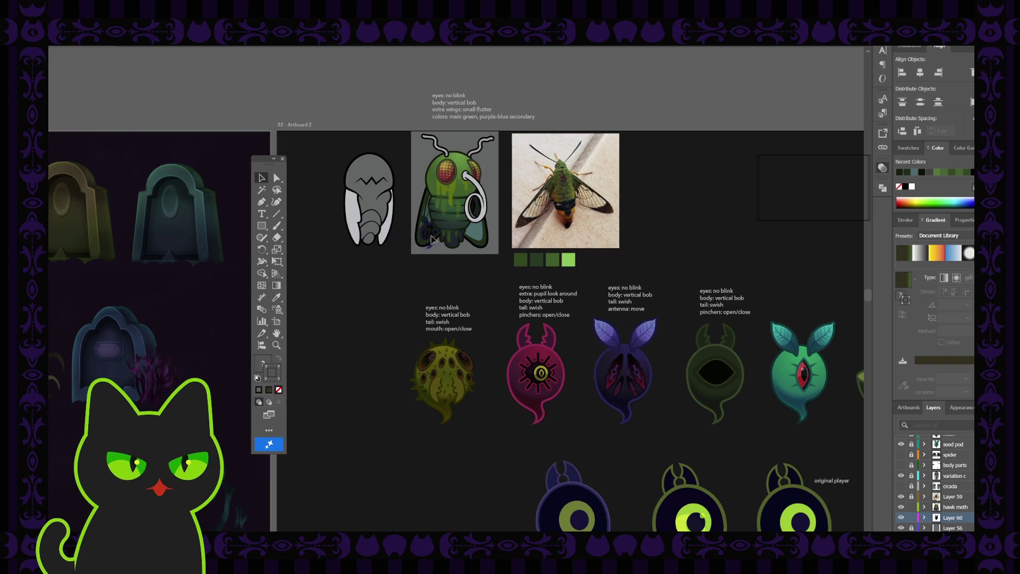
Step: Send the small moth copy behind the fly's left wing
scroll(429, 239, "up", 3)
scroll(425, 314, "up", 1)
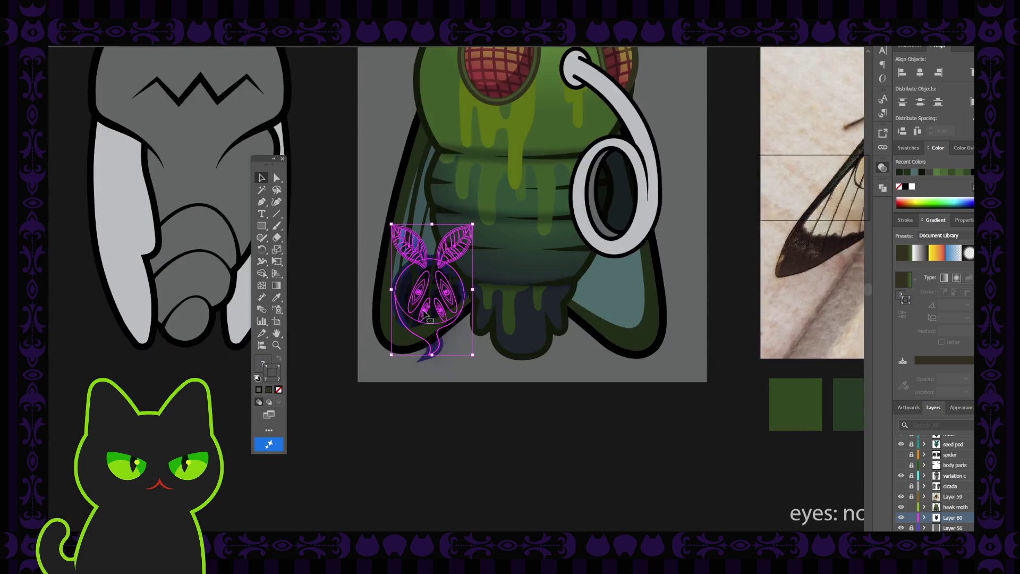
key("ctrl+shift+bracketleft")
left_click(441, 307)
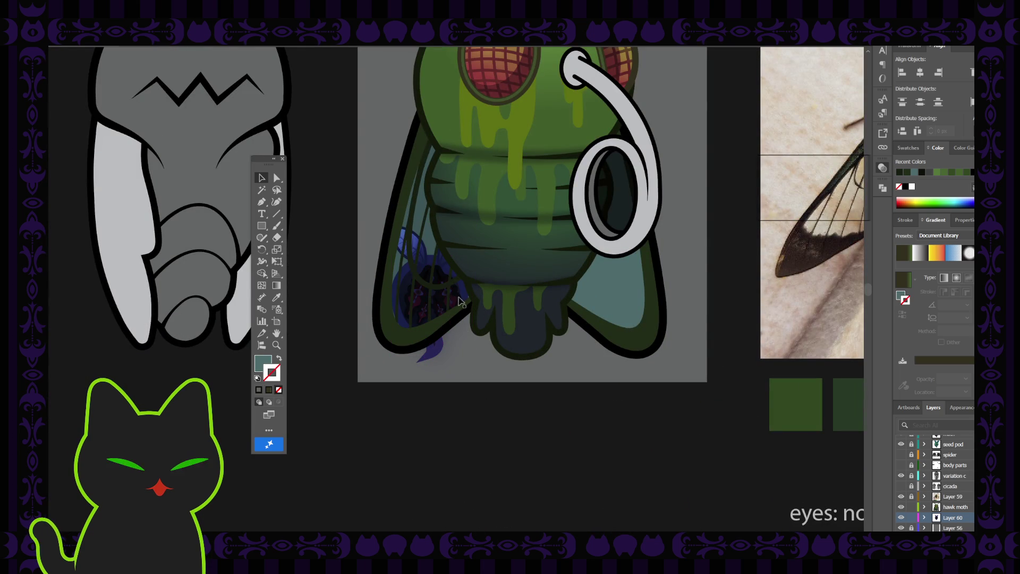
left_click(441, 307)
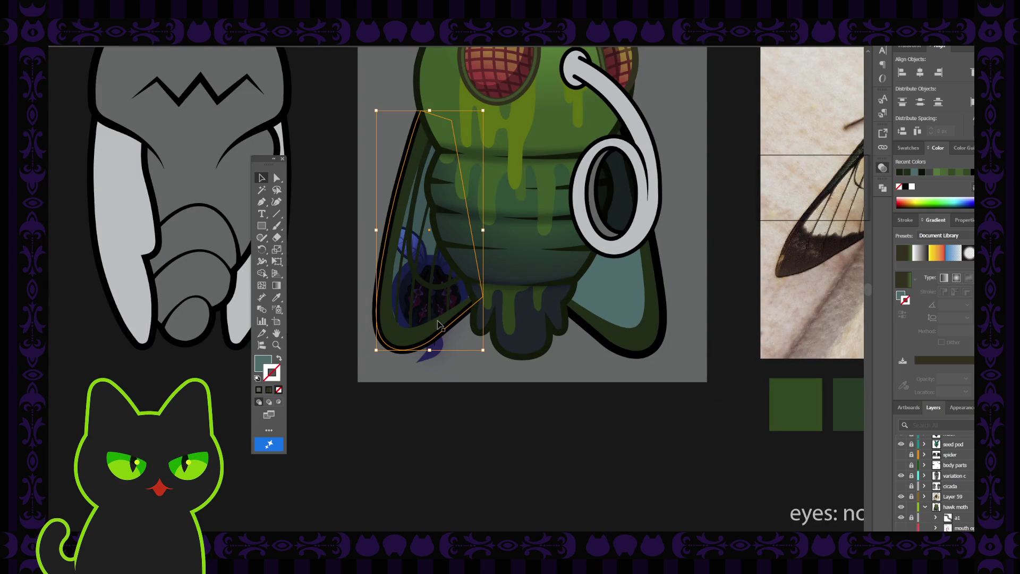
left_click(925, 507)
Step: Nudge the moth copy below the wing, send it back again, then delete it
left_click(462, 360)
mouse_move(432, 351)
left_mouse_down()
mouse_move(446, 420)
mouse_move(437, 420)
mouse_move(427, 344)
left_mouse_up()
left_click(540, 422)
left_click(446, 414)
left_click(438, 420)
key("ctrl+shift+bracketleft")
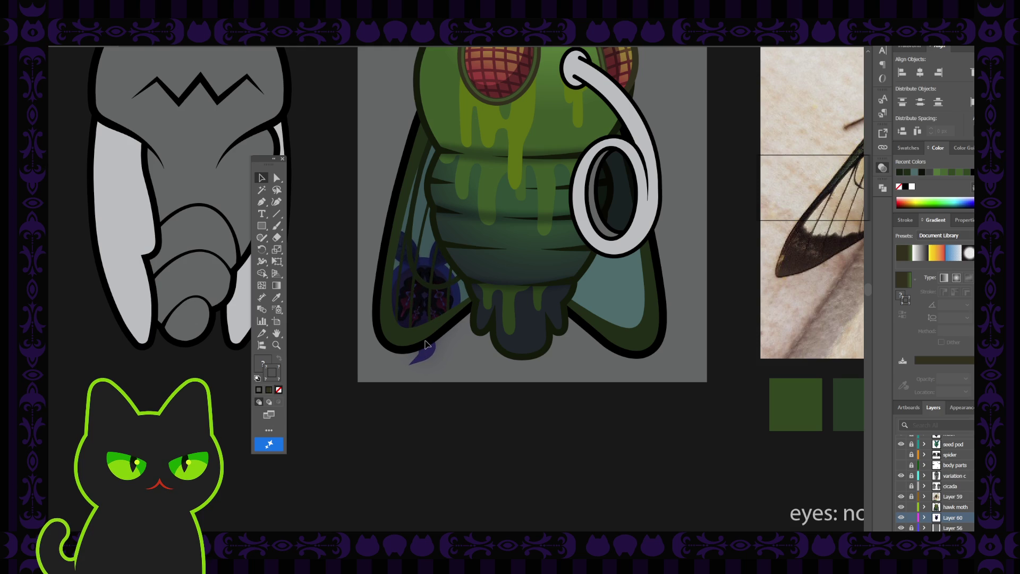
left_click(427, 344)
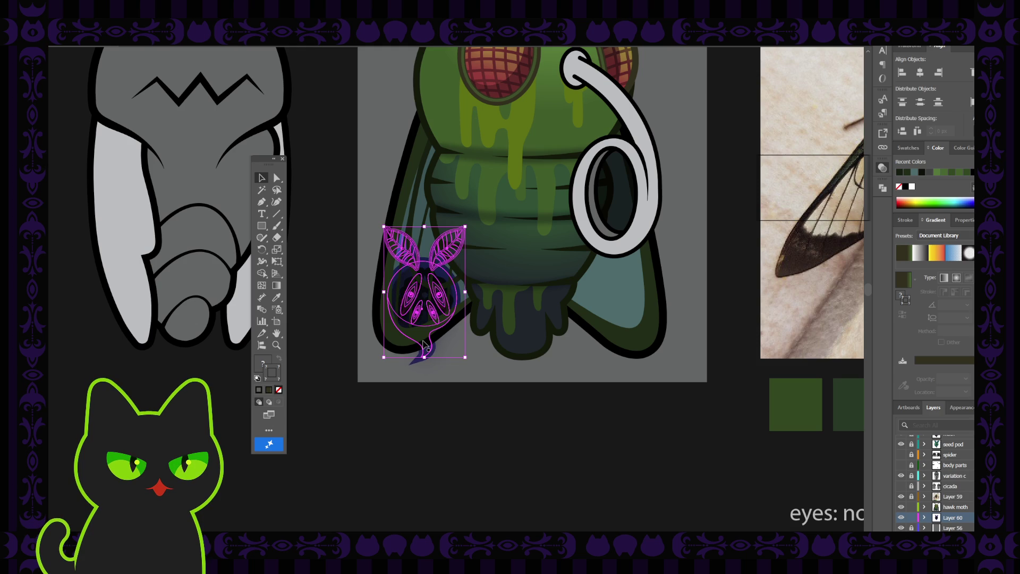
key("Delete")
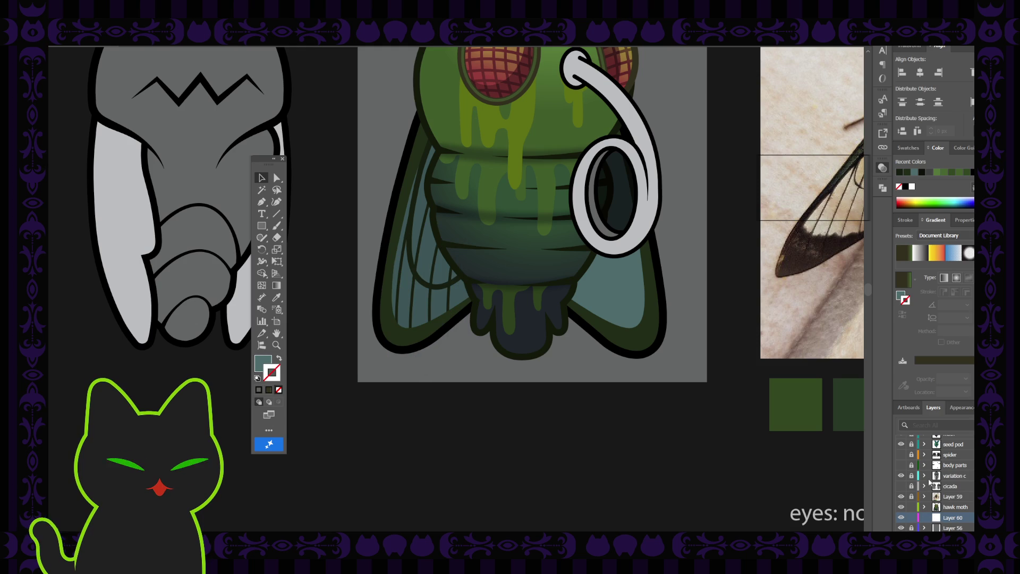
scroll(930, 481, "up", 1)
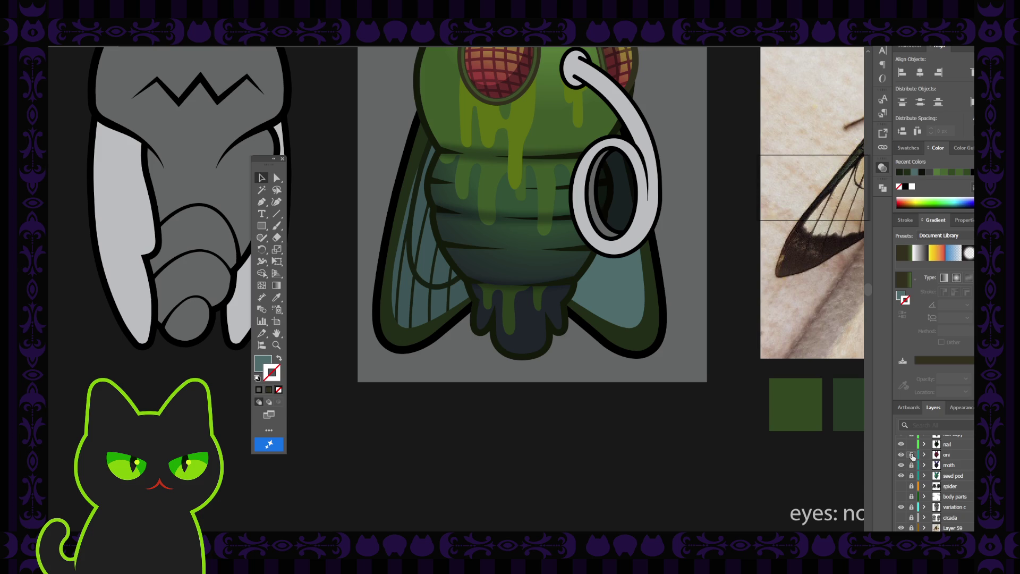
Step: Zoom out to the creature lineup and toggle the red and brown eye layers, keeping dark brown eyes
scroll(912, 456, "up", 2)
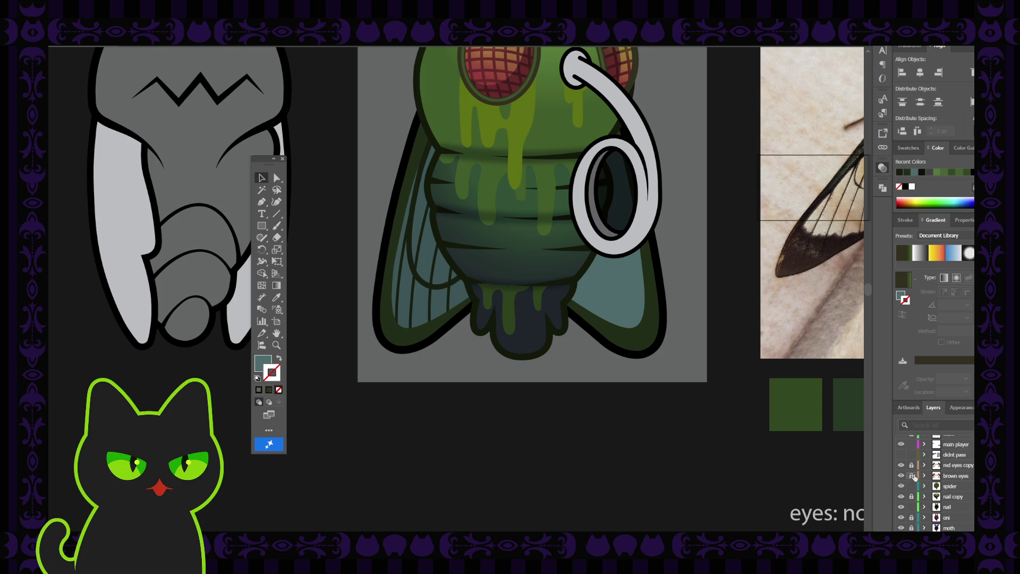
left_click(912, 476)
key("ctrl+minus")
key("ctrl+minus")
key("ctrl+minus")
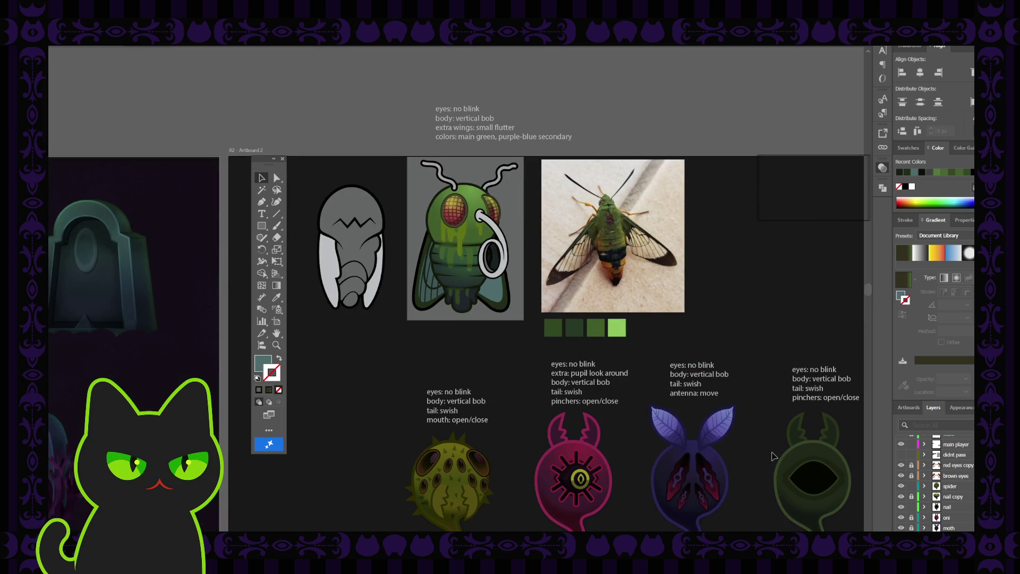
left_click_drag(740, 460, 725, 378)
left_click(902, 466)
left_click(902, 476)
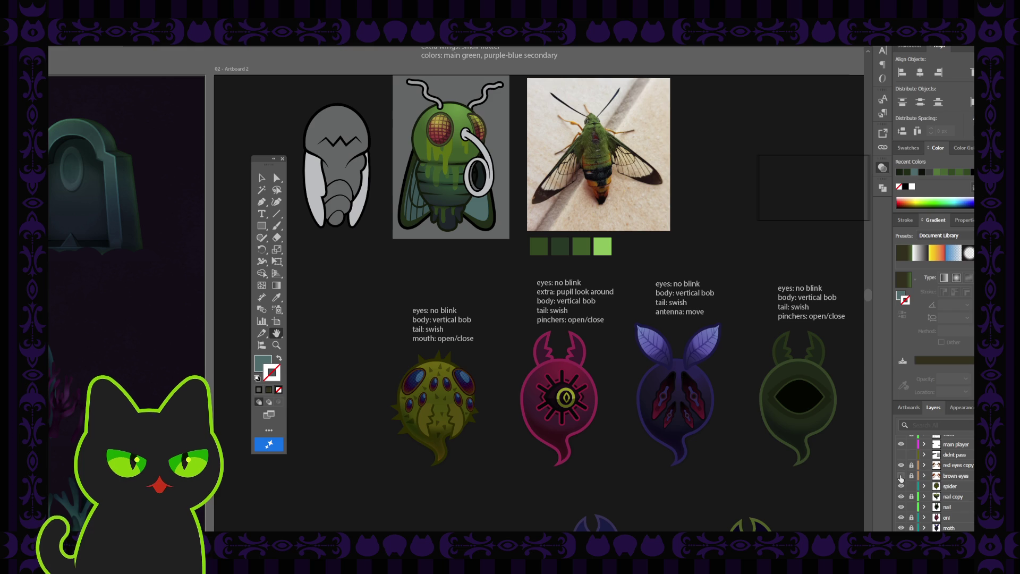
left_click(902, 475)
left_click(901, 476)
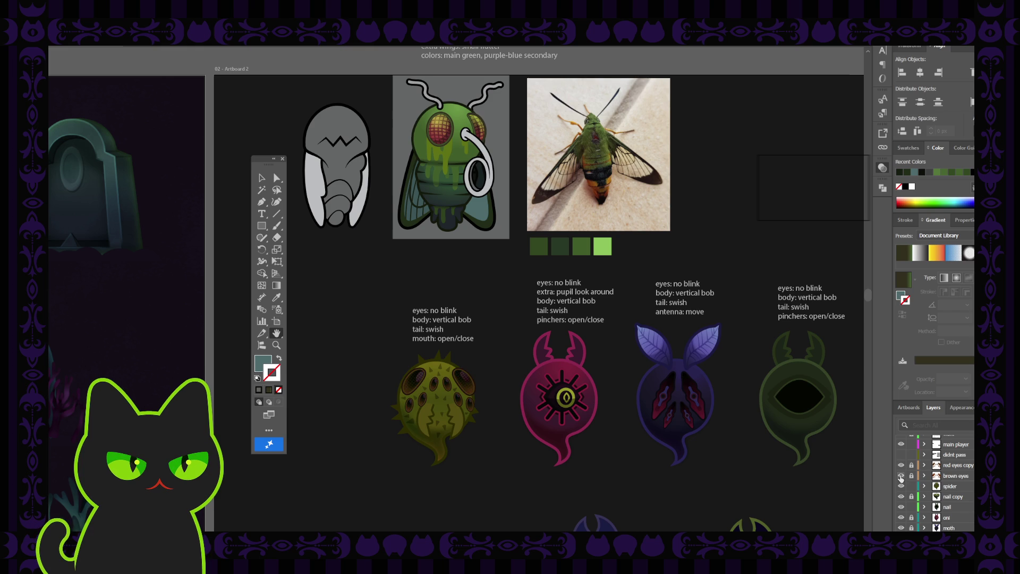
Step: Unlock the eye layers, select the spiky green creature, relock them, and target Layer 60
left_click_drag(911, 465, 911, 475)
left_click(951, 486)
key("v")
mouse_move(380, 349)
left_mouse_down()
mouse_move(486, 473)
mouse_move(493, 445)
left_mouse_up()
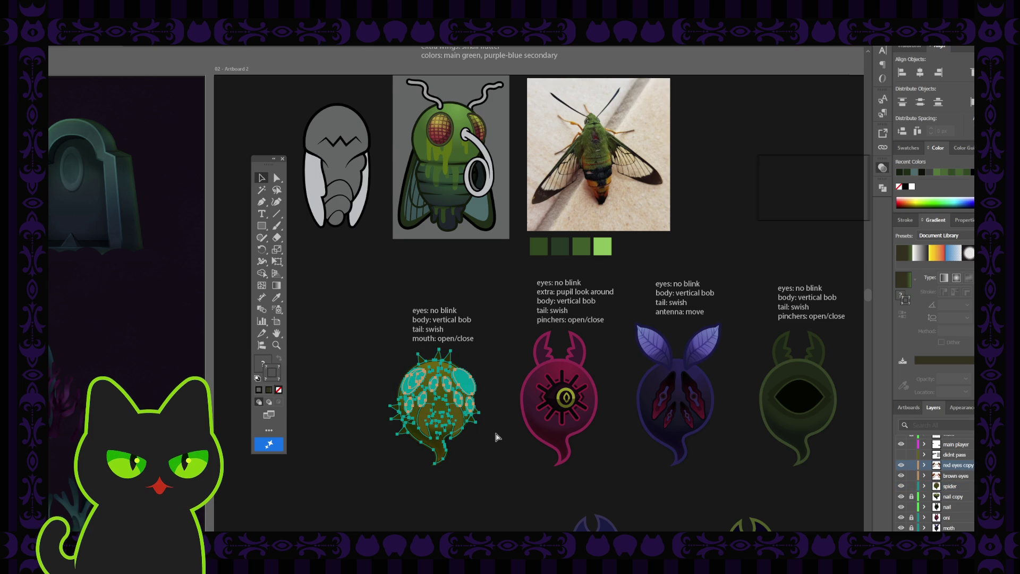
left_click_drag(911, 466, 912, 488)
scroll(932, 499, "down", 3)
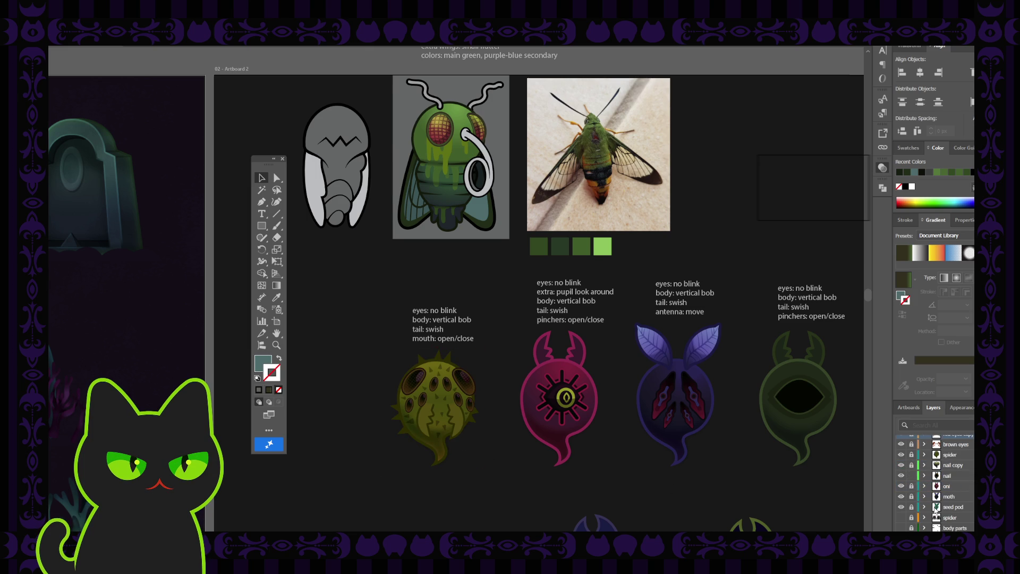
scroll(941, 510, "down", 2)
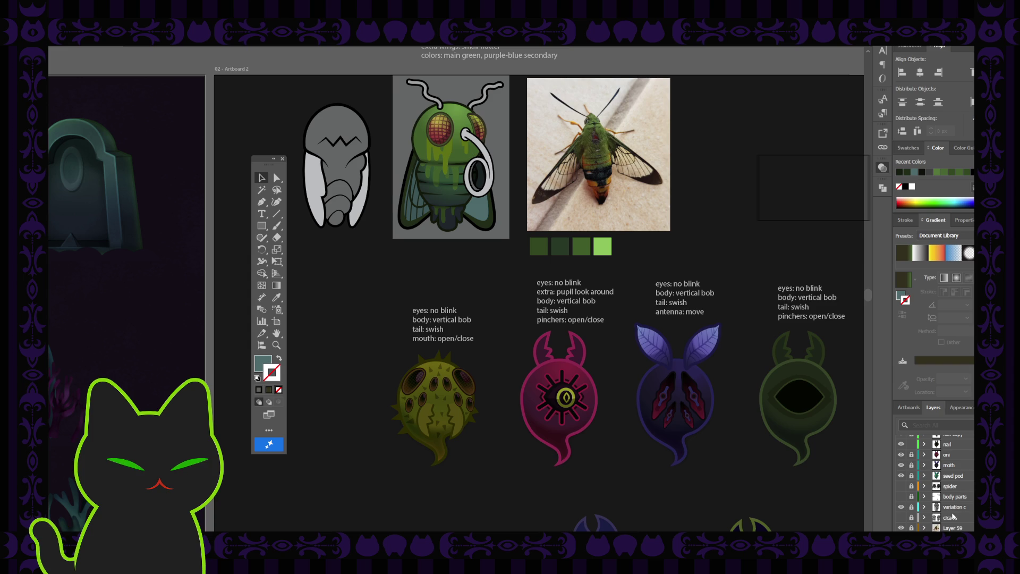
left_click(954, 518)
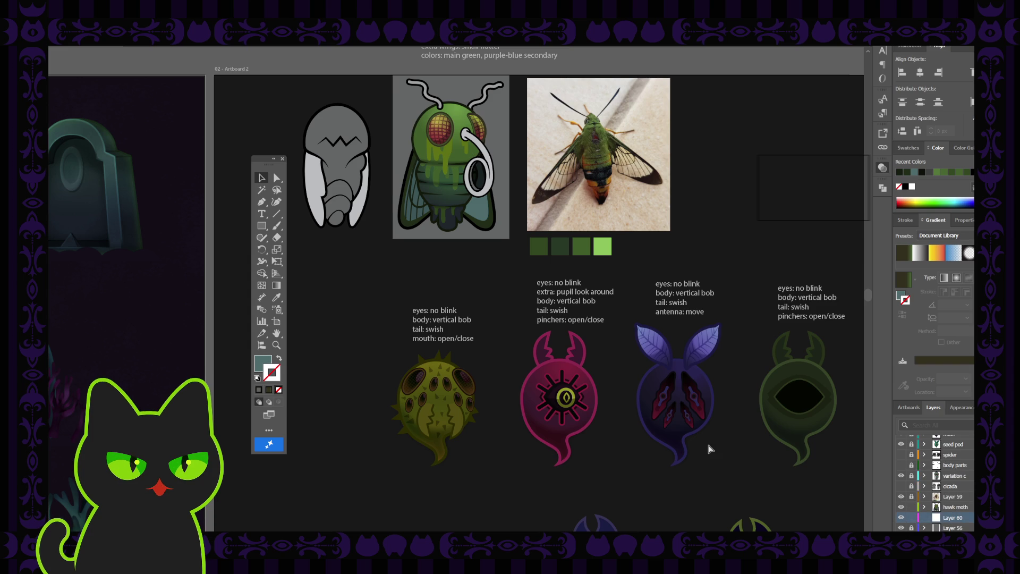
left_click(398, 366)
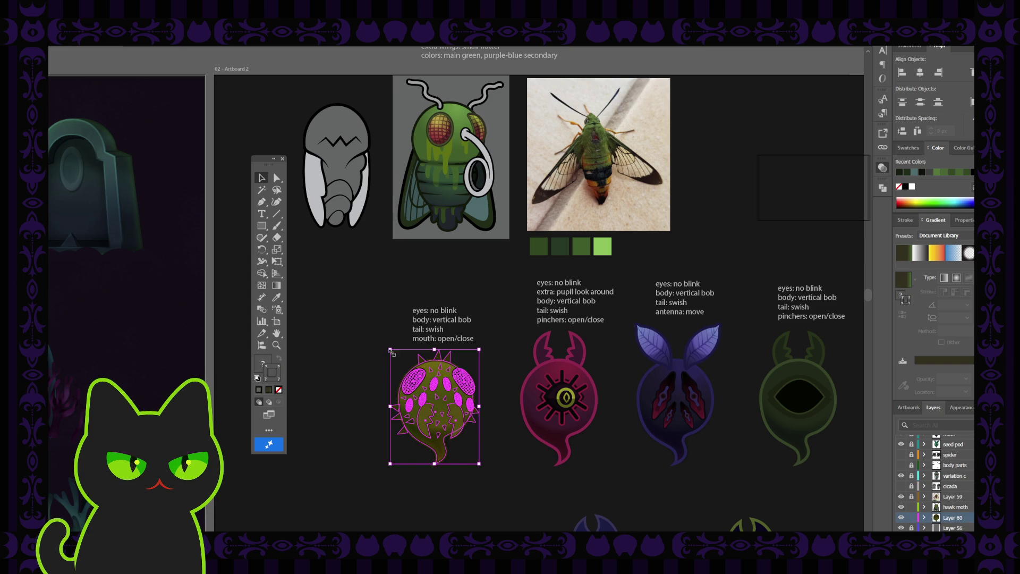
Step: Drag the small creature copy up next to the fly and moth reference
left_click(454, 406)
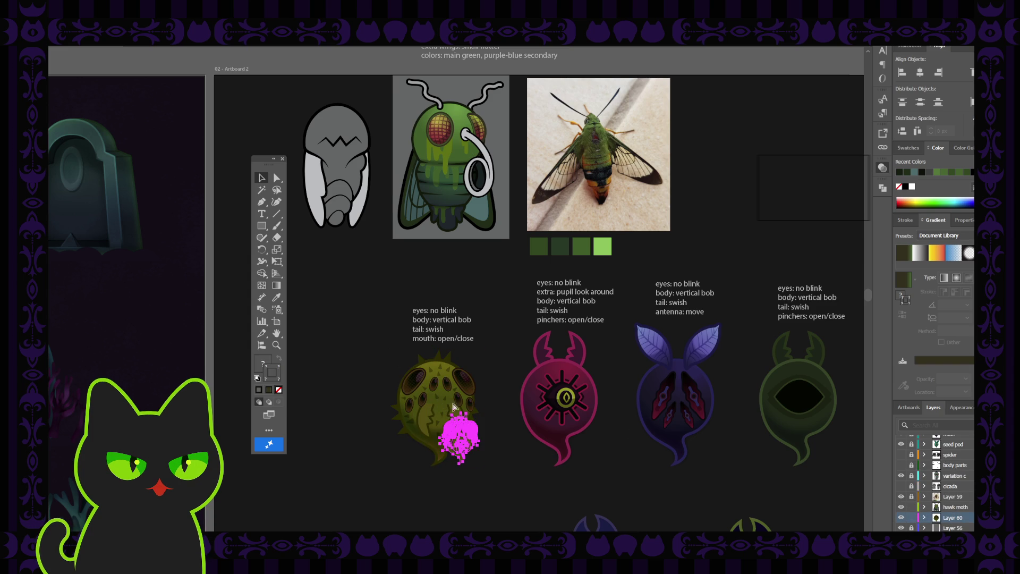
mouse_move(453, 407)
left_mouse_down()
mouse_move(395, 314)
mouse_move(413, 232)
left_mouse_up()
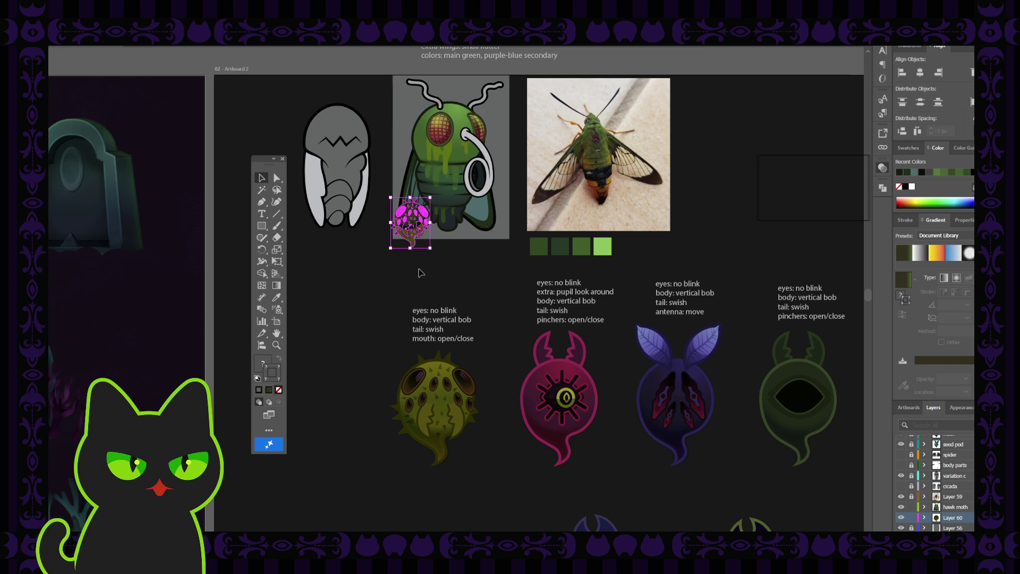
scroll(422, 274, "up", 5)
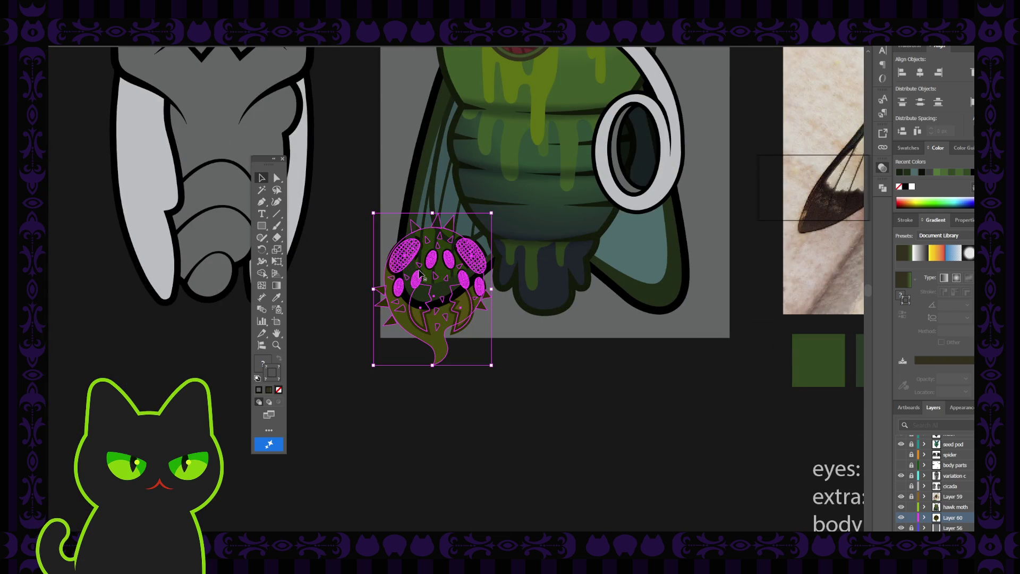
scroll(422, 273, "down", 2)
left_click(408, 158)
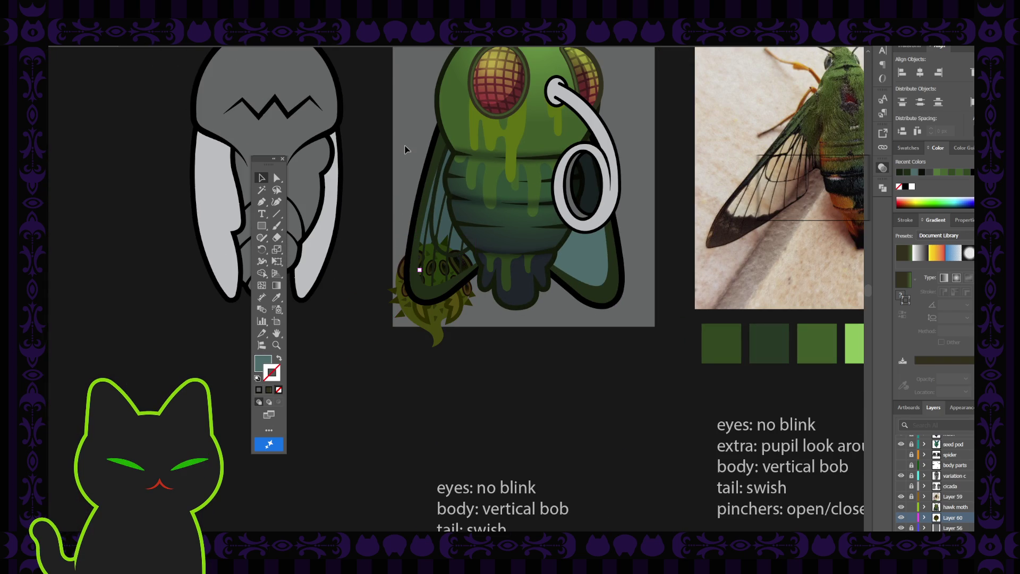
left_click_drag(433, 210, 409, 255)
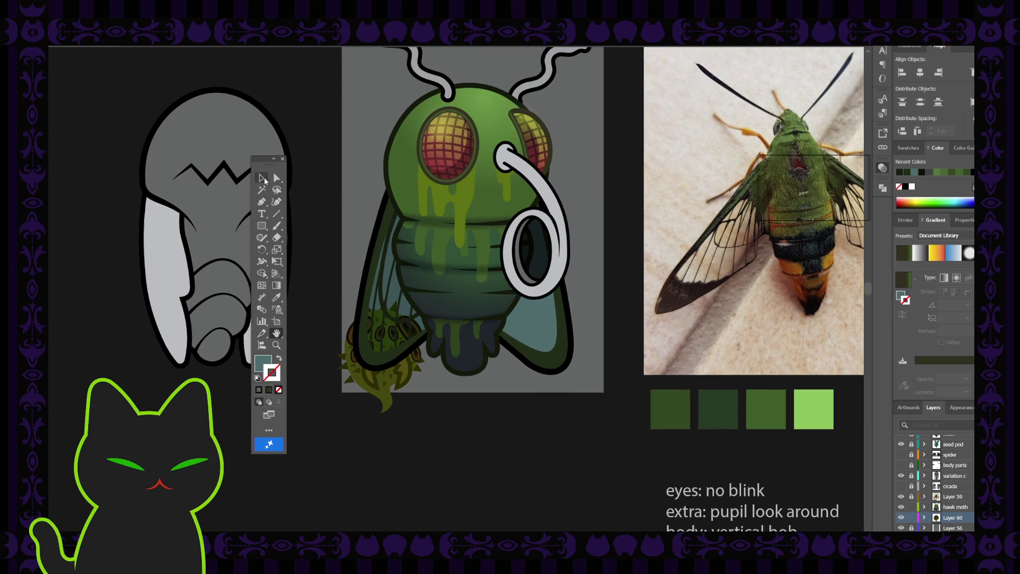
Step: Bring the creature copy in front of the wing, shrink it, and place it on the left wing
left_click(374, 330)
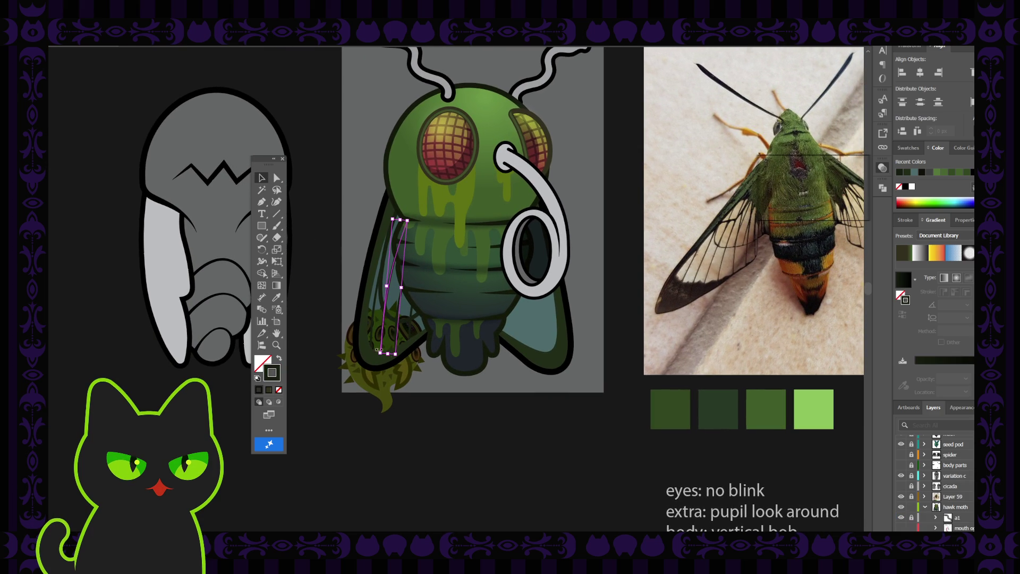
left_click(385, 385)
key("ctrl+shift+bracketright")
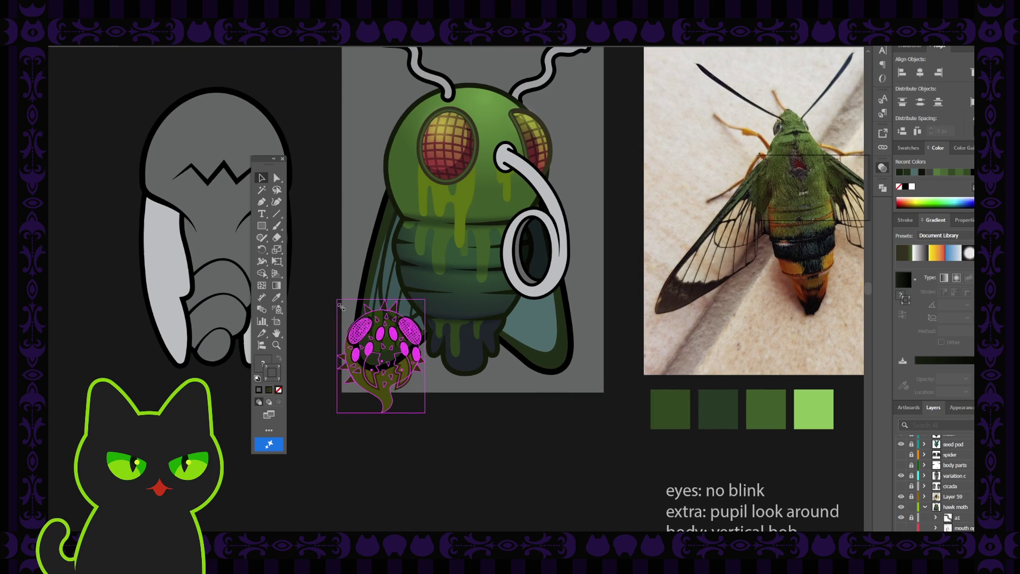
left_click_drag(336, 299, 388, 353)
mouse_move(407, 405)
left_mouse_down()
mouse_move(397, 357)
mouse_move(386, 358)
left_mouse_up()
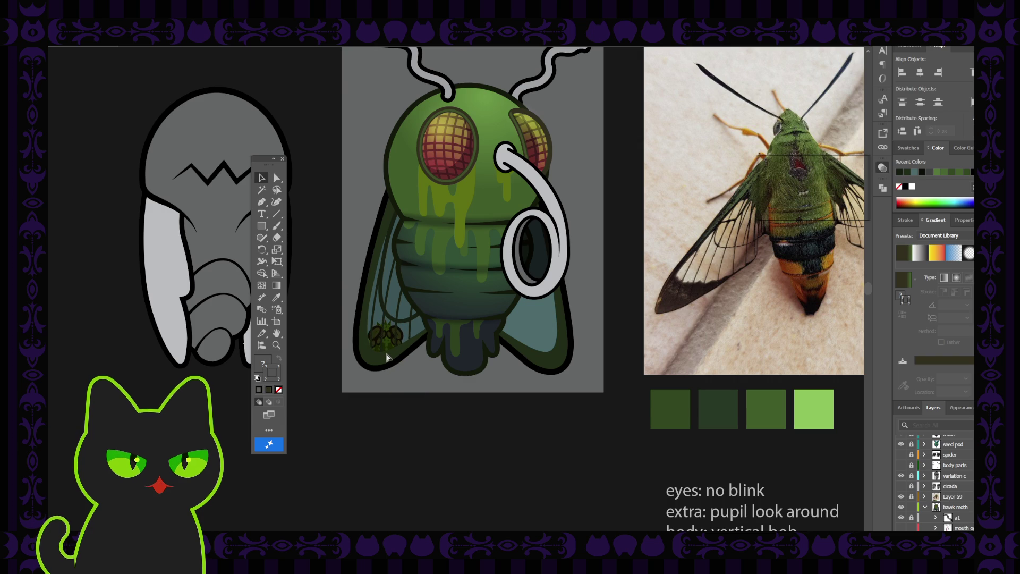
Step: Undo the seed pod's move and resize edits, then delete the seed pod from the wing
key("ctrl+z")
key("ctrl+z")
key("ctrl+z")
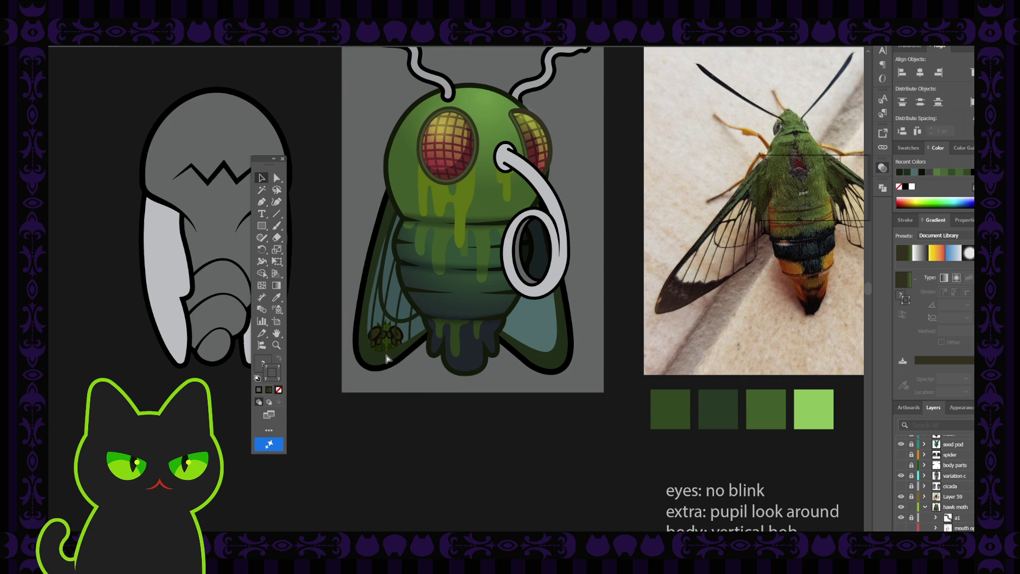
key("ctrl+z")
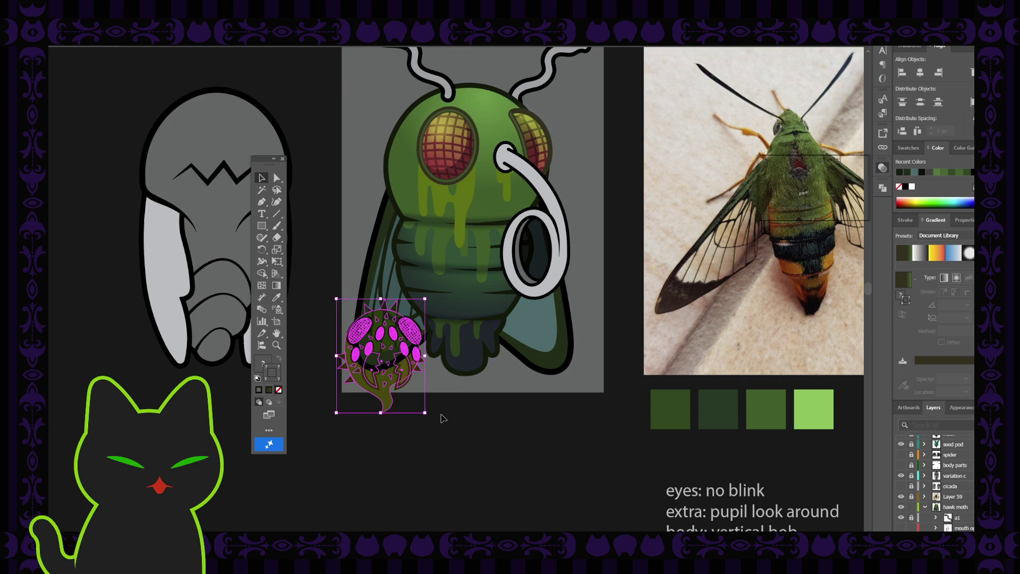
key("ctrl+z")
key("ctrl+z")
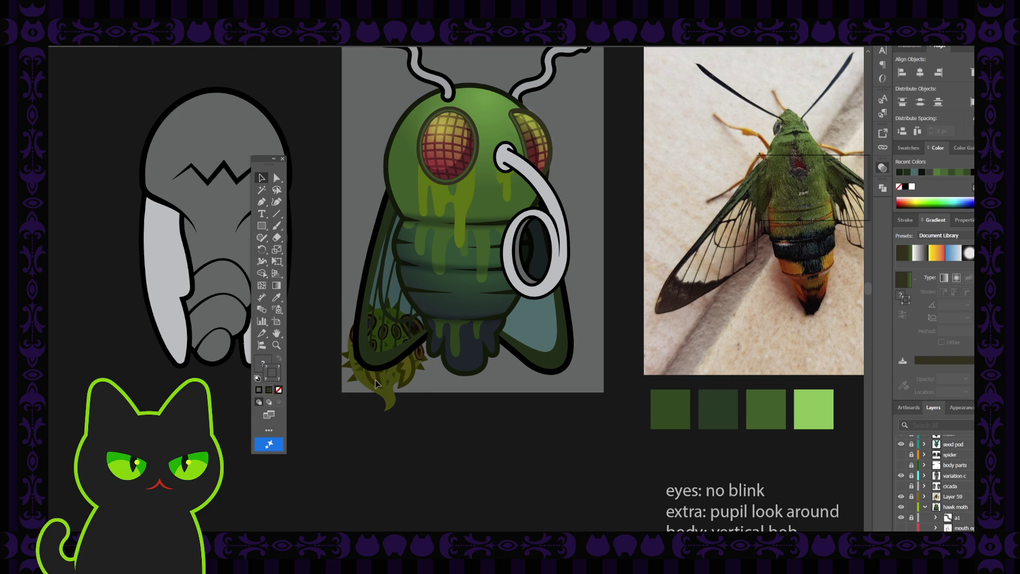
key("ctrl+z")
key("ctrl+z")
key("ctrl+z")
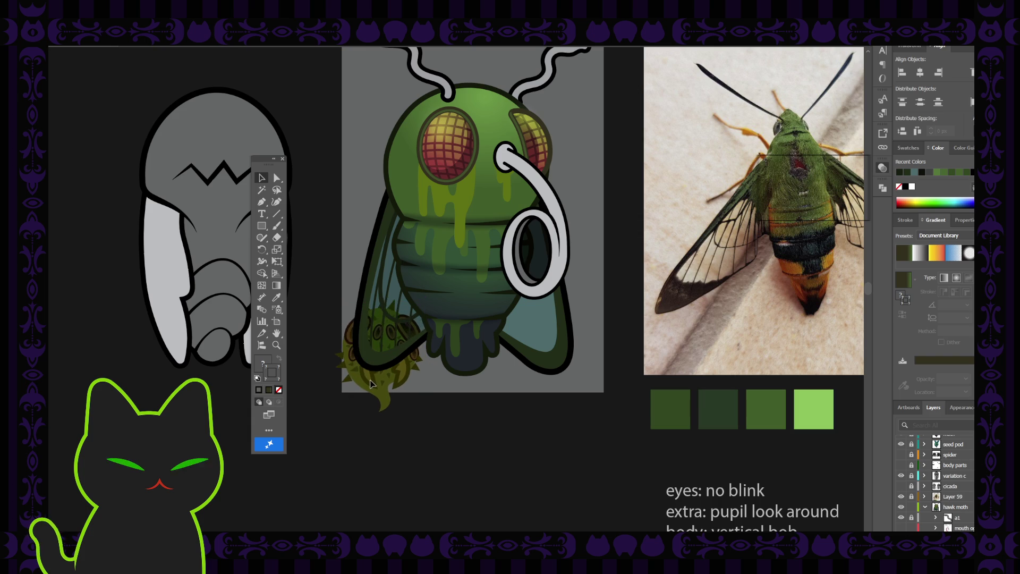
key("ctrl+z")
key("ctrl+z")
key("ctrl+z")
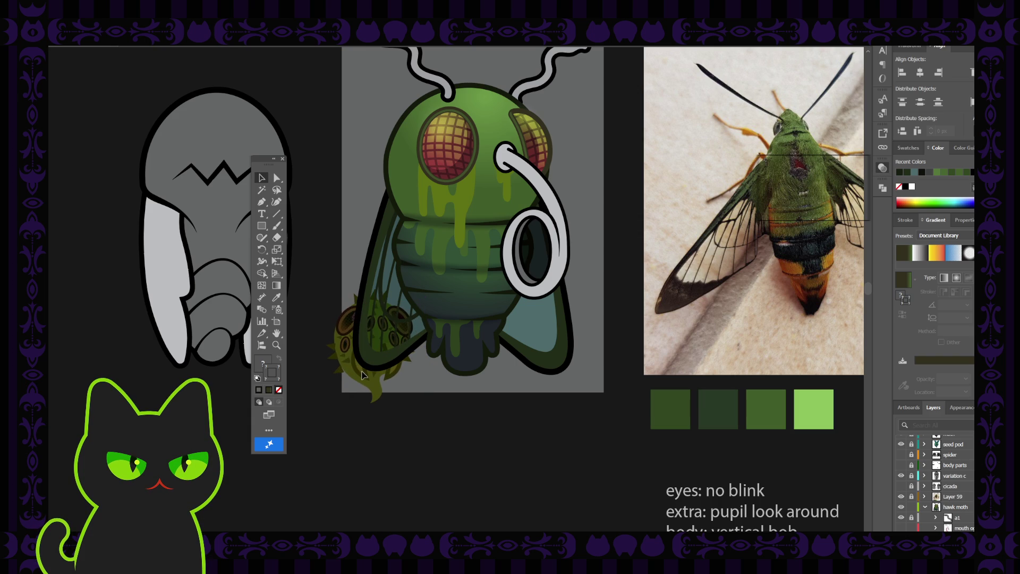
left_click(362, 375)
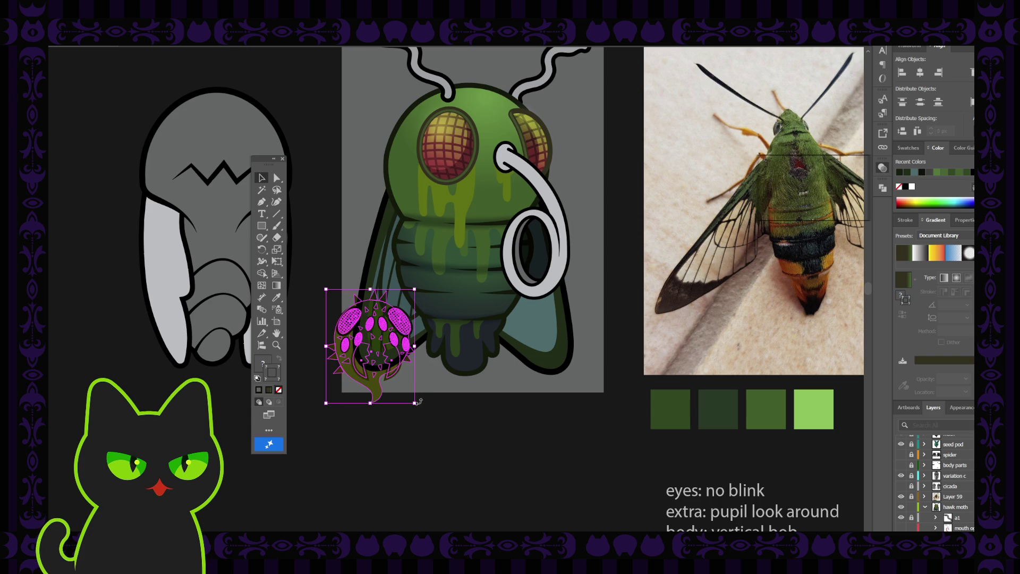
left_click(449, 426)
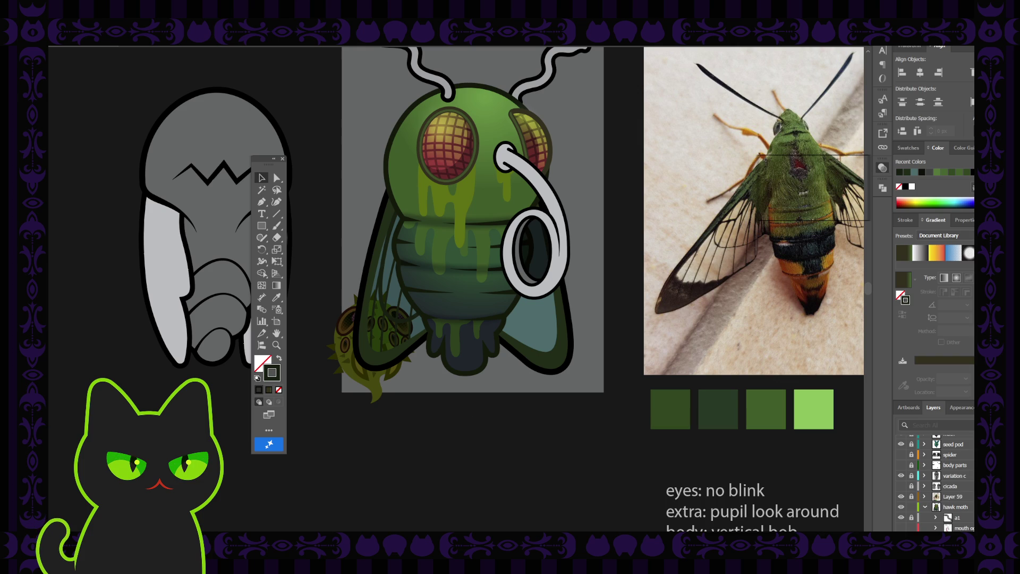
scroll(420, 447, "up", 2)
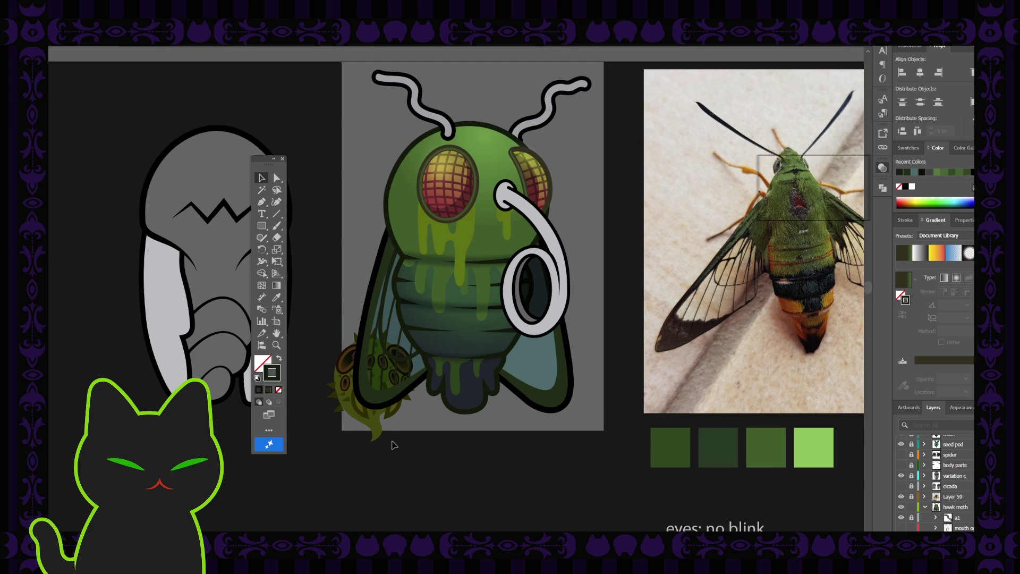
left_click(372, 380)
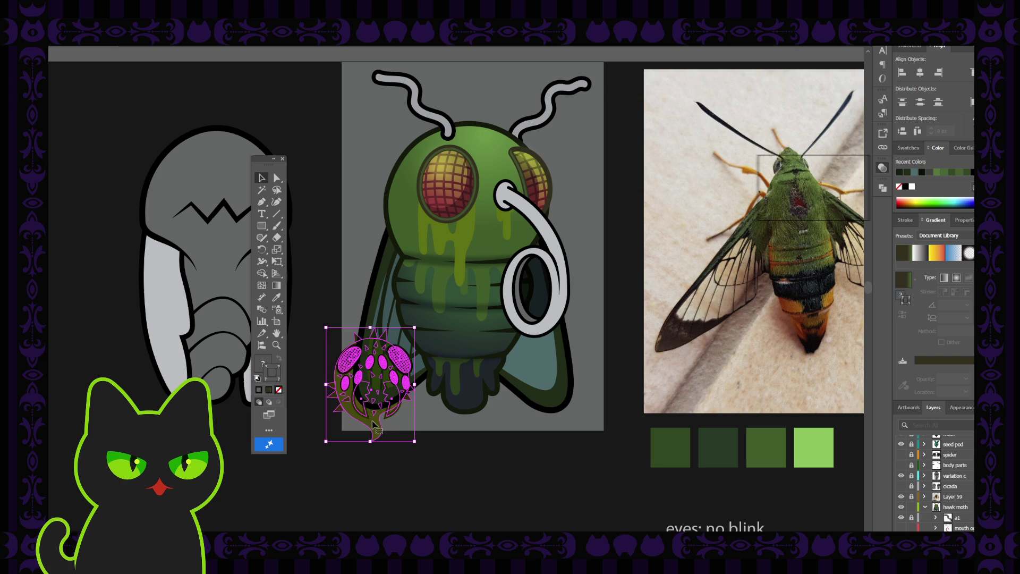
key("Delete")
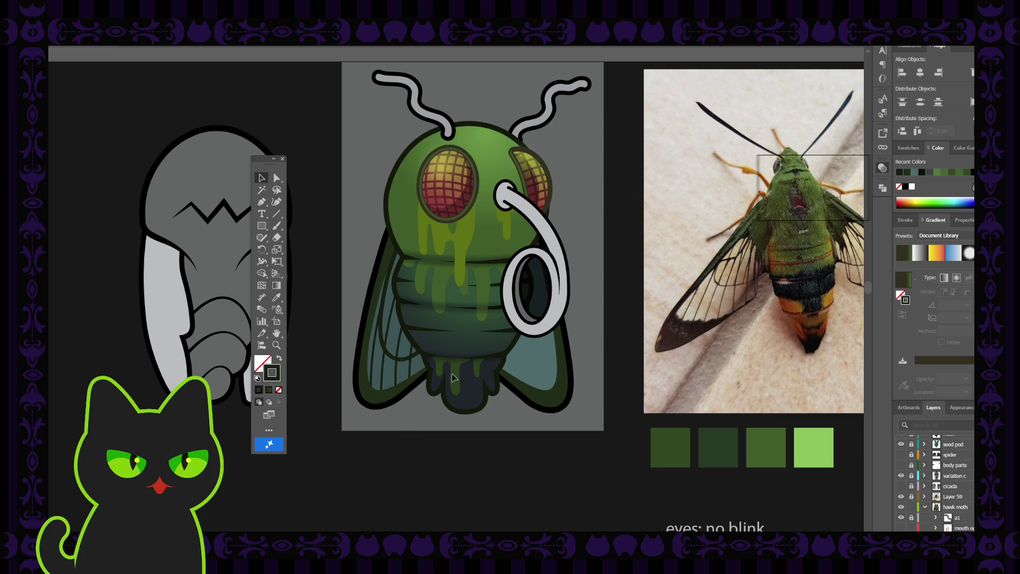
Step: Copy the left wing's fill colour onto the right wing with the Eyedropper
scroll(944, 513, "down", 5)
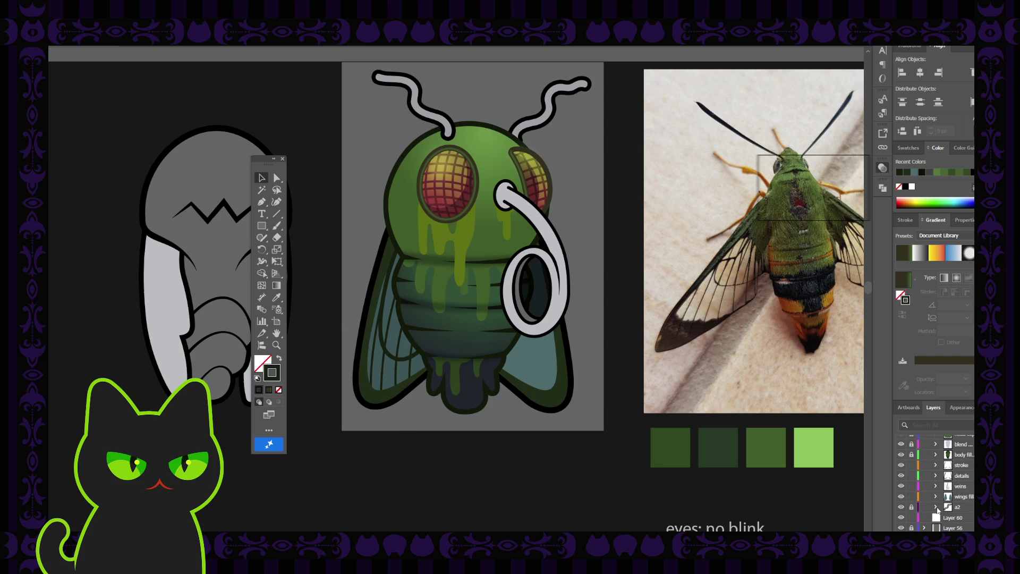
left_click(408, 379)
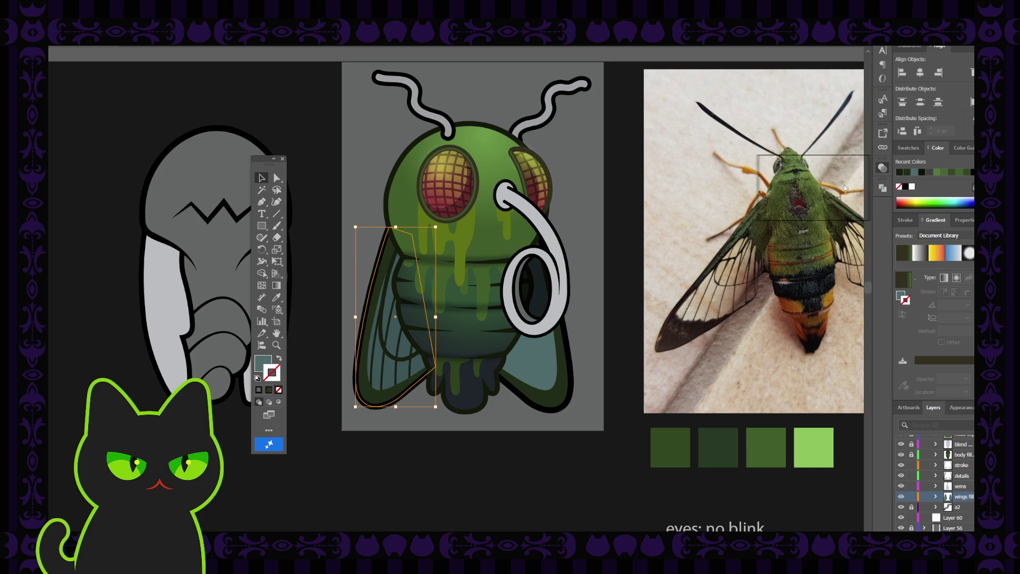
key("ctrl+shift+b")
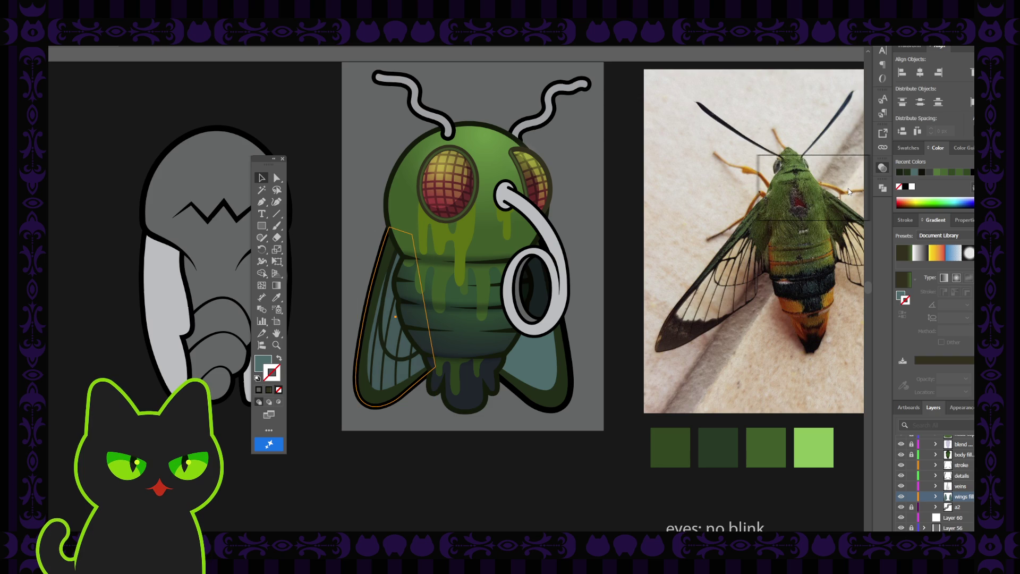
key("ctrl+shift+b")
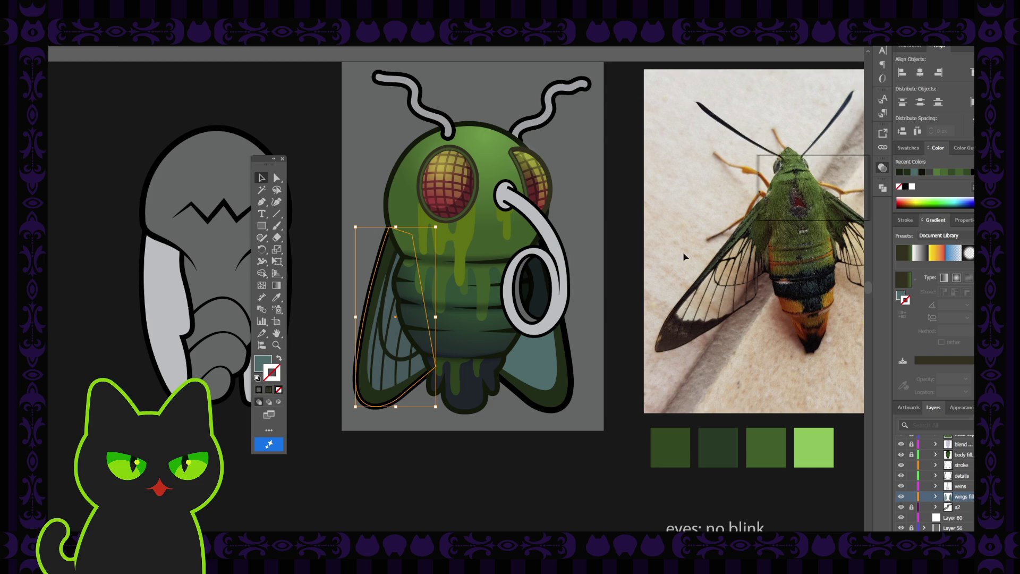
left_click(580, 279)
left_click(538, 346)
key("i")
left_click(405, 350)
left_click(262, 178)
left_click(330, 219)
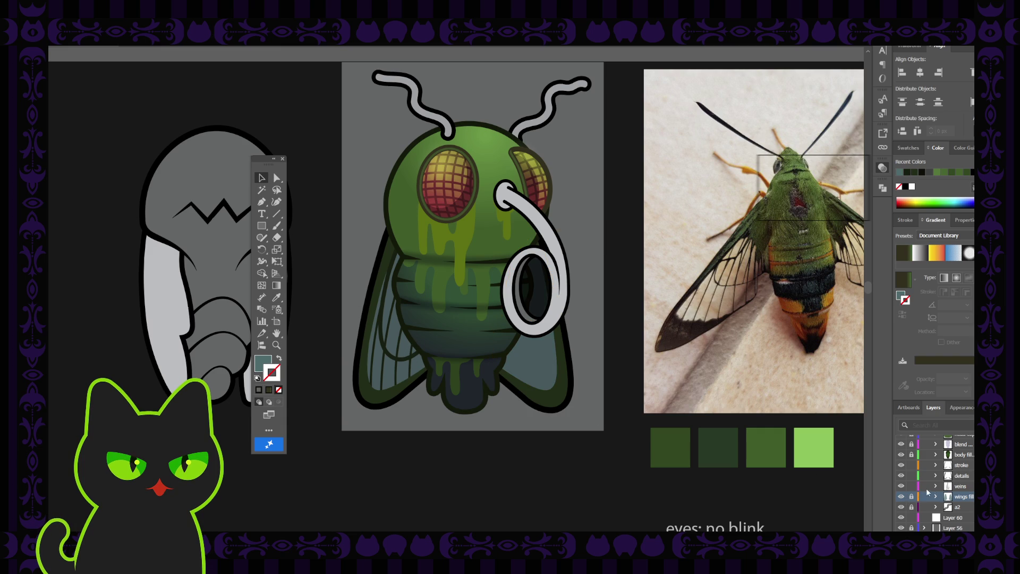
Step: Toggle the veins and wing outline layers and zoom out to check the fly's scale
left_click(956, 487)
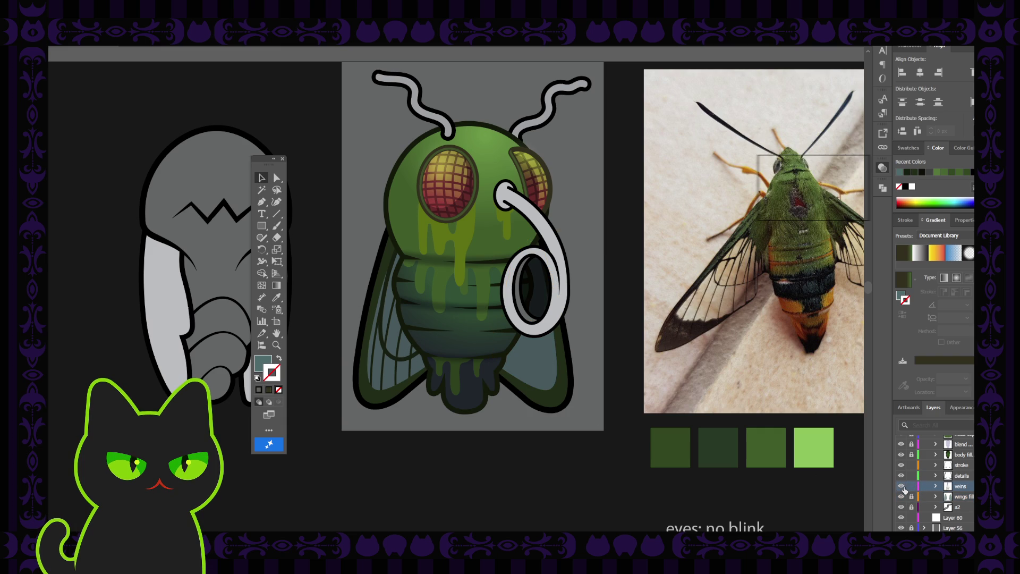
left_click(902, 487)
left_click(902, 487)
key("ctrl+minus")
key("ctrl+minus")
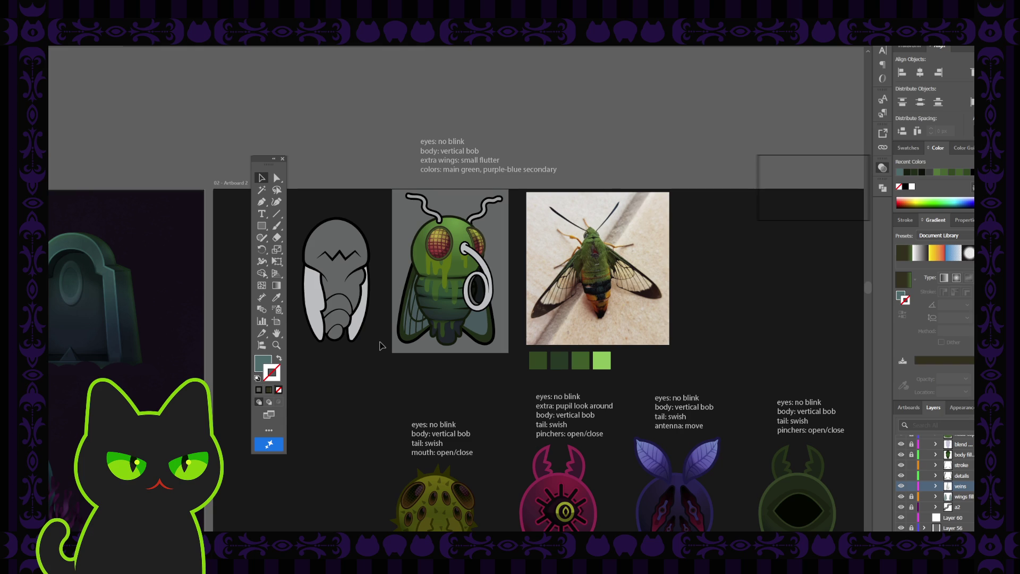
key("ctrl+plus")
key("ctrl+plus")
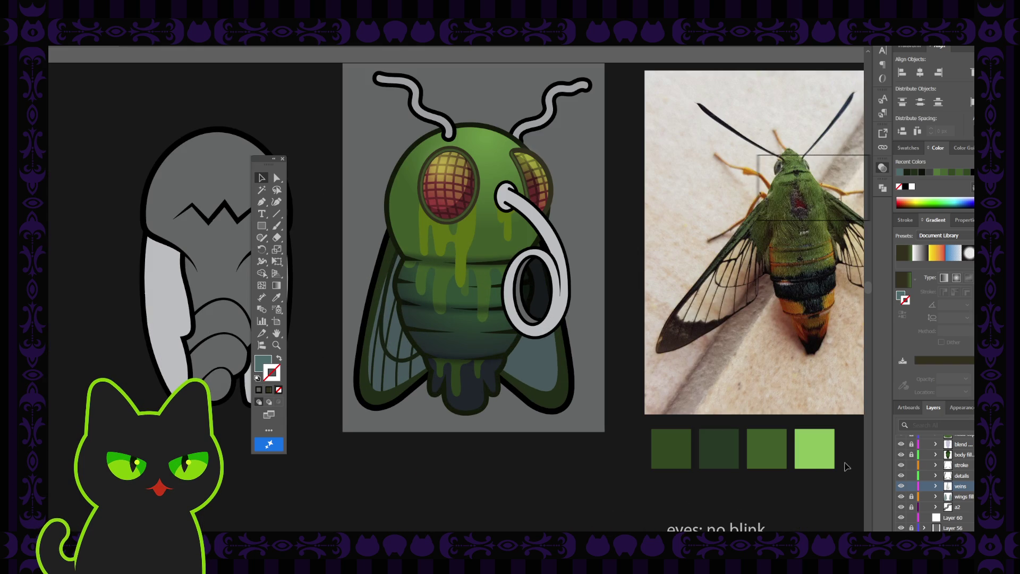
left_click(901, 465)
left_click(900, 465)
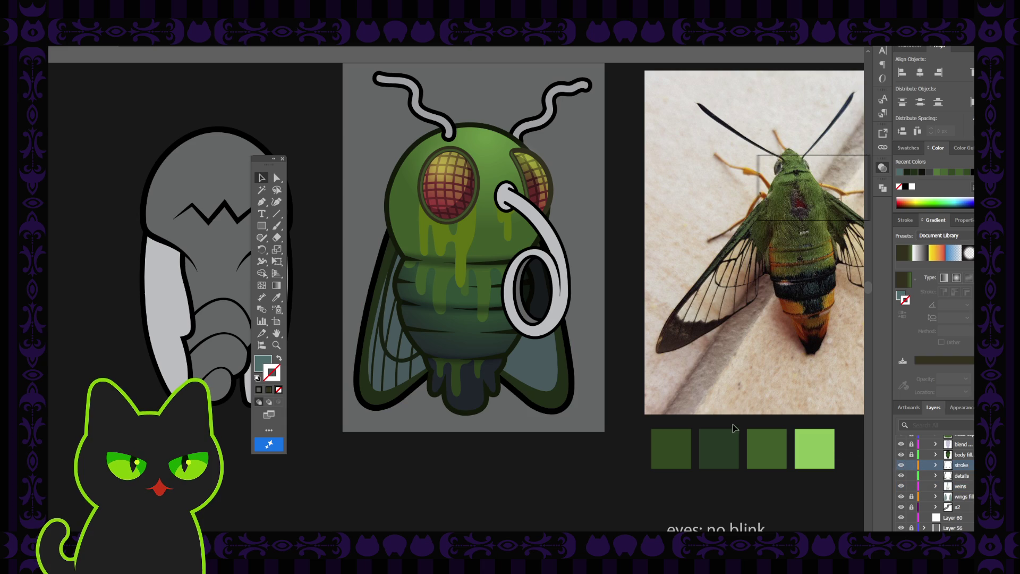
Step: Give the left wing outline a dark tone sampled from the moth photo, then lock the stroke layer
left_click(379, 295)
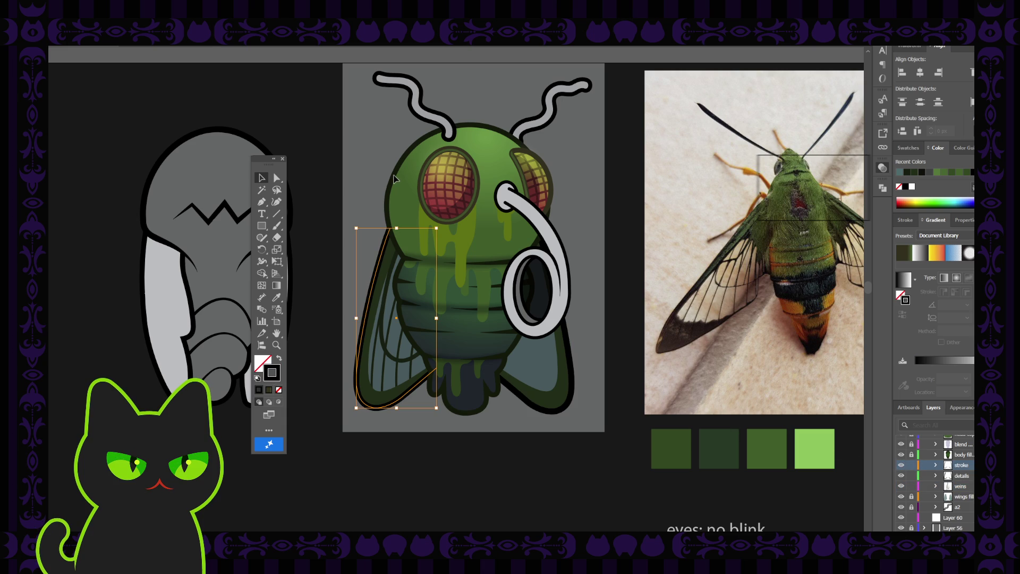
key("i")
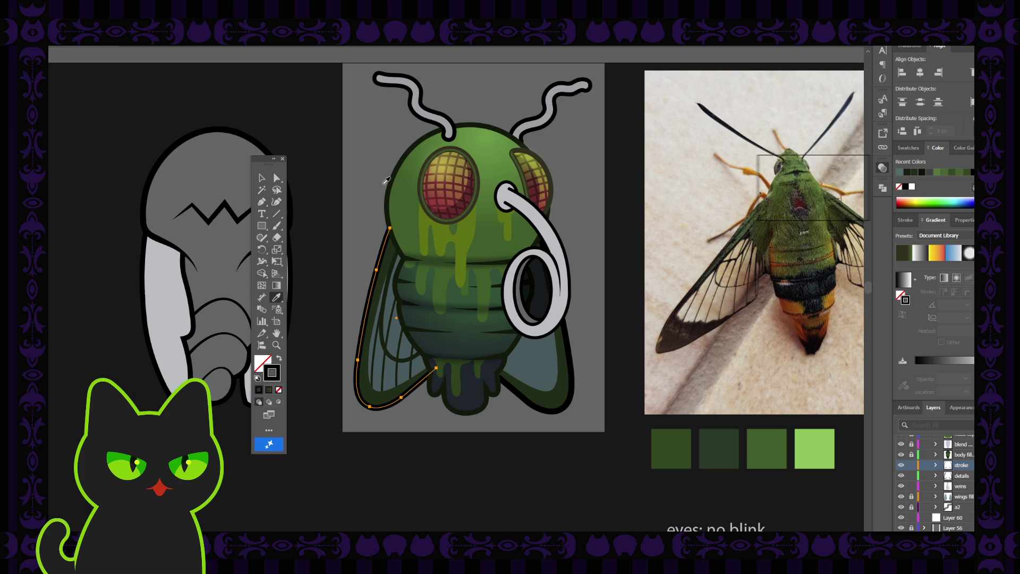
left_click(337, 212)
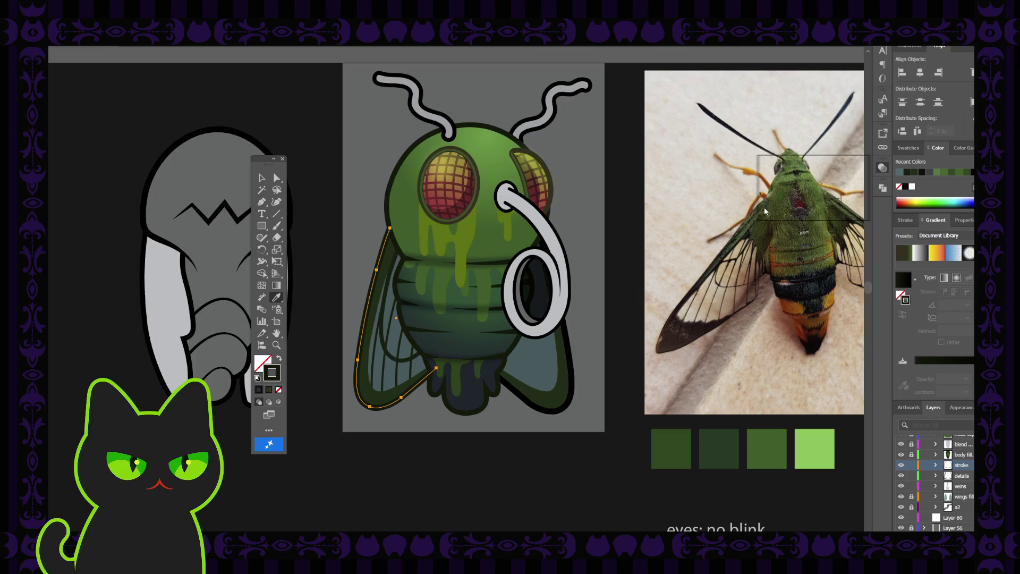
key("ctrl+shift+a")
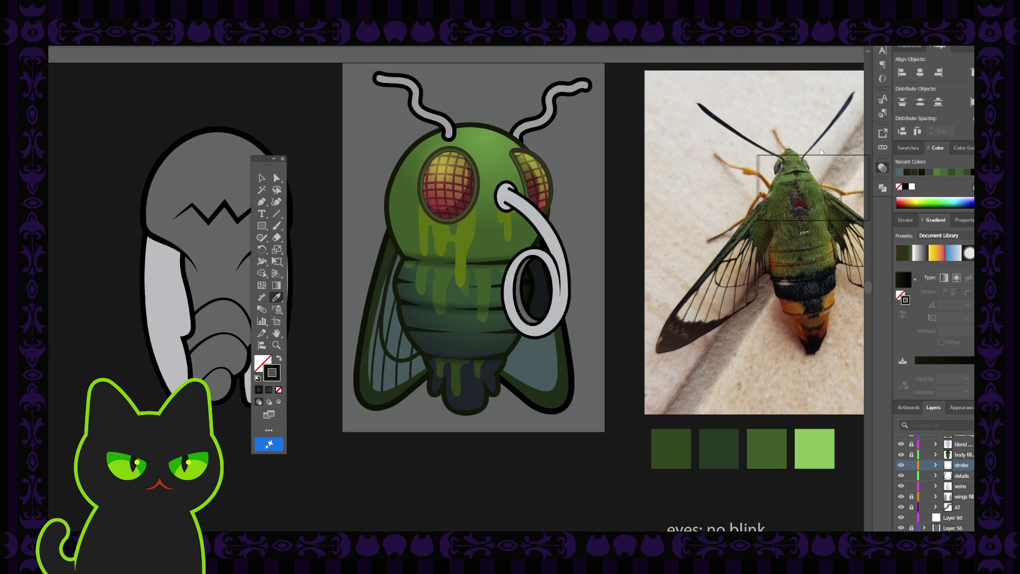
left_click(832, 128)
key("v")
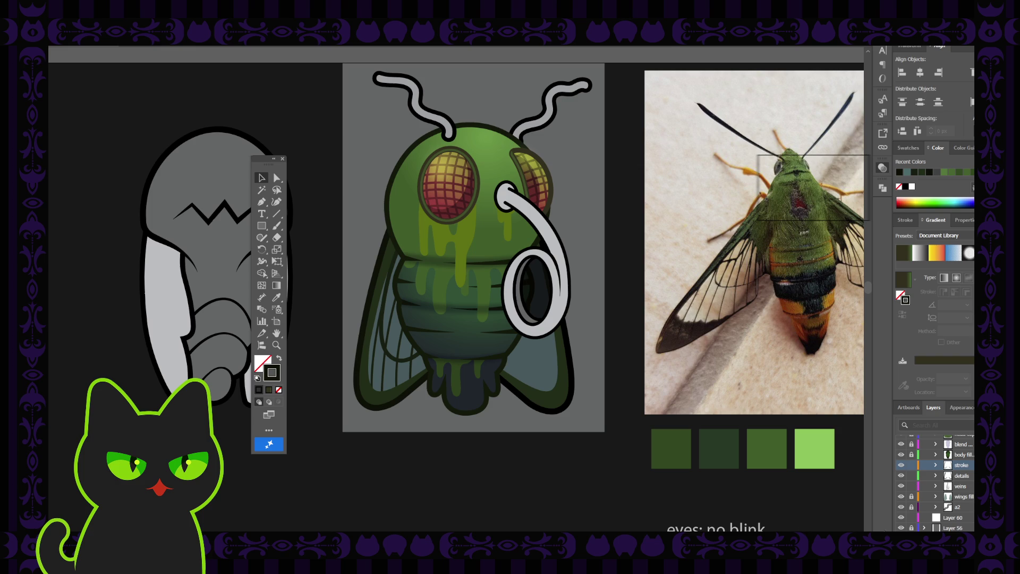
left_click(572, 372)
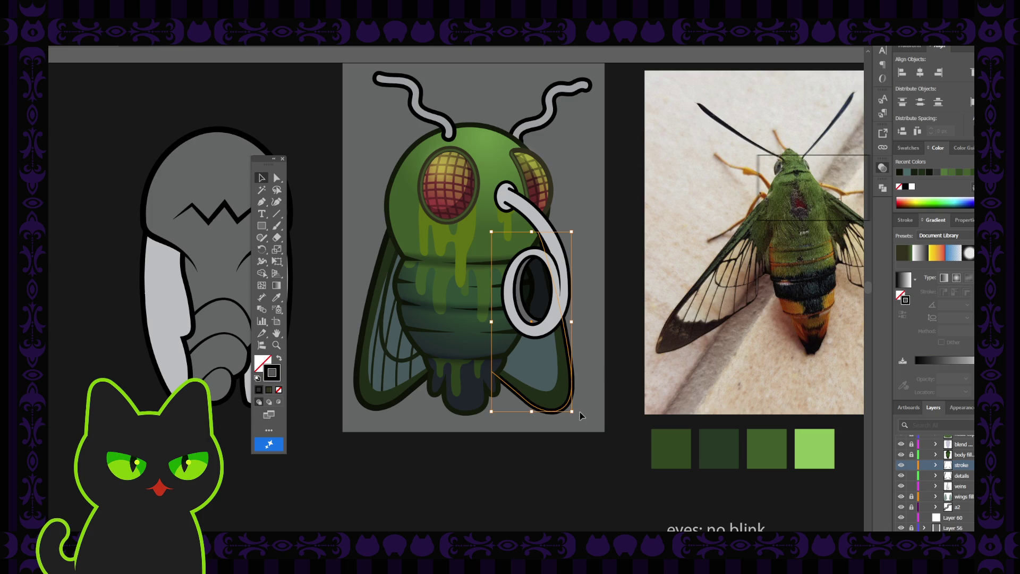
left_click(598, 359)
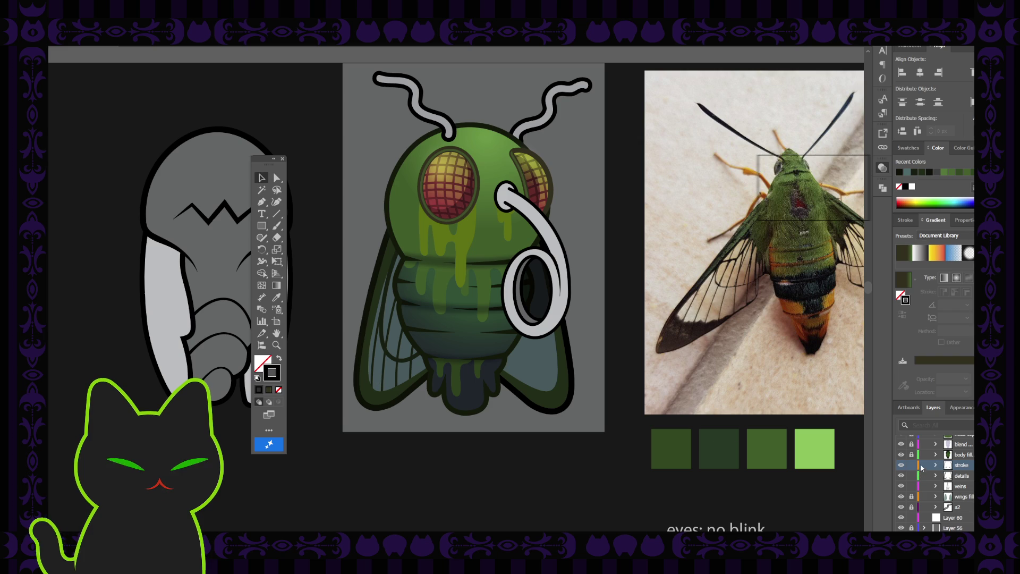
left_click(911, 465)
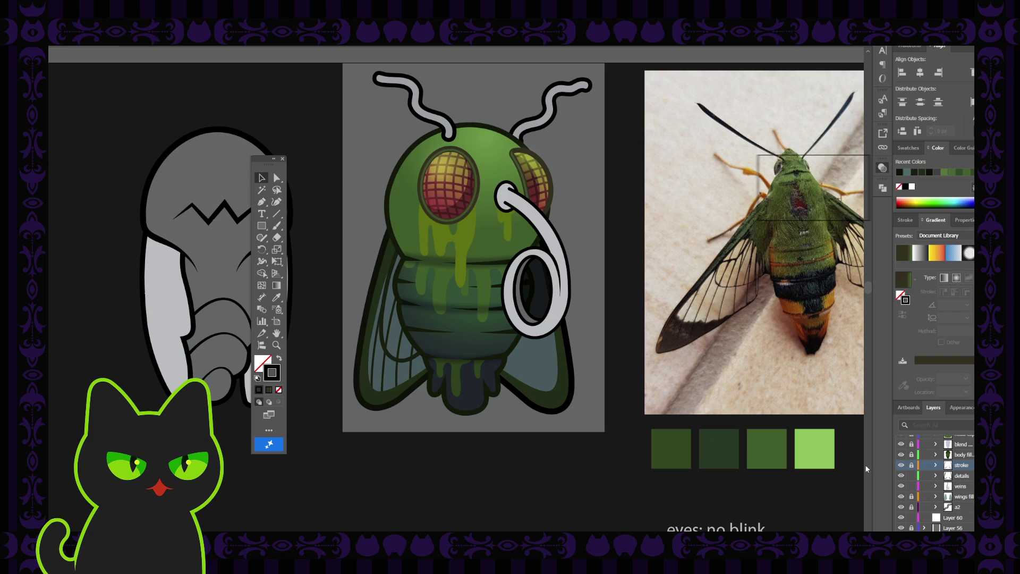
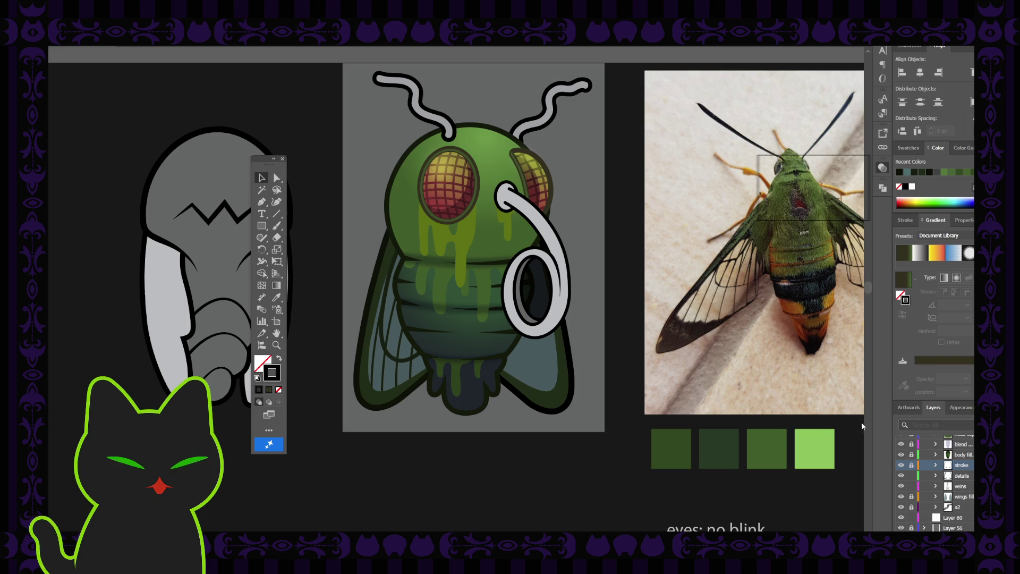
Step: Zoom out and delete the hawk moth reference photo and its swatches
key("ctrl+minus")
key("ctrl+minus")
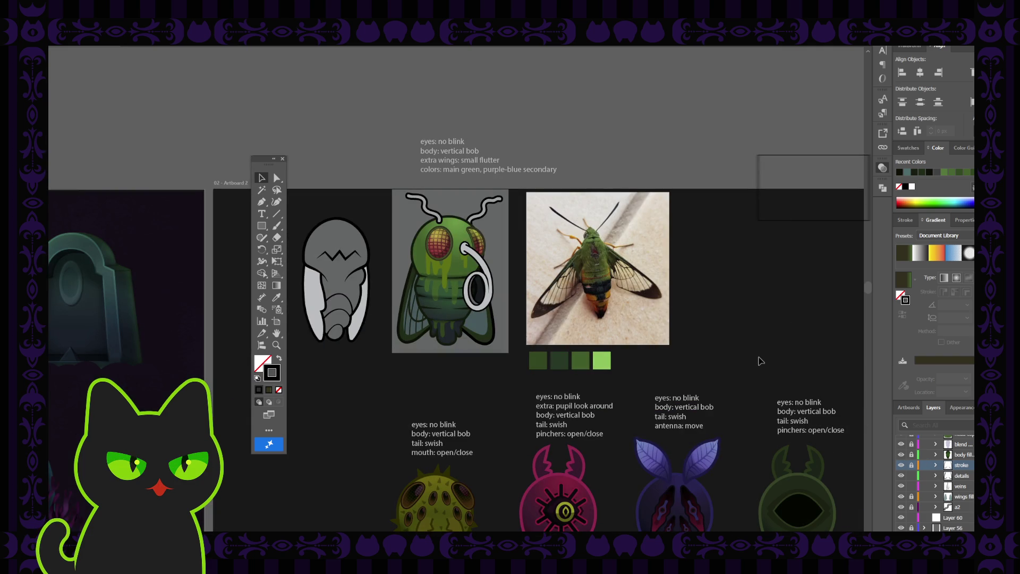
scroll(935, 484, "up", 5)
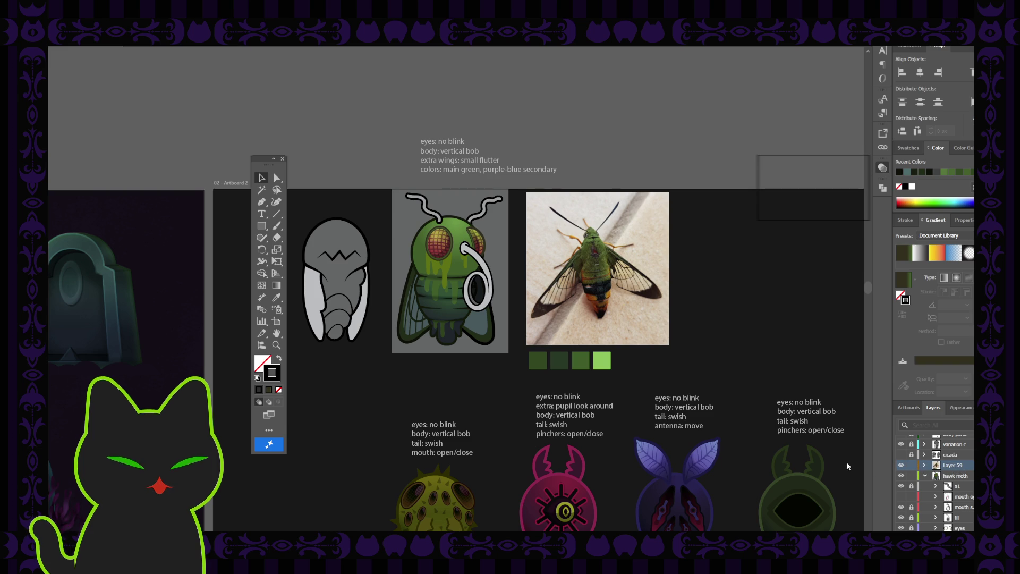
key("Delete")
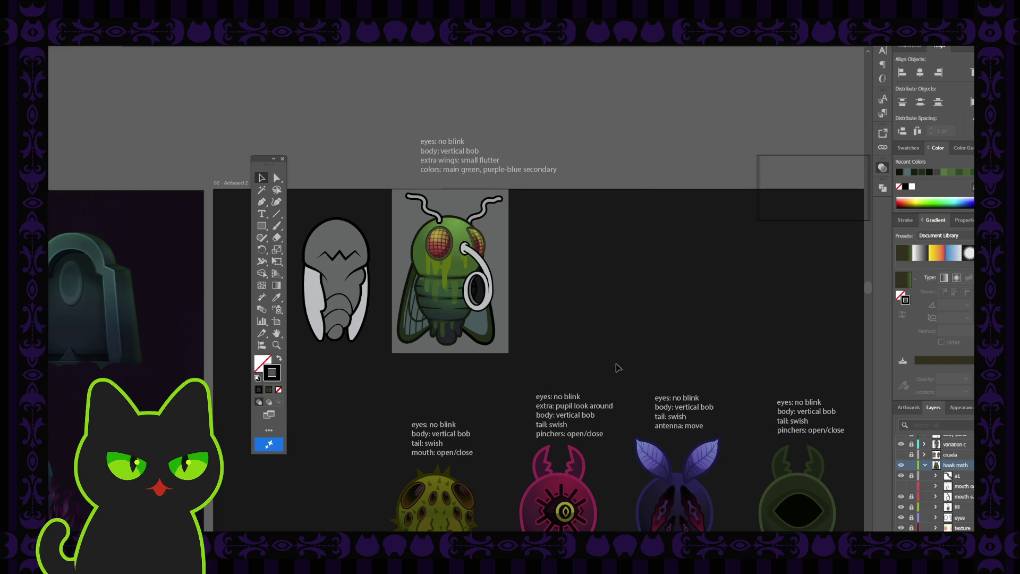
Step: Show the cicada and body parts layers, then zoom back in on the fly artboard
left_click(901, 454)
scroll(902, 450, "up", 1)
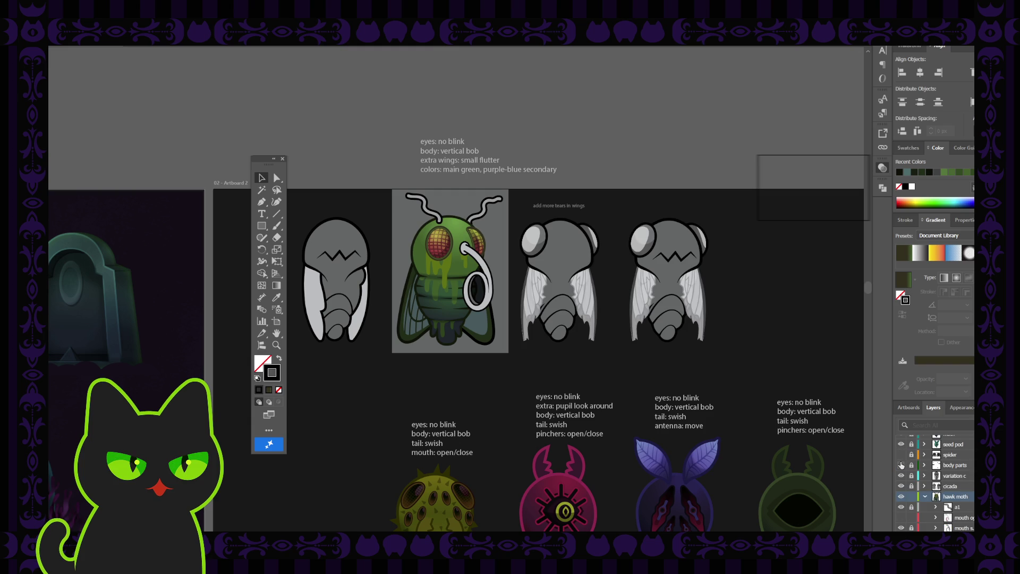
left_click(902, 465)
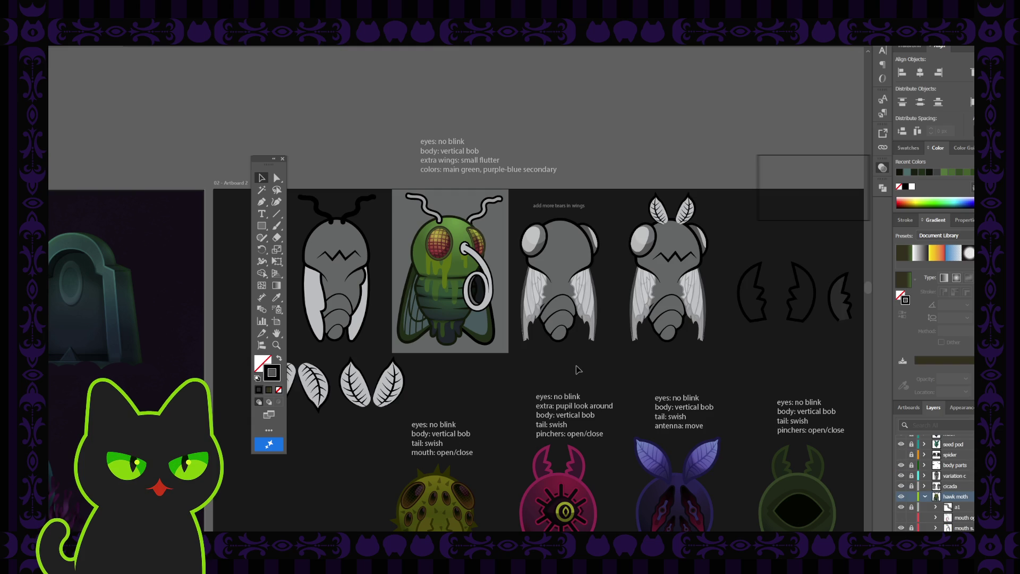
key("ctrl+equal")
key("ctrl+equal")
key("ctrl+equal")
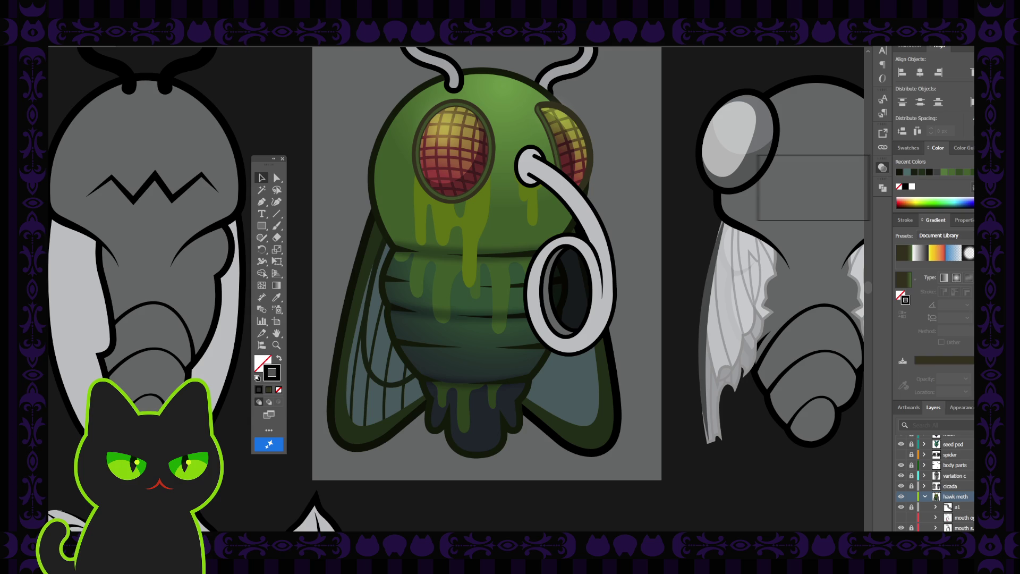
left_click(359, 301)
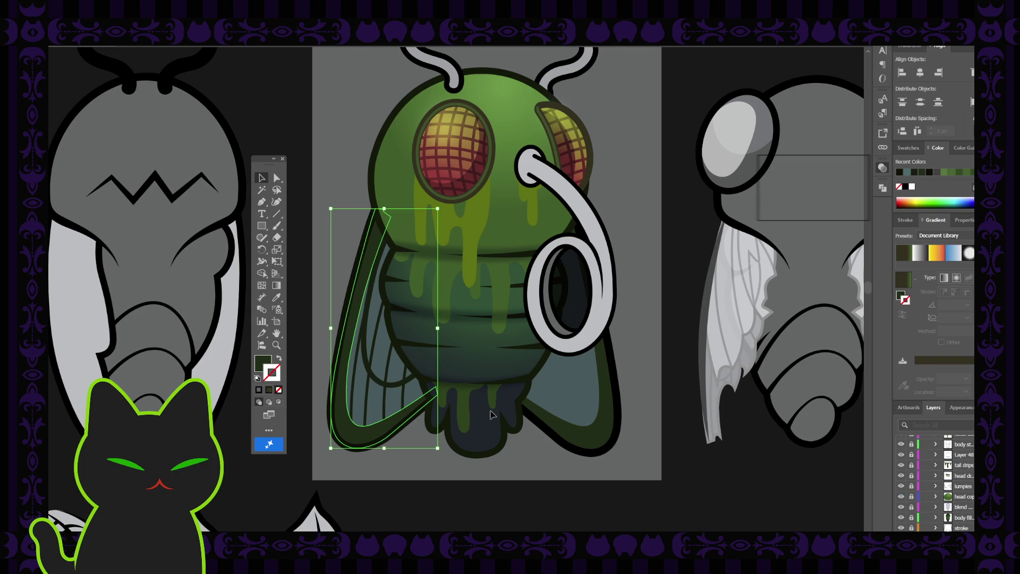
left_click(343, 178)
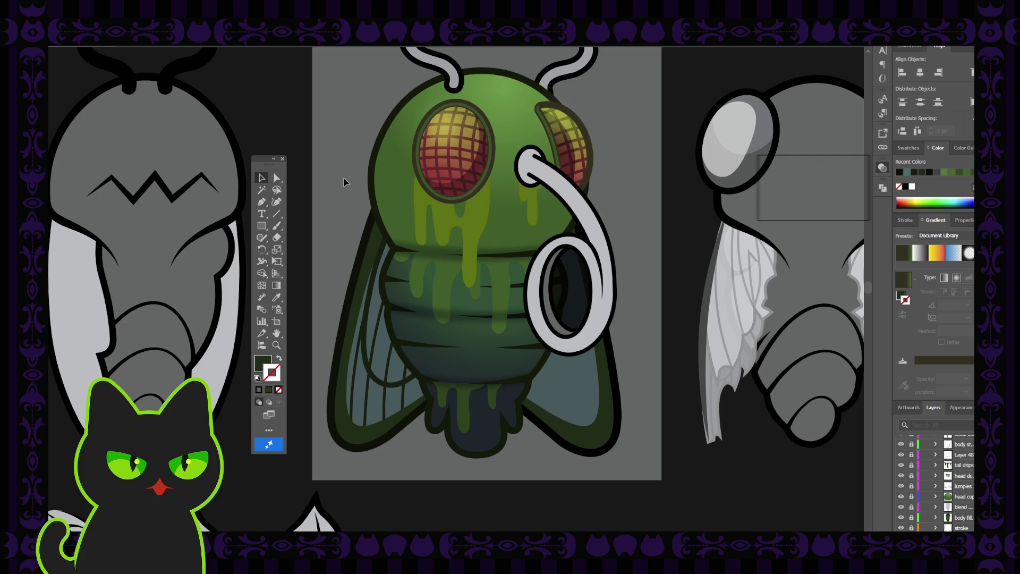
left_click(349, 226)
left_click(338, 188)
key("ctrl+minus")
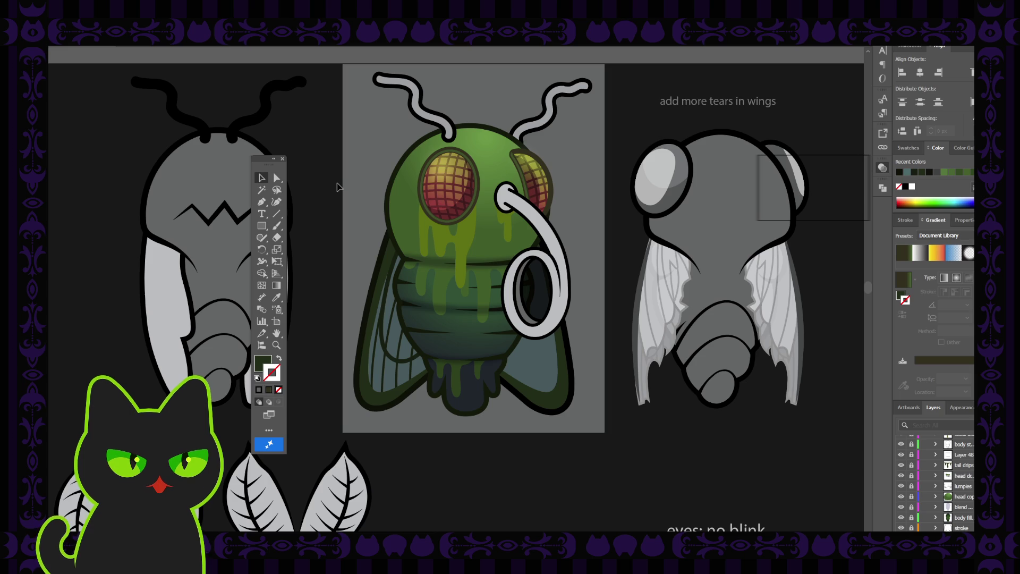
left_click(394, 257)
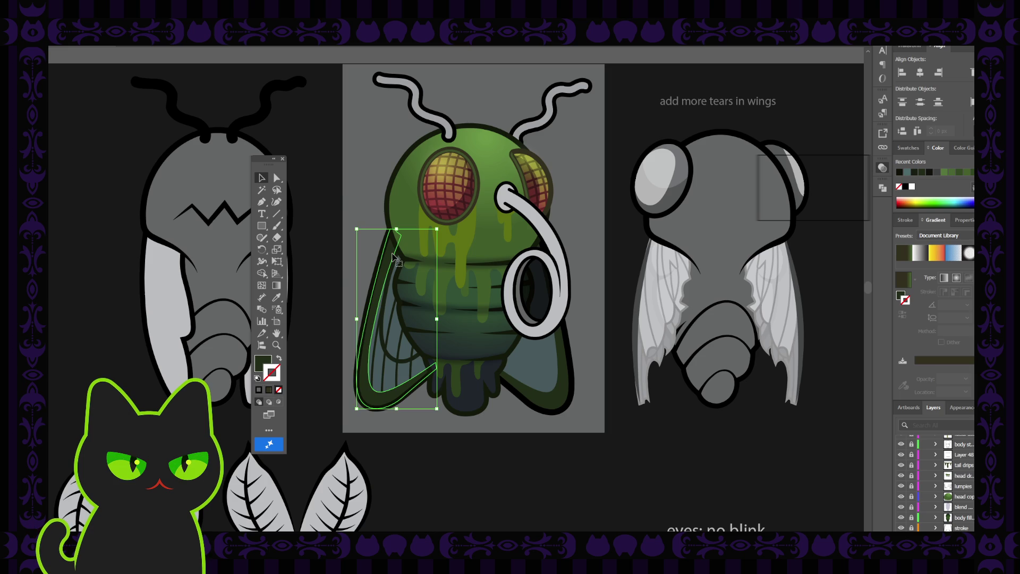
left_click(549, 340)
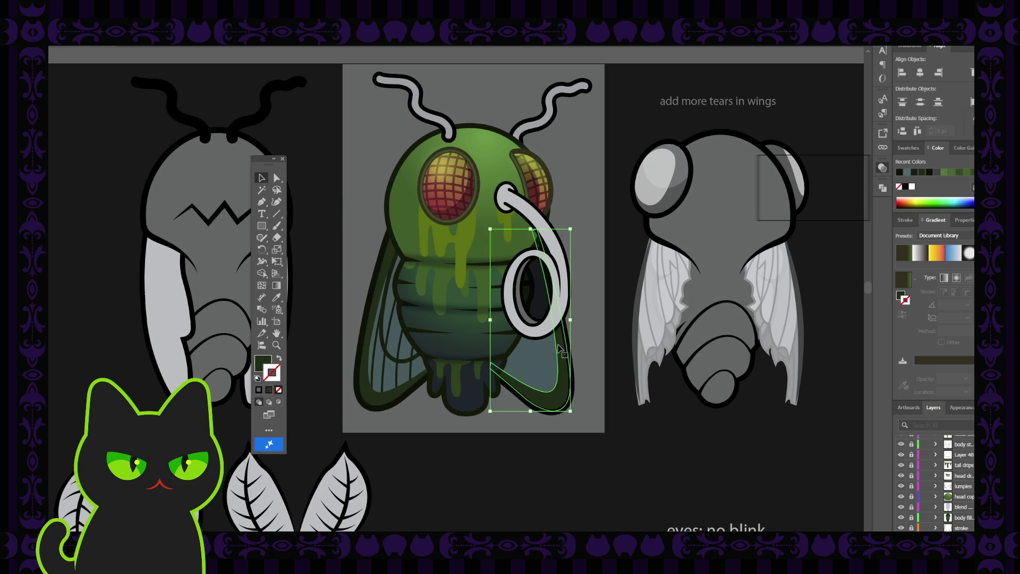
left_click(382, 273)
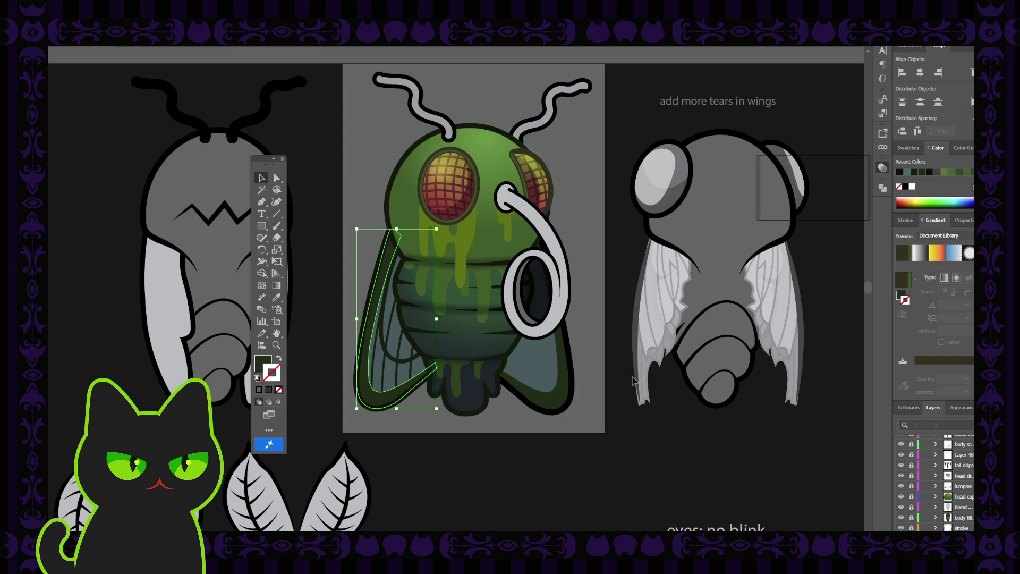
key("ctrl+plus")
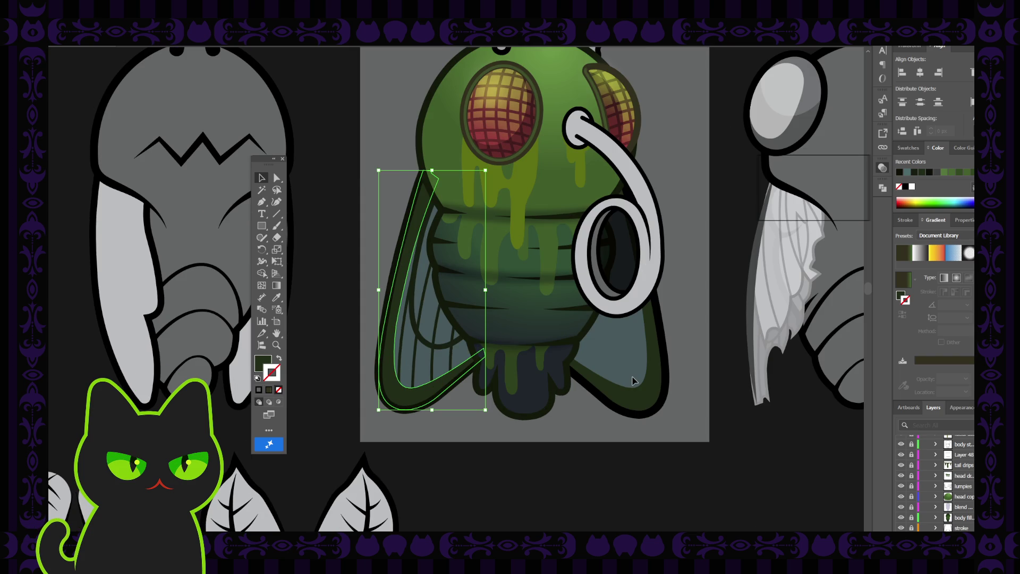
left_click_drag(622, 321, 565, 357)
left_click(261, 177)
left_click(327, 195)
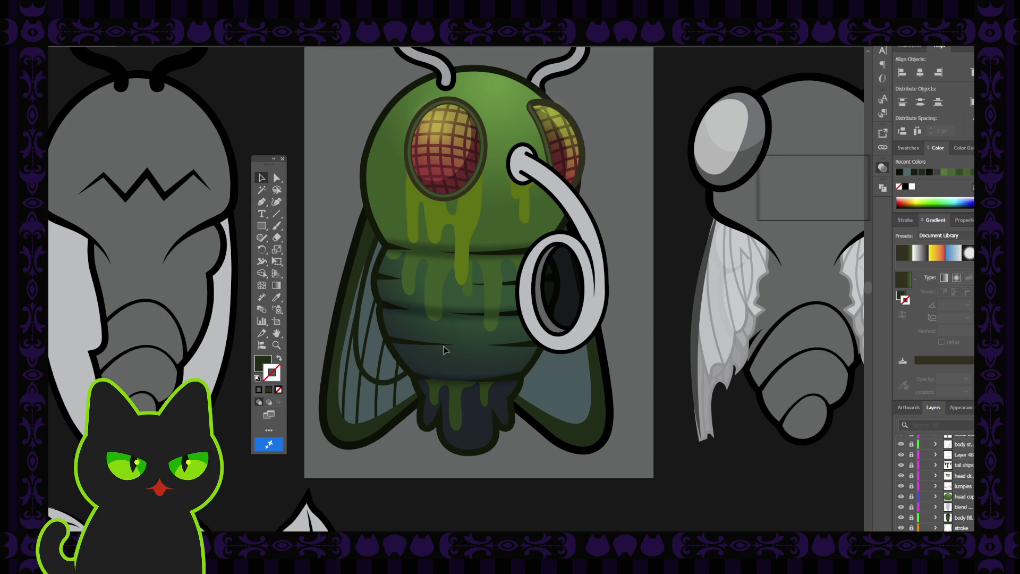
left_click(360, 296)
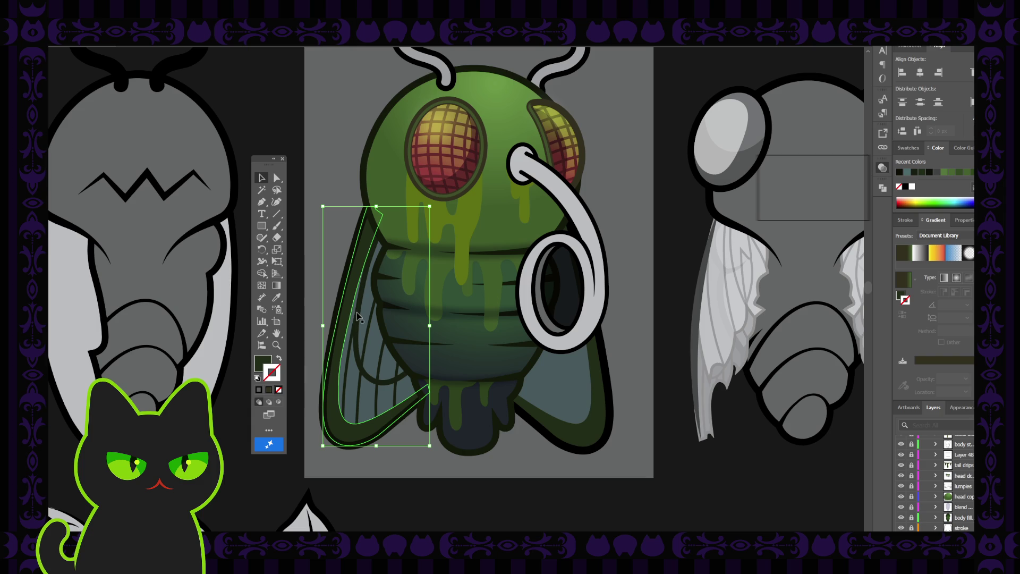
left_click(357, 319)
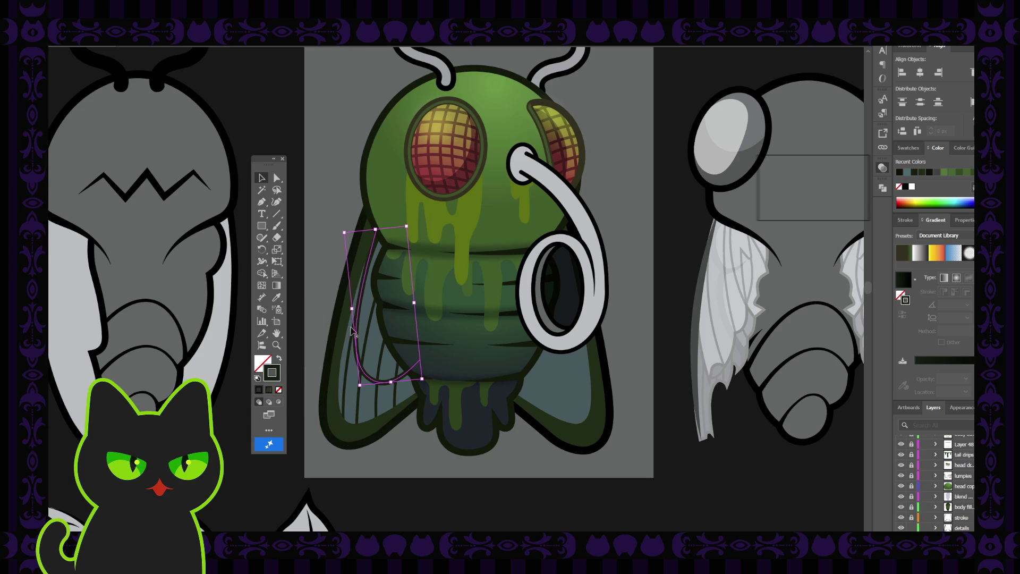
left_click(345, 335)
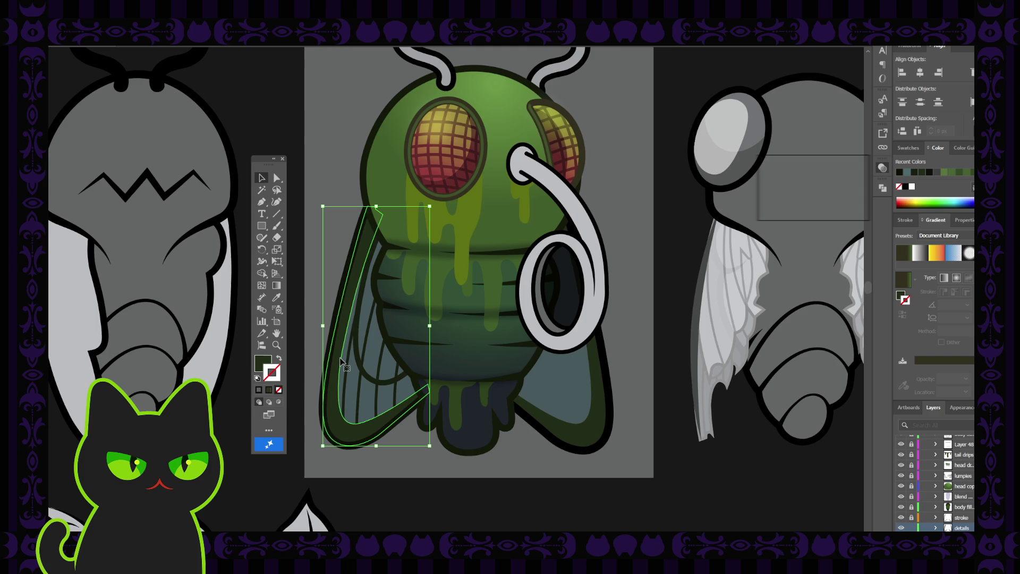
left_click(347, 205)
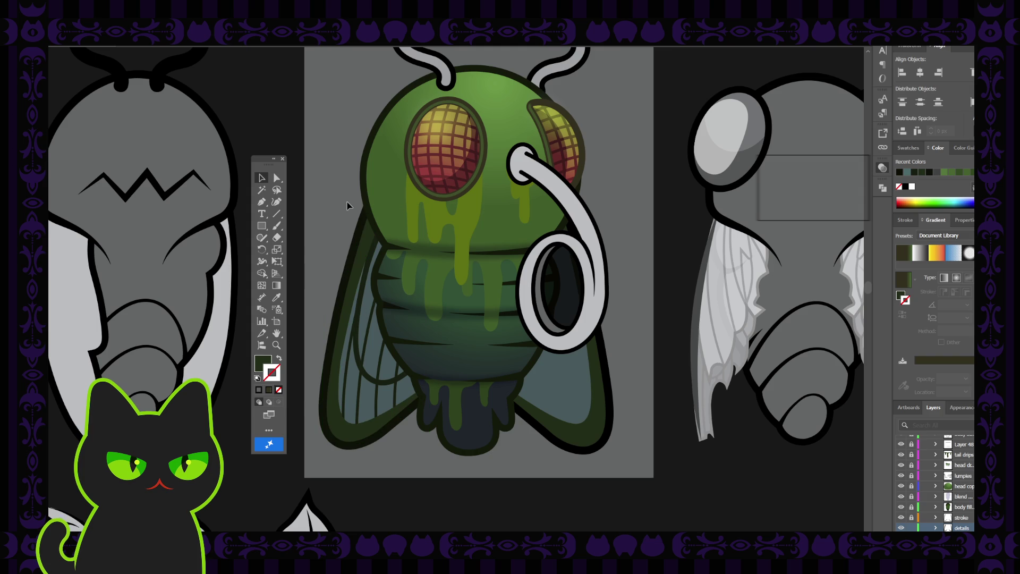
key("ctrl+minus")
key("ctrl+minus")
key("ctrl+minus")
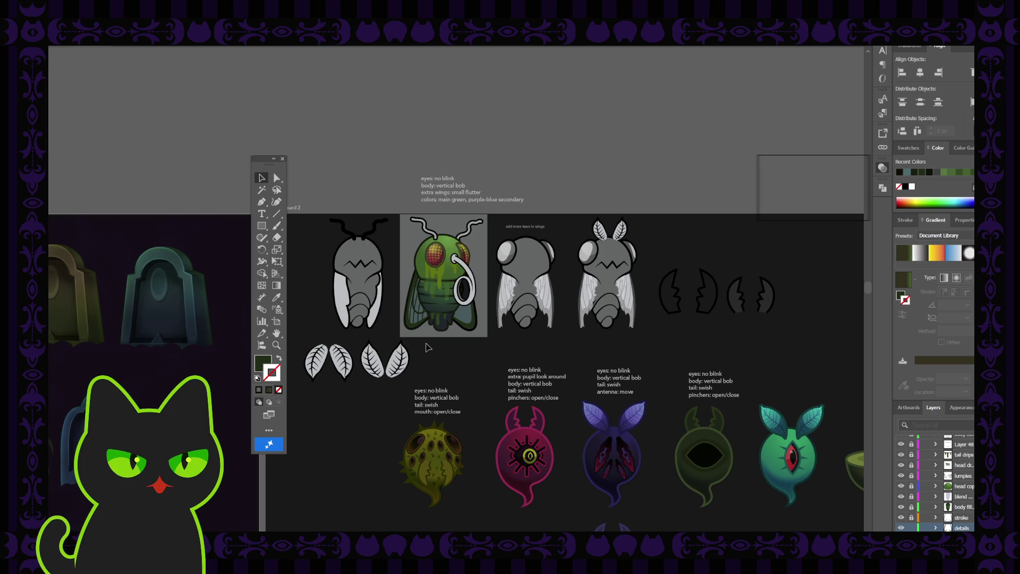
scroll(428, 347, "up", 5)
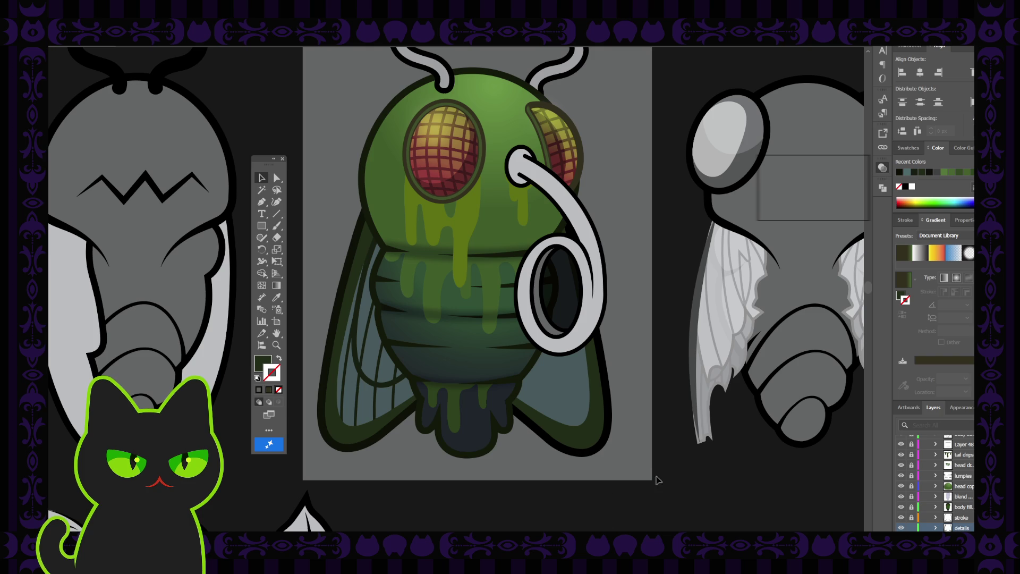
Step: Select the fly's left wing fill shape rather than its outline
scroll(920, 509, "down", 1)
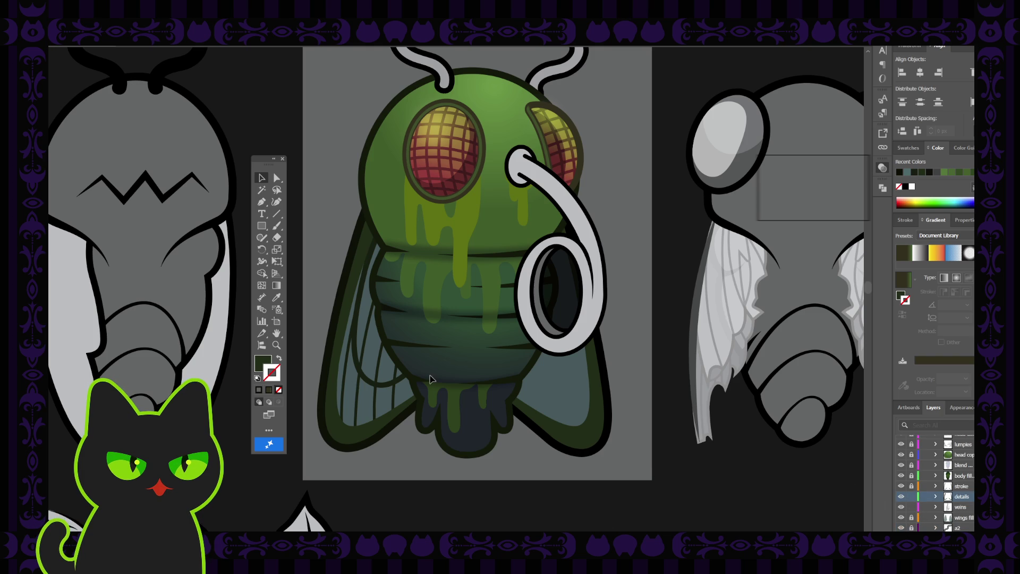
left_click(344, 360)
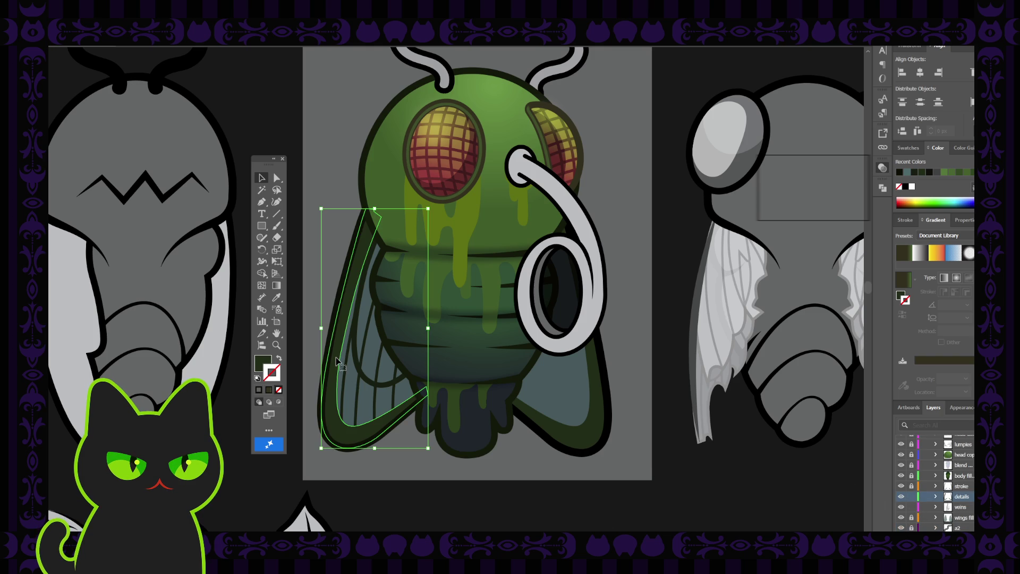
left_click(348, 372)
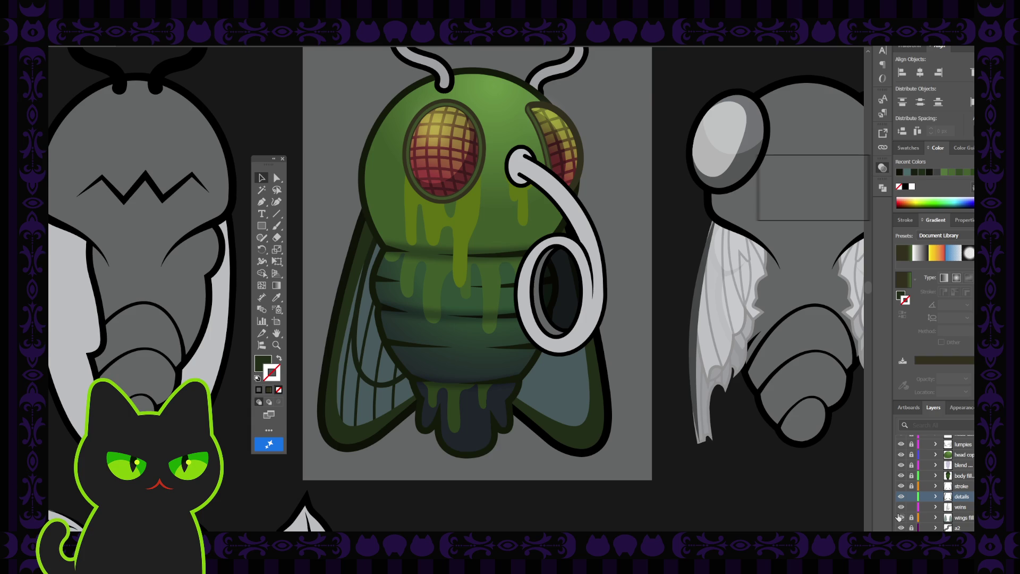
left_click(351, 391)
key("a")
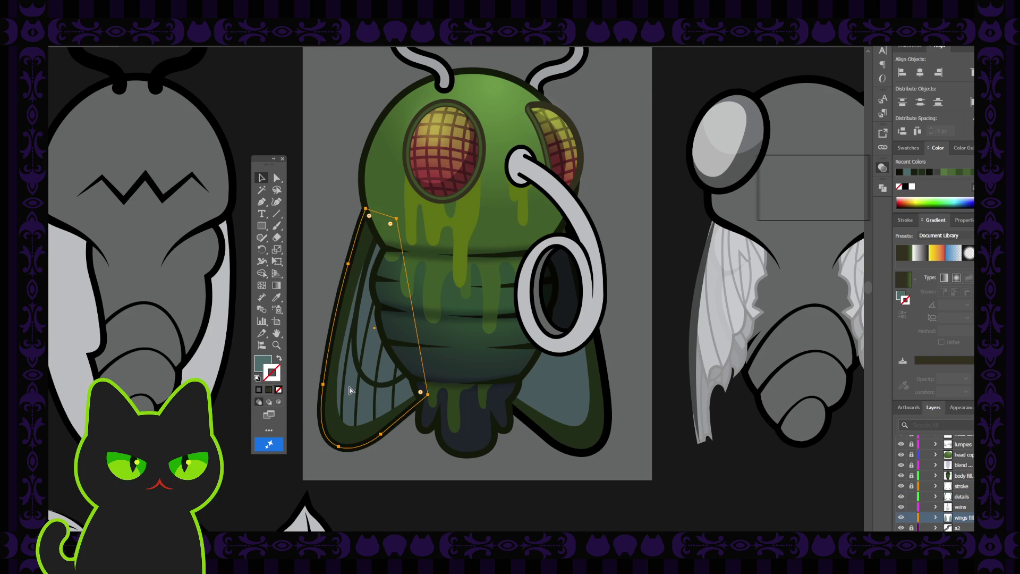
key("v")
key("a")
key("v")
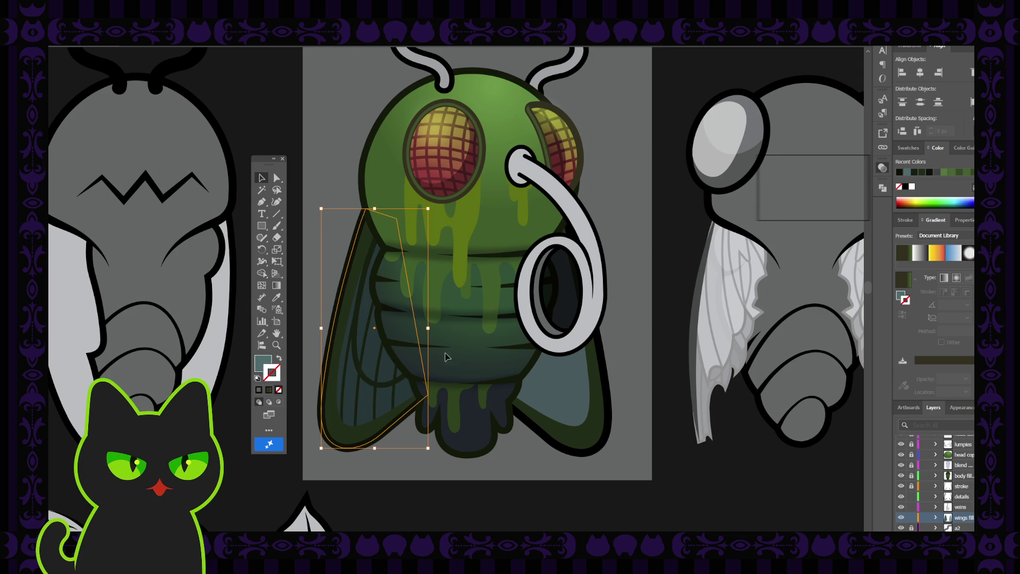
Step: Move the wing fill onto a new layer above 'stroke' and lock 'veins' and 'wings fill'
left_click(960, 486)
key("ctrl+l")
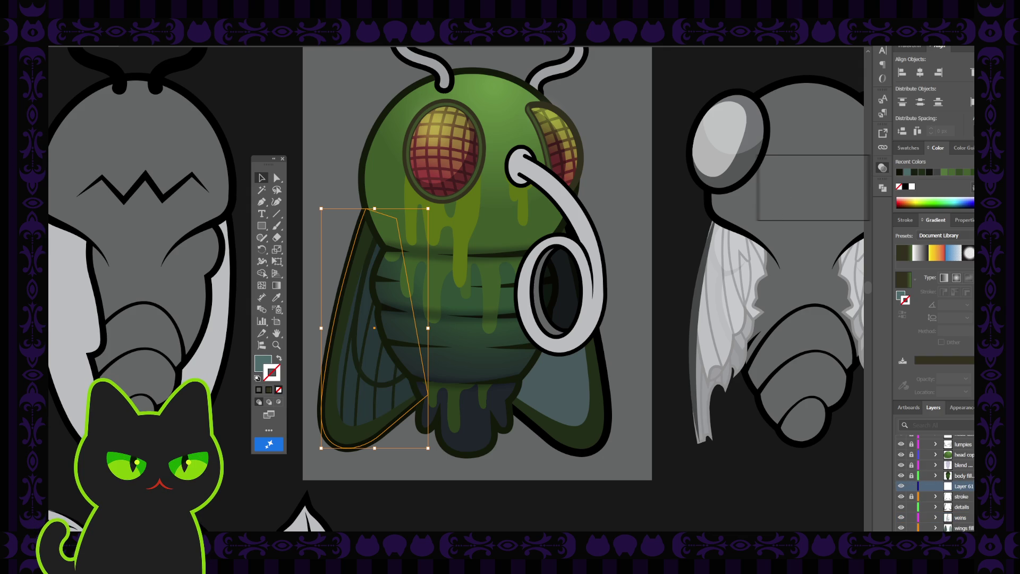
key("ctrl+x")
key("ctrl+f")
left_click(912, 518)
left_click(912, 527)
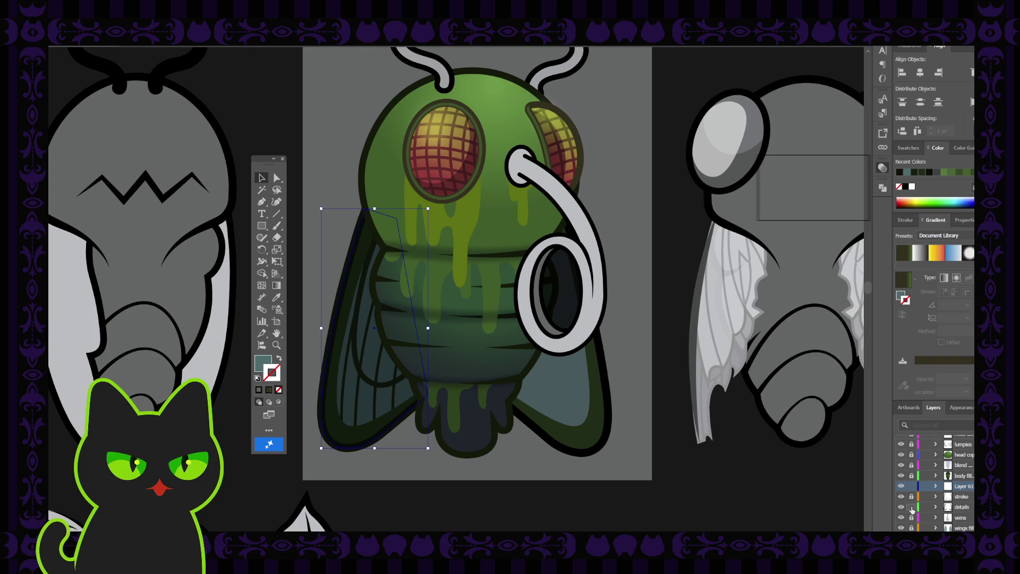
Step: Start a new Curvature-tool curve along the upper edge of the left wing
left_click(368, 395)
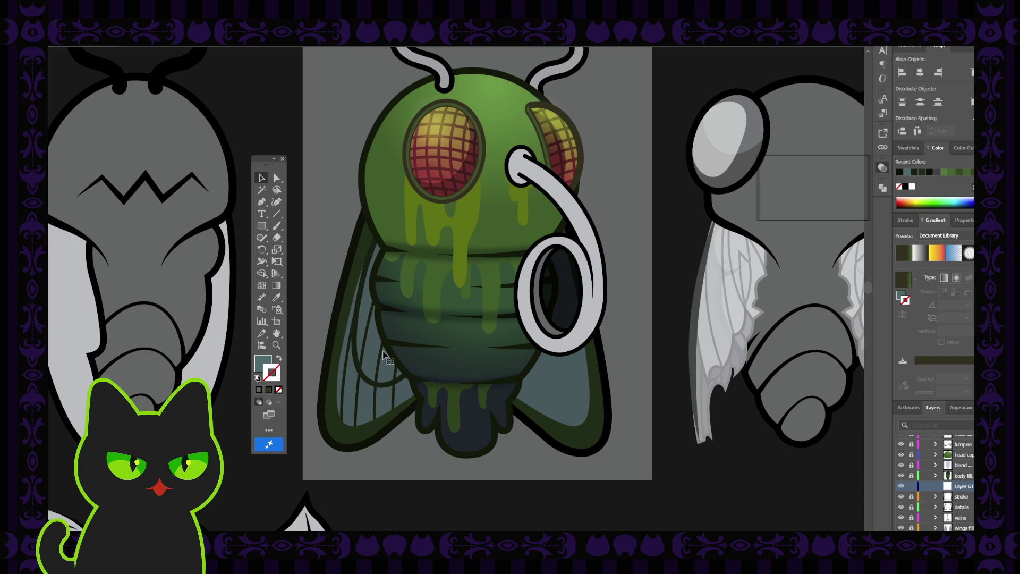
left_click(281, 202)
left_click(364, 344)
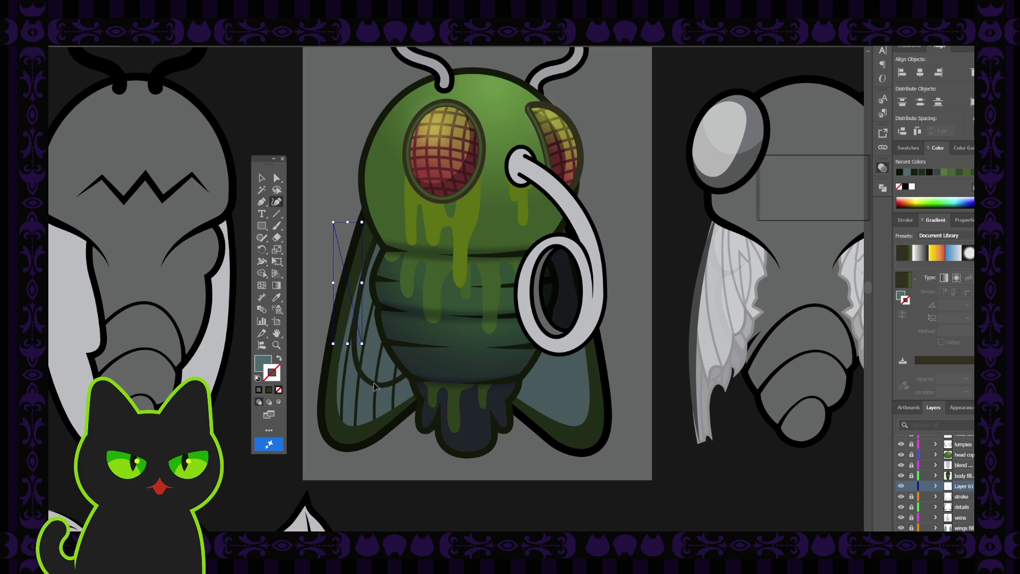
Step: Try several teal Paintbrush strokes down the left wing, undoing each one
key("ctrl+z")
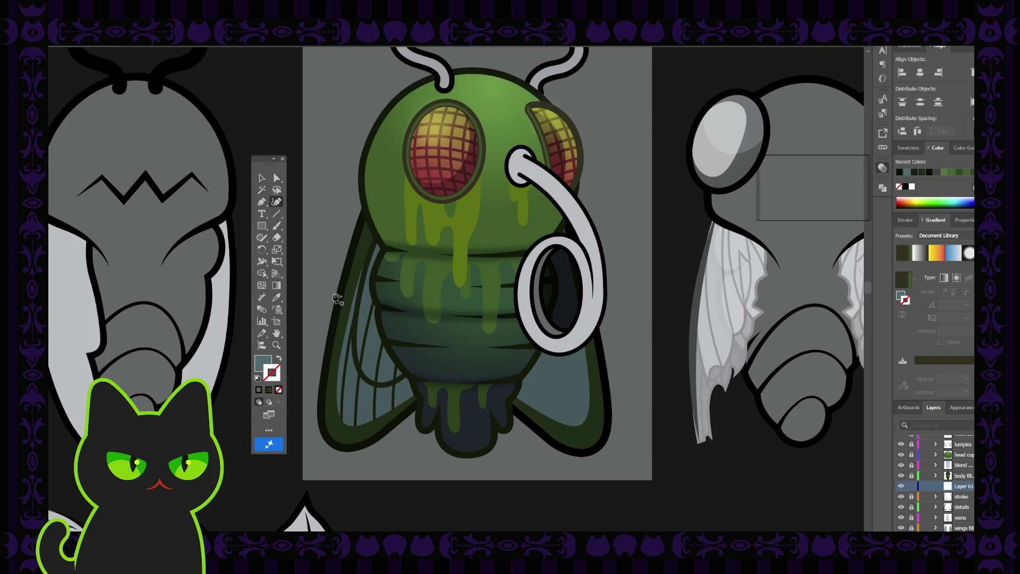
key("b")
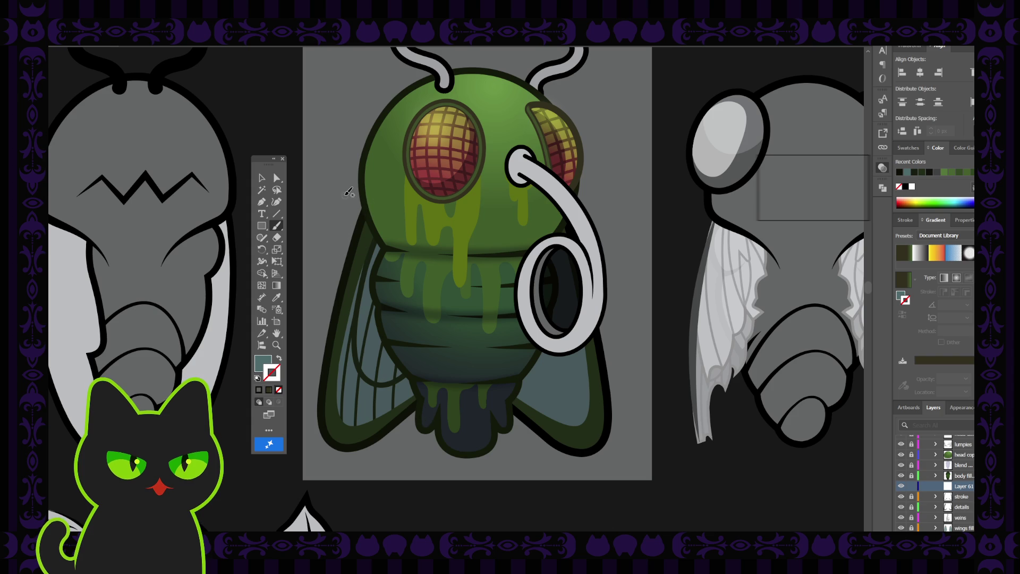
left_click_drag(340, 201, 458, 462)
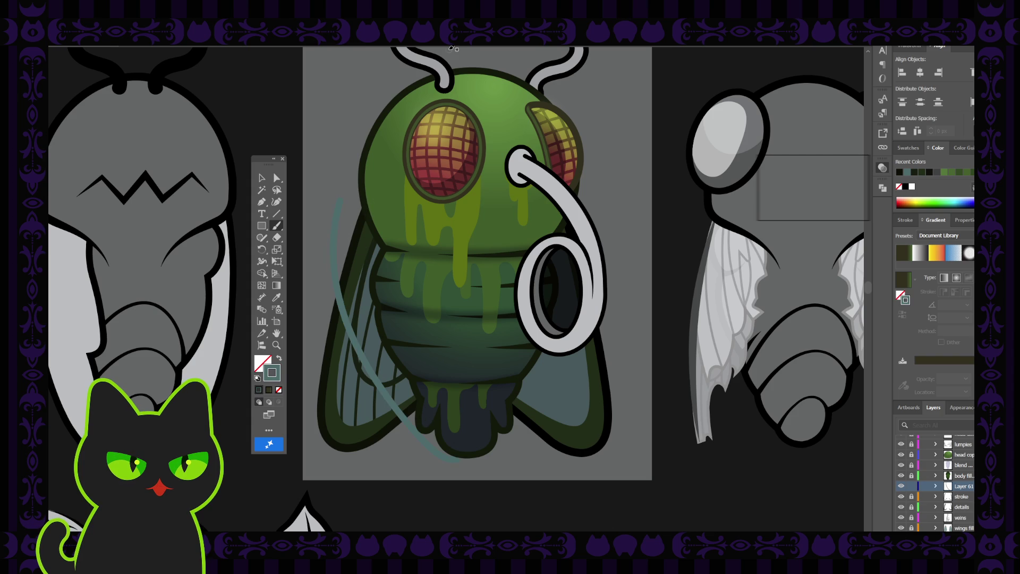
key("ctrl+z")
left_click_drag(338, 209, 433, 441)
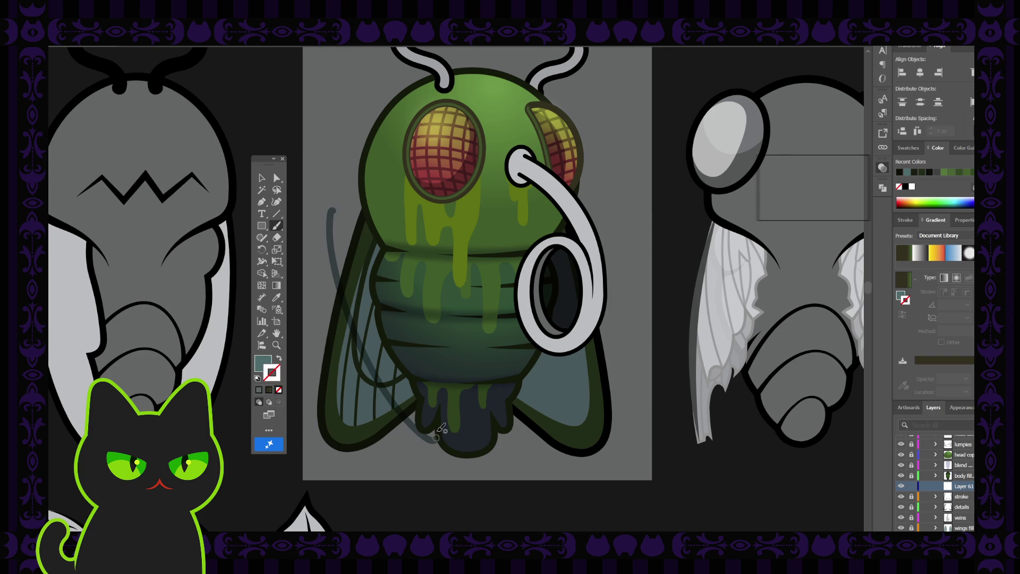
key("ctrl+z")
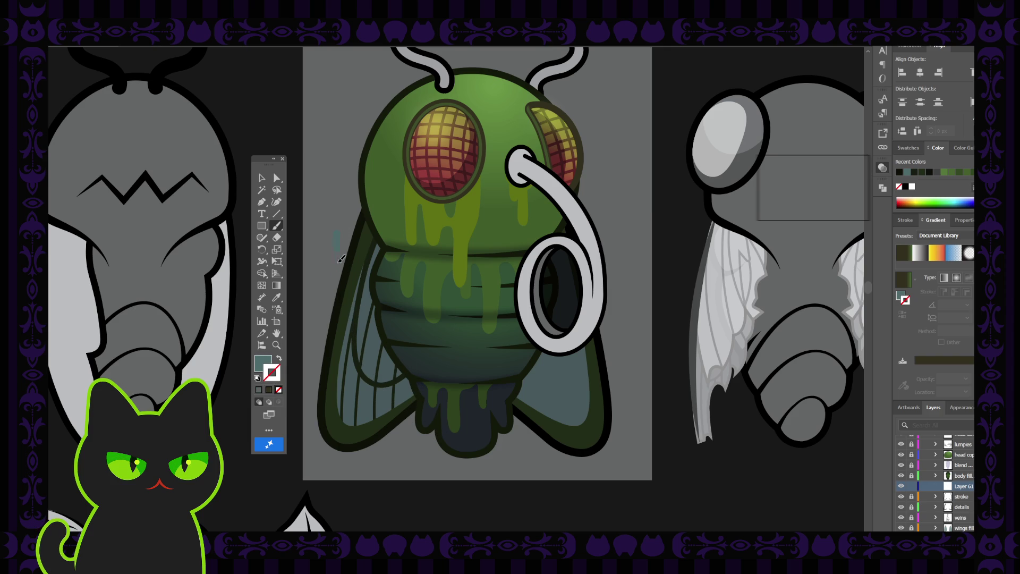
left_click_drag(340, 259, 435, 441)
key("ctrl+z")
Step: Draw a Curvature path from the top of the left wing down its outer edge to the bottom
key("shift+grave")
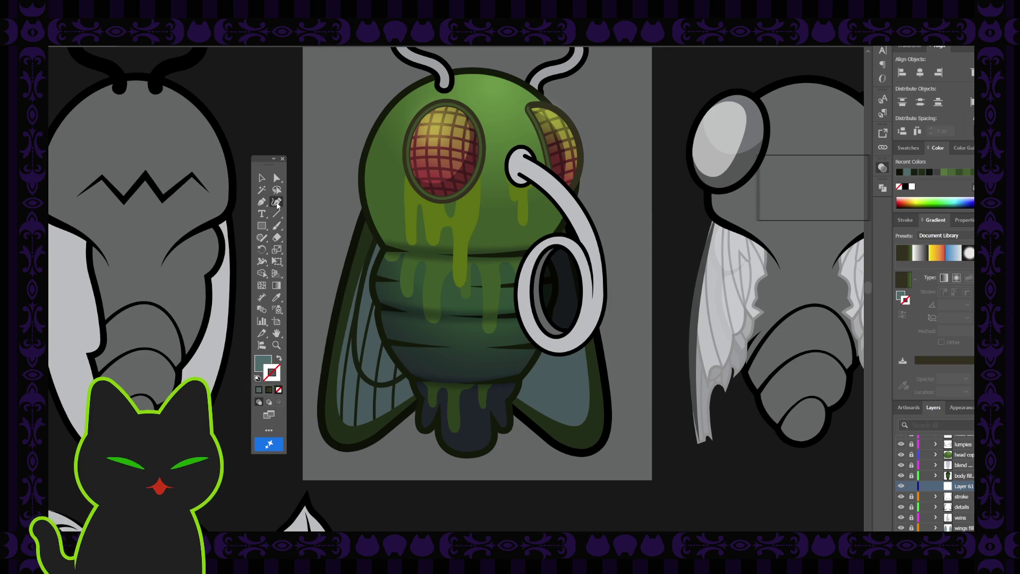
left_click(341, 219)
left_click(353, 331)
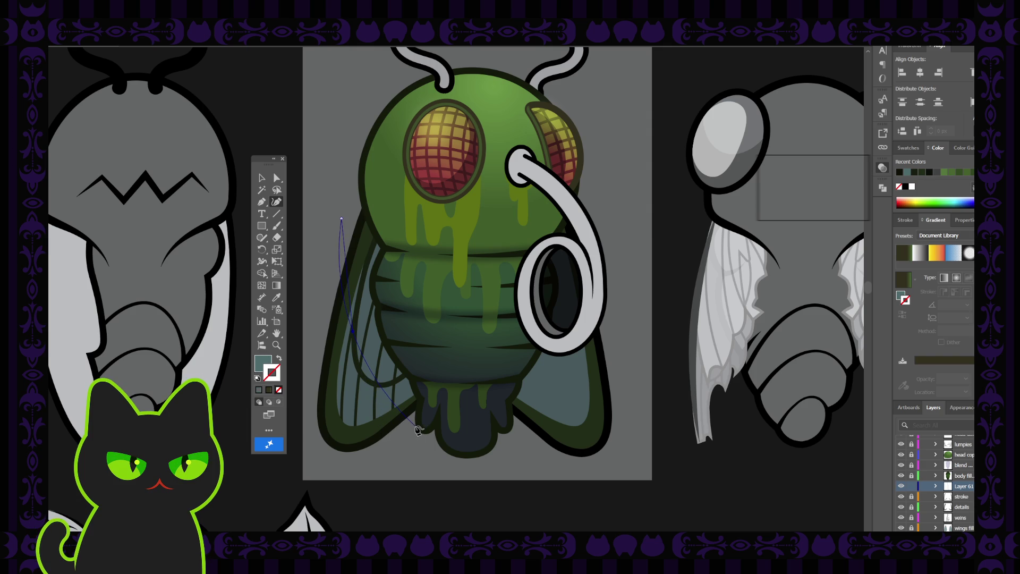
left_click(371, 383)
left_click(455, 431)
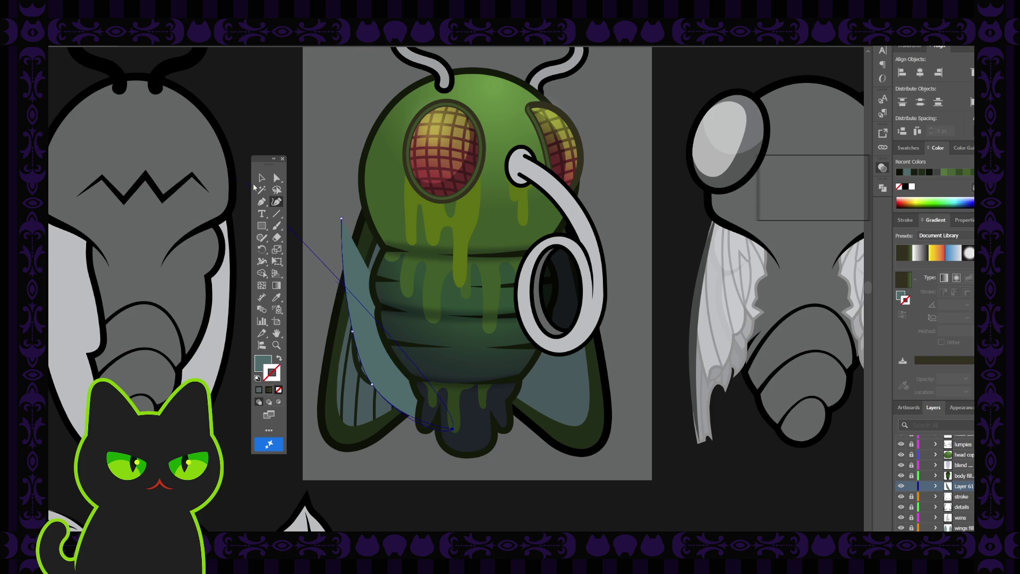
Step: Close the wing shape with Pen corner points and send it backward behind the fly's body
key("p")
left_click(467, 219)
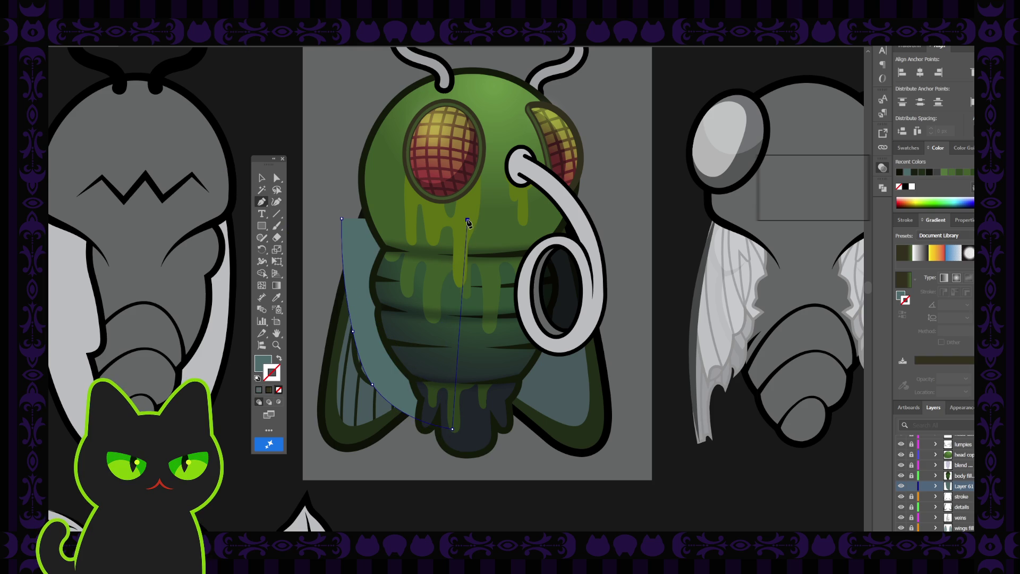
left_click(359, 178)
left_click(342, 219)
key("v")
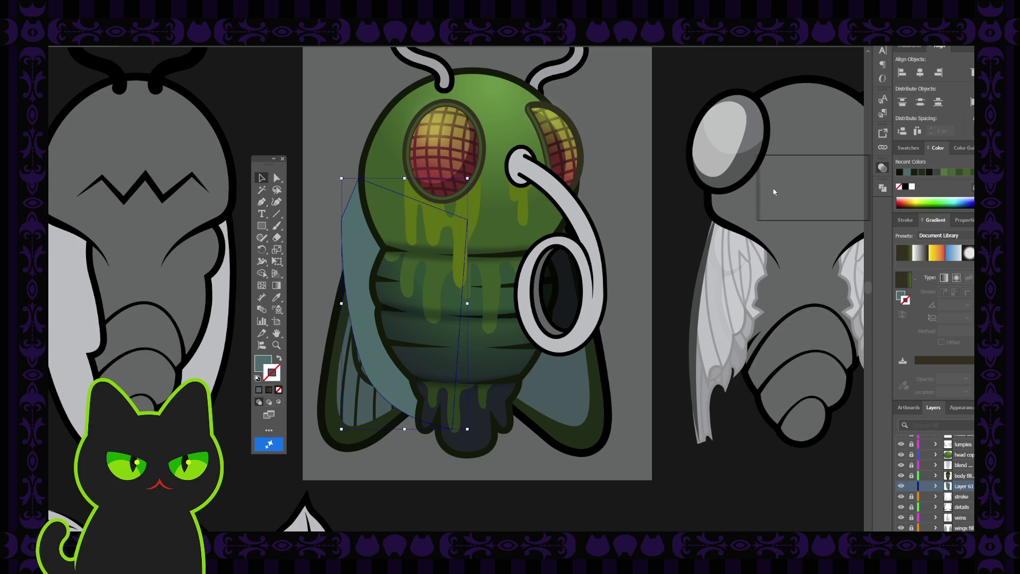
key("ctrl+shift+bracketleft")
Step: Blend the dark shape into a lighter shadow and nudge it into place on the left wing
left_click(342, 145)
left_click(382, 262)
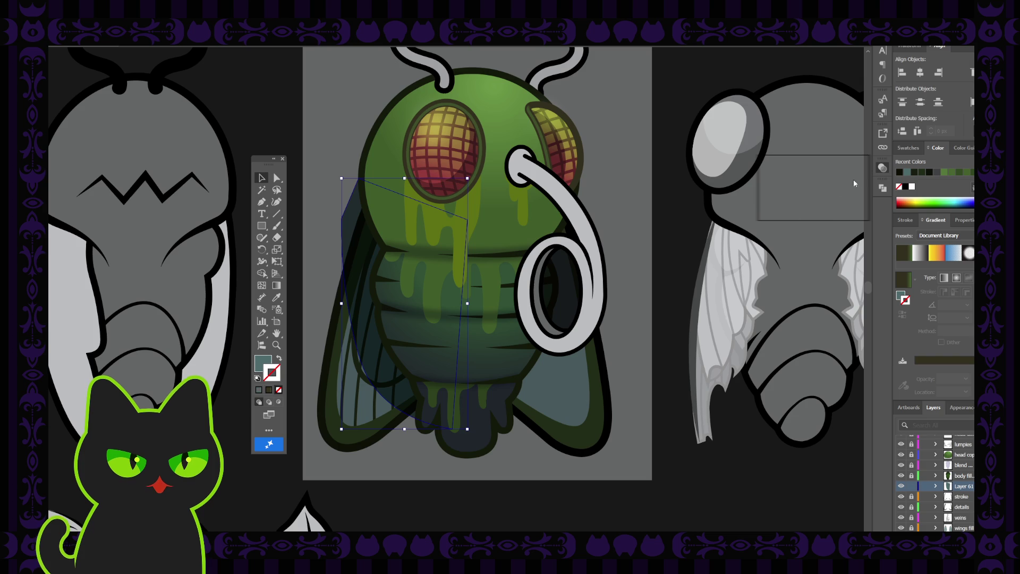
left_click(840, 192)
left_click(326, 140)
left_click_drag(361, 276, 351, 285)
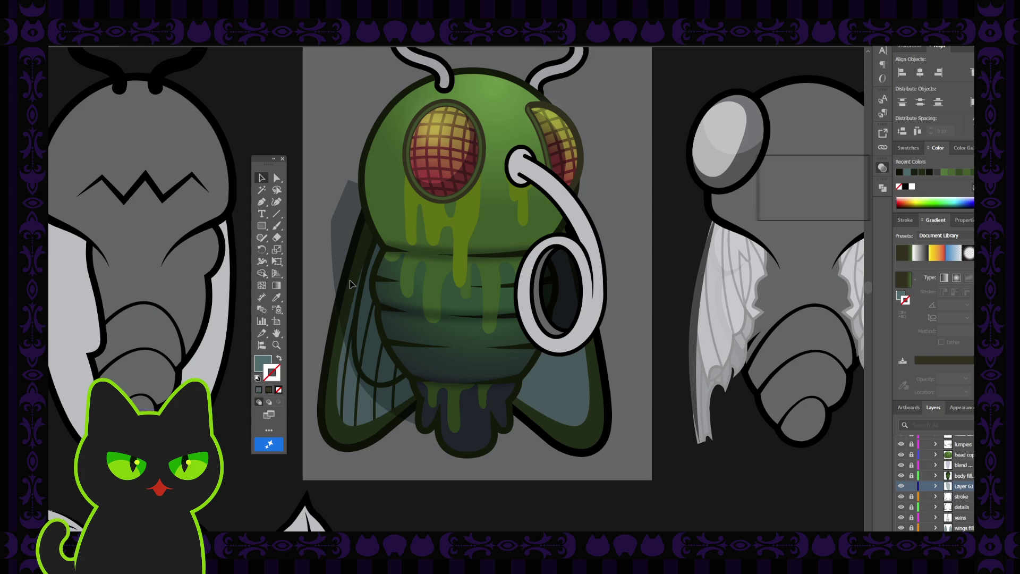
left_click_drag(350, 284, 364, 283)
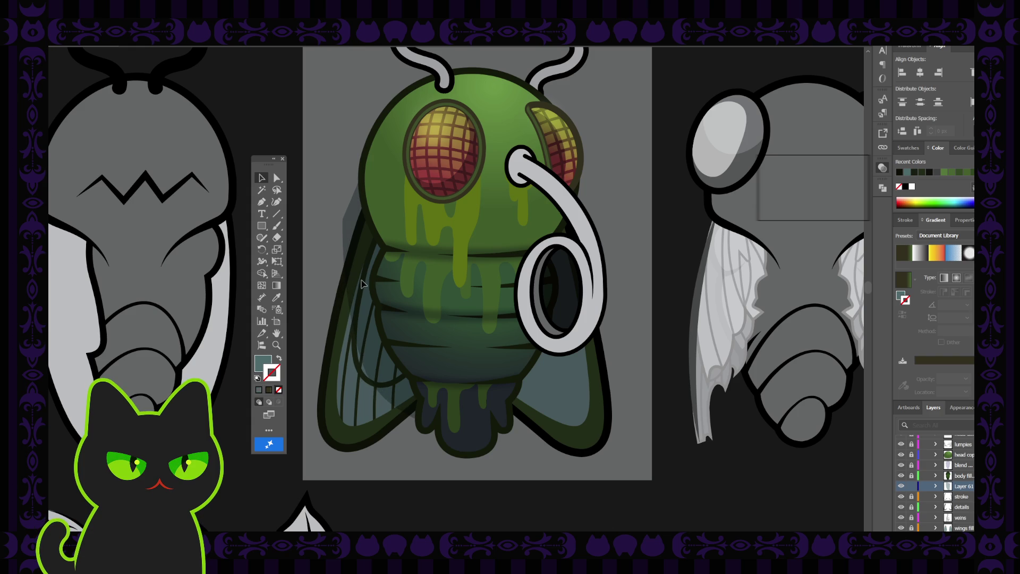
left_click(328, 160)
key("ctrl+minus")
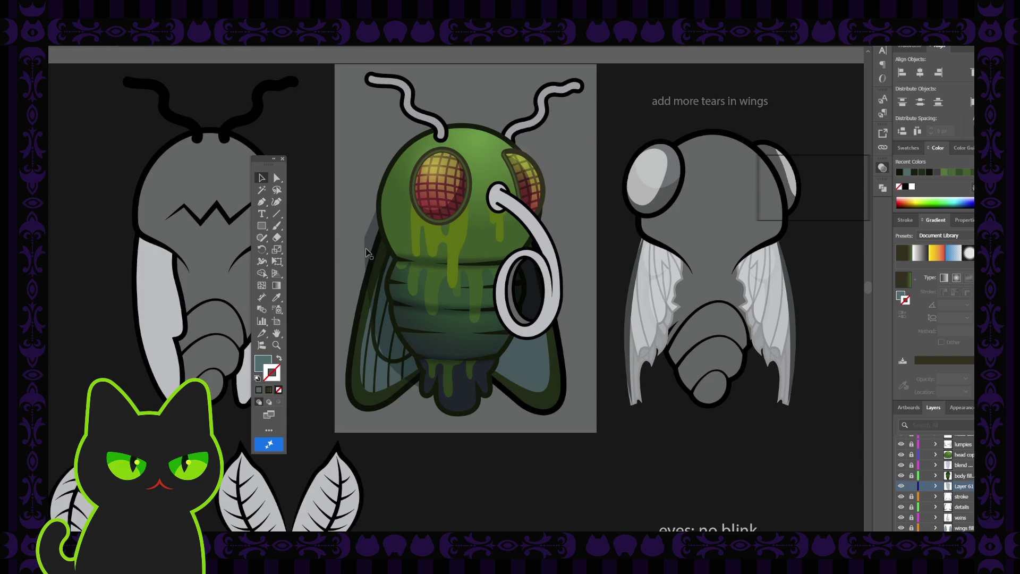
Step: Reposition the shadow, then trim it to the left wing's outline with a Pathfinder operation
left_click_drag(369, 234, 369, 242)
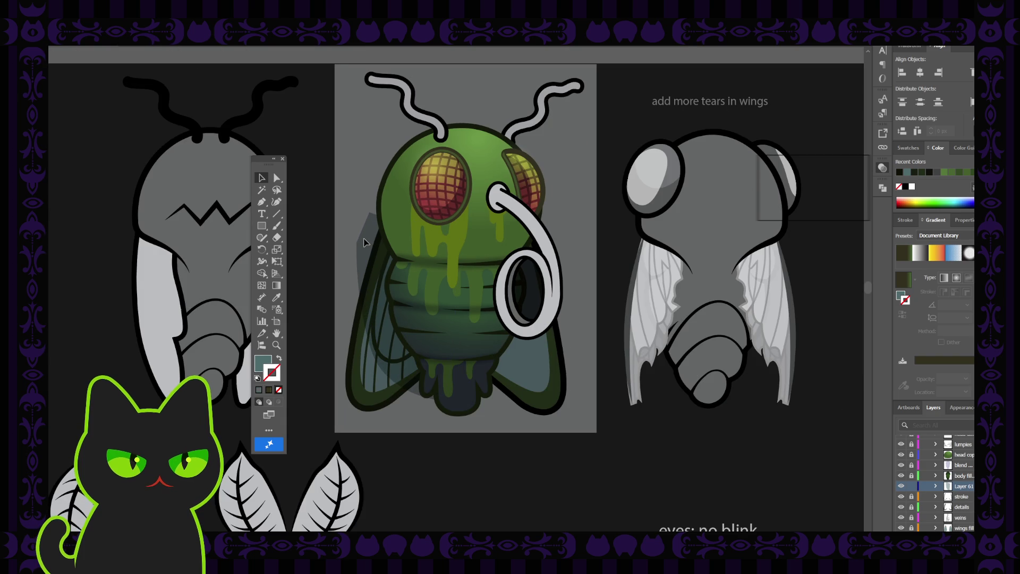
left_click_drag(364, 243, 371, 227)
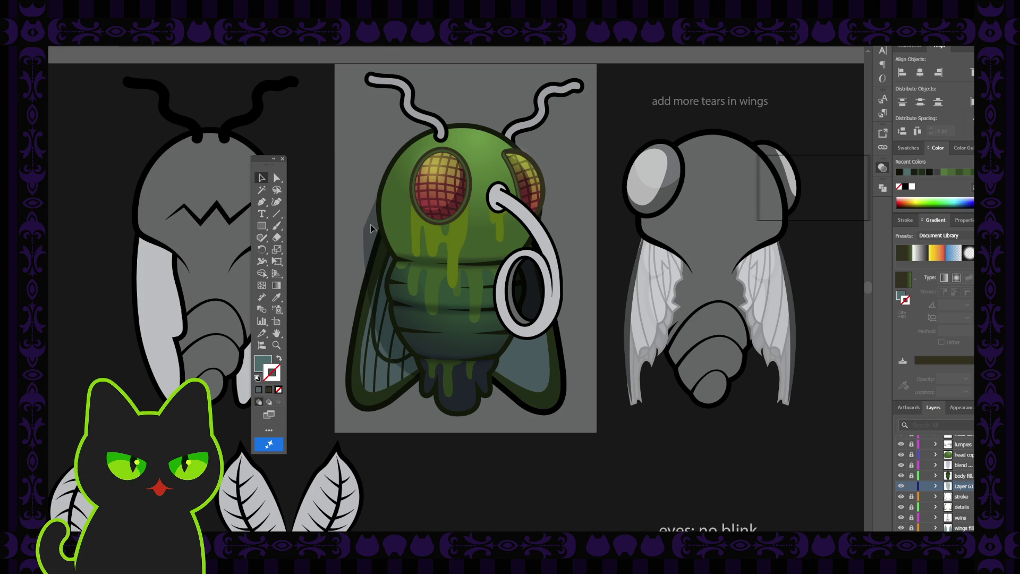
left_click(371, 225)
left_click(388, 381, "shift")
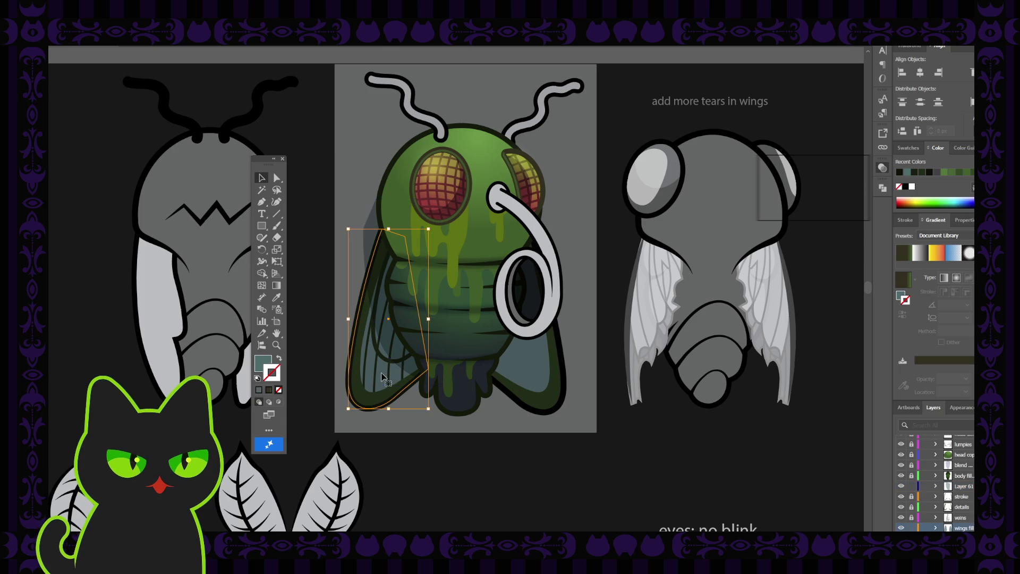
left_click(882, 188)
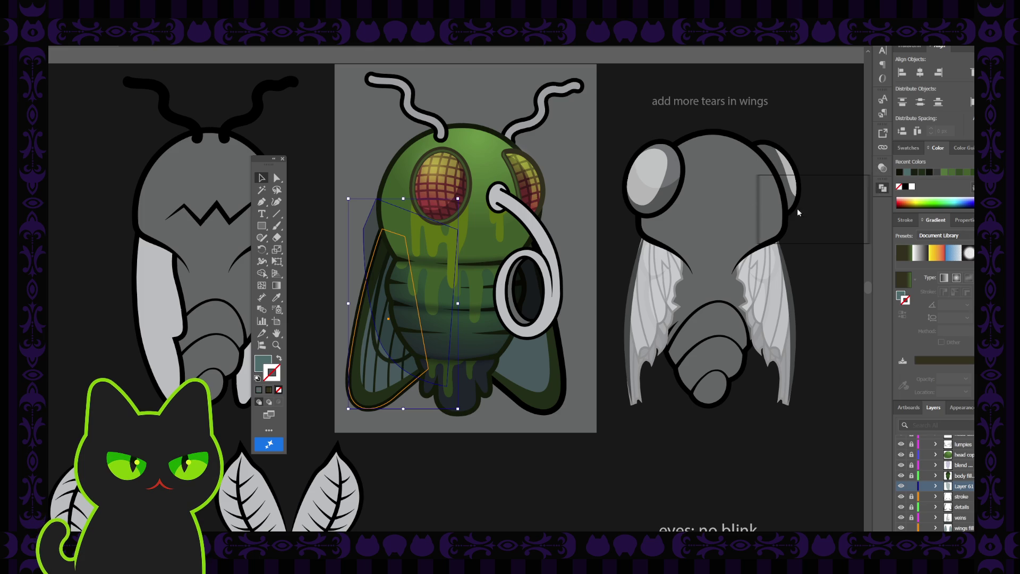
left_click(804, 209)
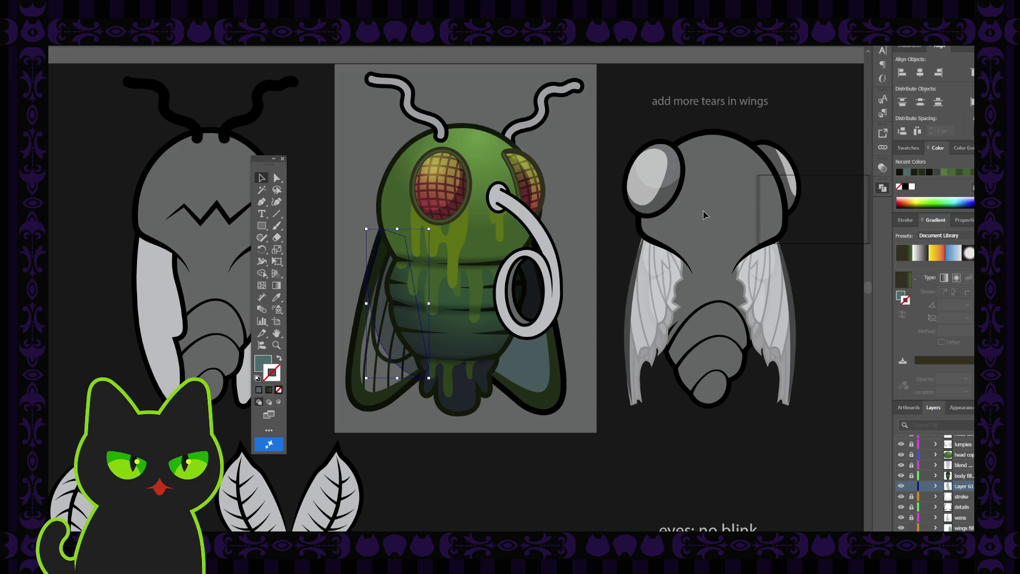
left_click(375, 227)
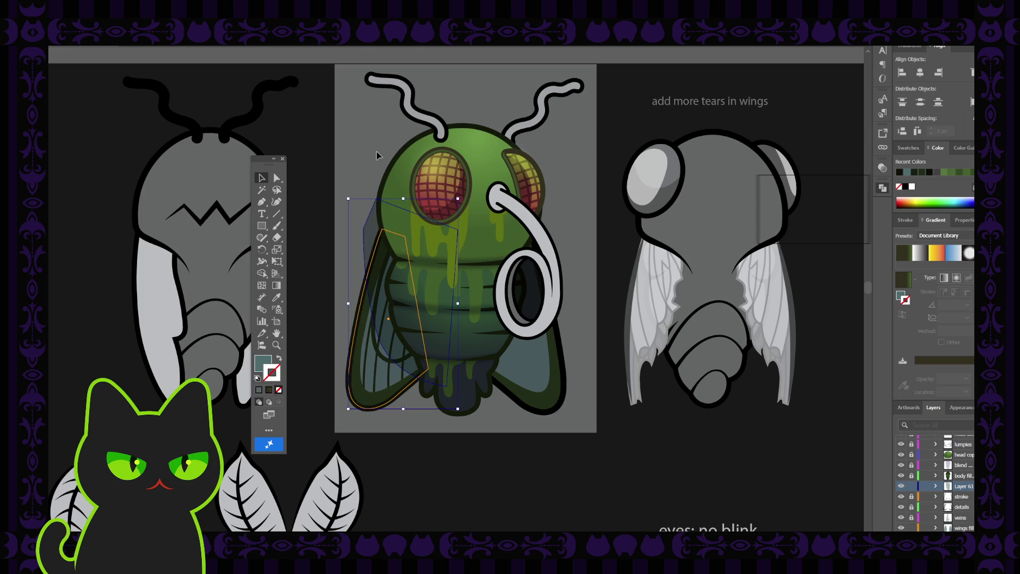
left_click(375, 228)
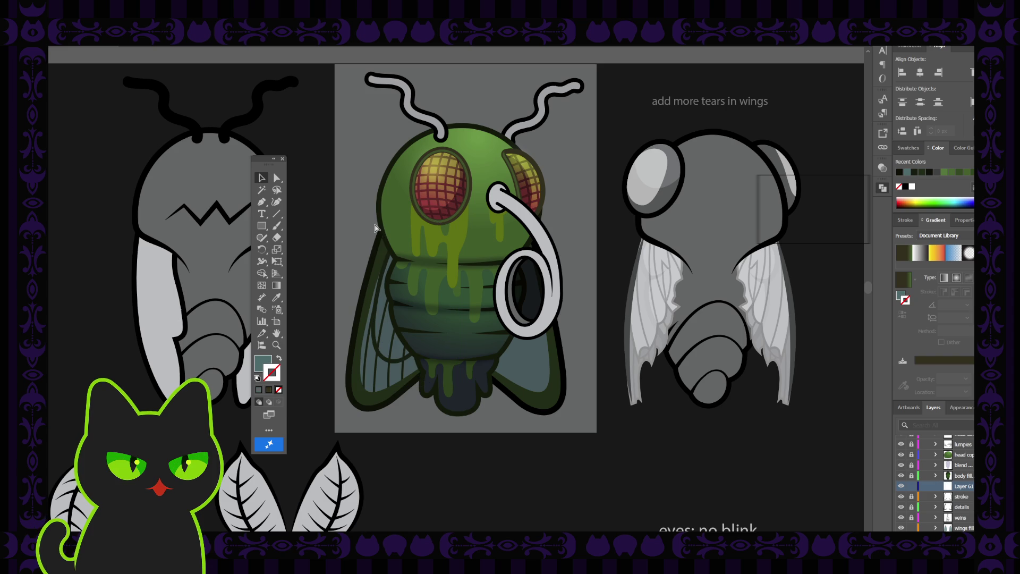
left_click(353, 211)
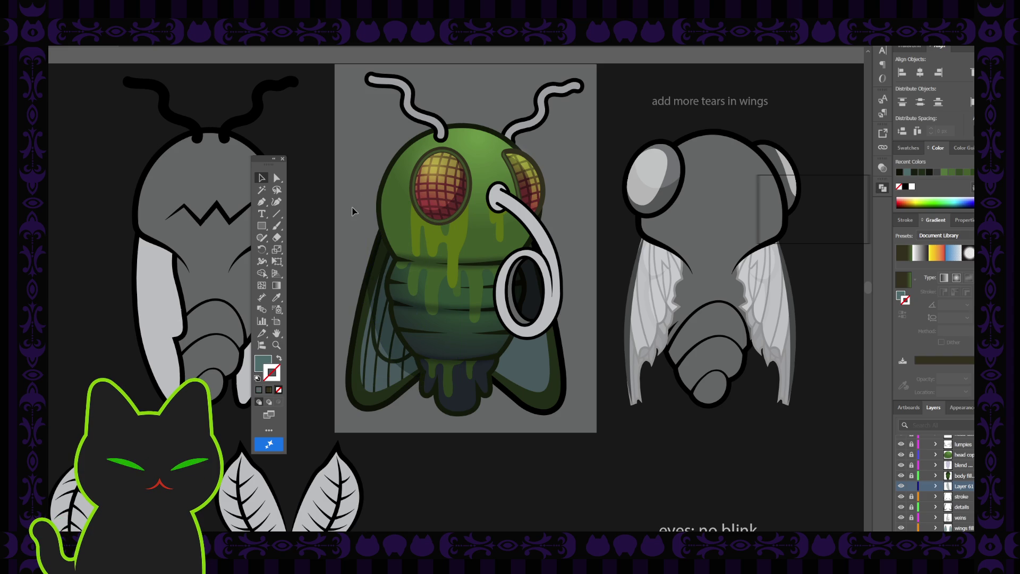
key("ctrl+minus")
key("ctrl+minus")
key("ctrl+minus")
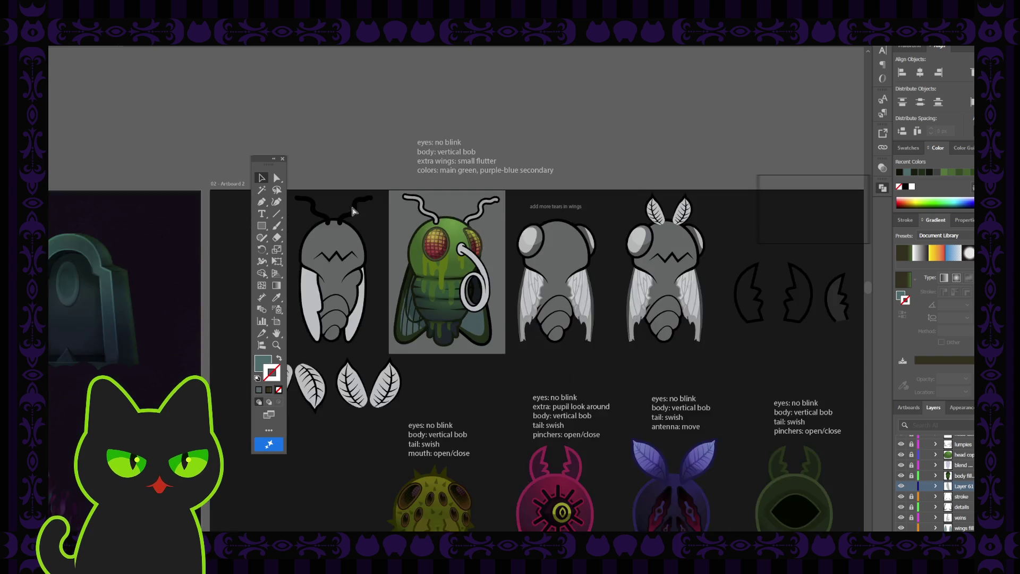
key("ctrl+plus")
key("ctrl+plus")
key("ctrl+plus")
key("ctrl+minus")
key("ctrl+minus")
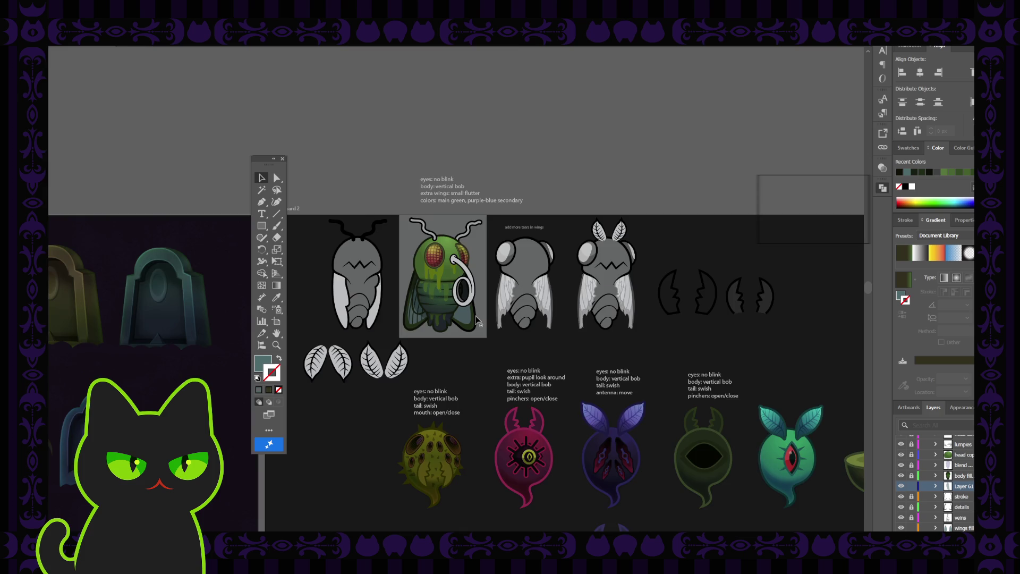
scroll(476, 319, "up", 4)
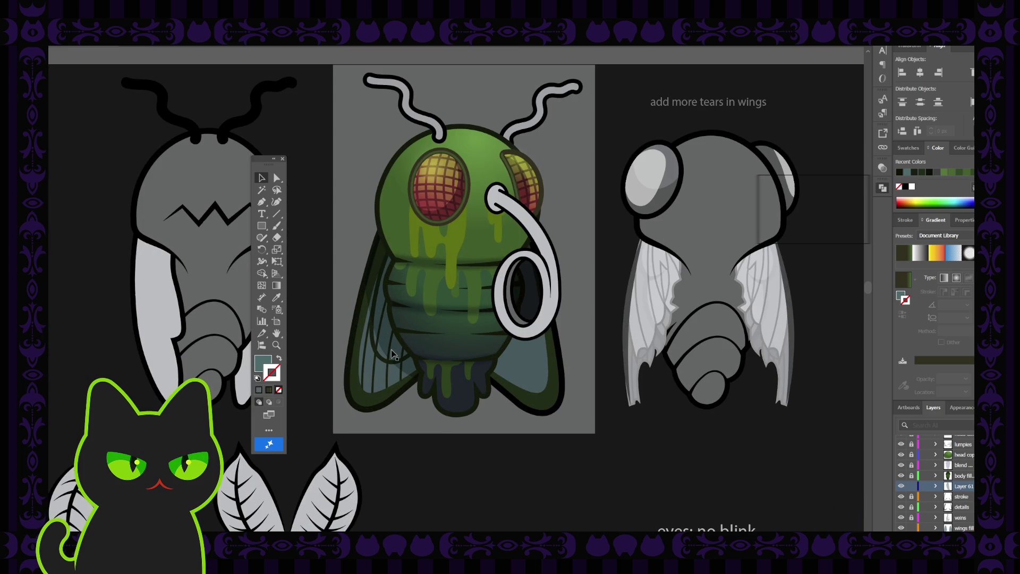
Step: Delete the upper anchors of the inner left-wing path, undoing the extra deletion
left_click(276, 177)
left_click(407, 378)
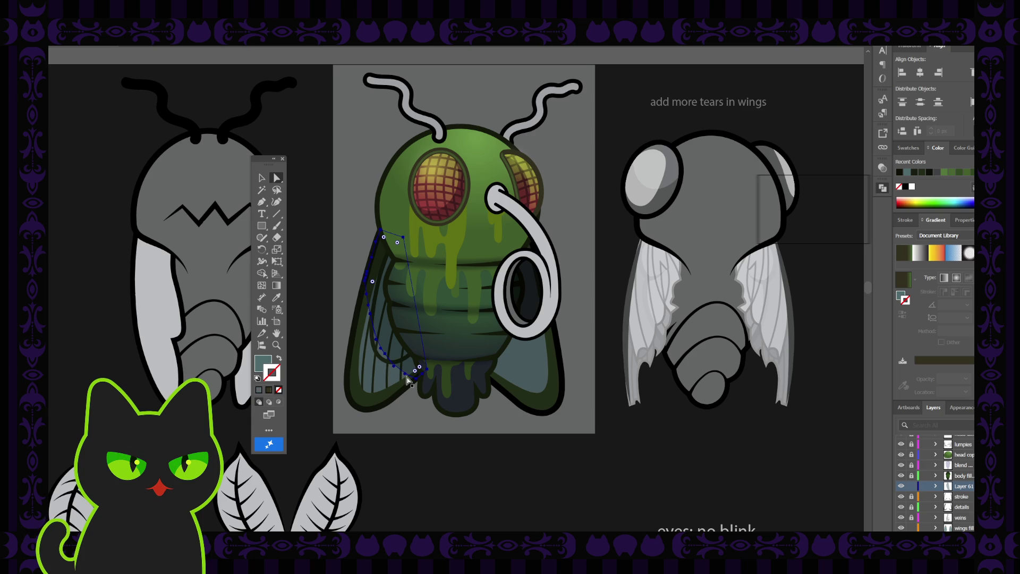
key("ctrl+plus")
key("ctrl+plus")
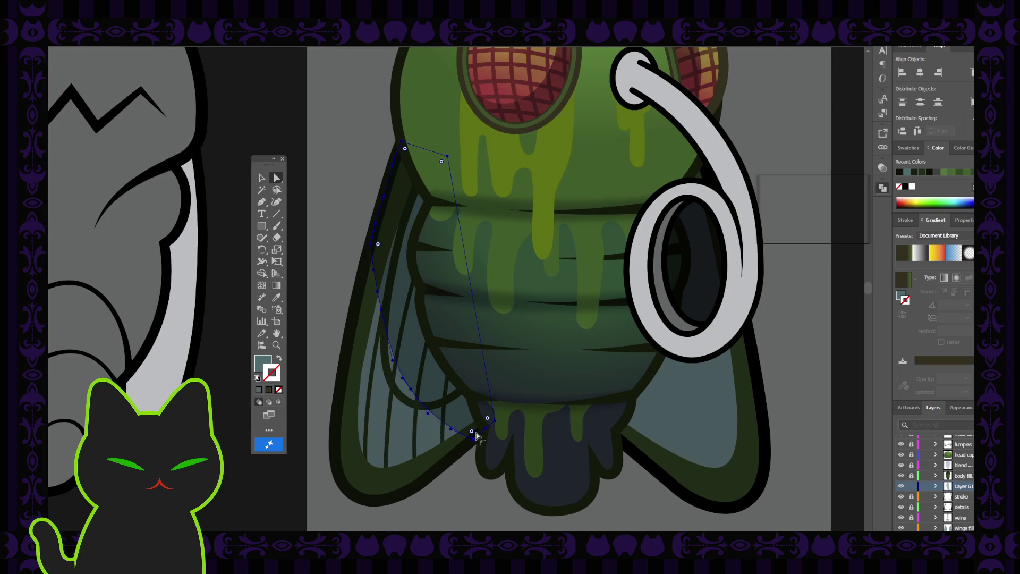
left_click(476, 440)
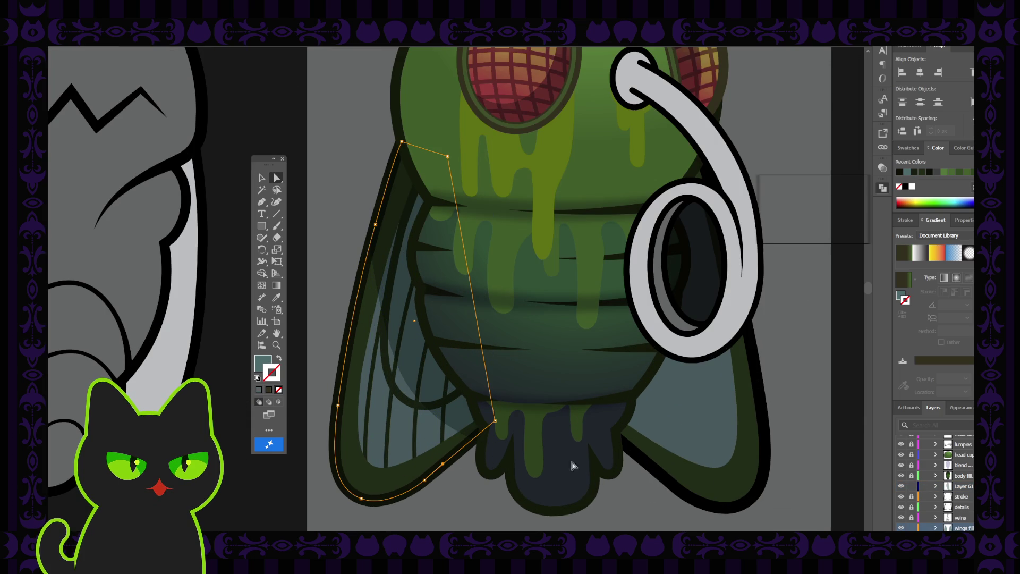
left_click(462, 426)
left_click(328, 340)
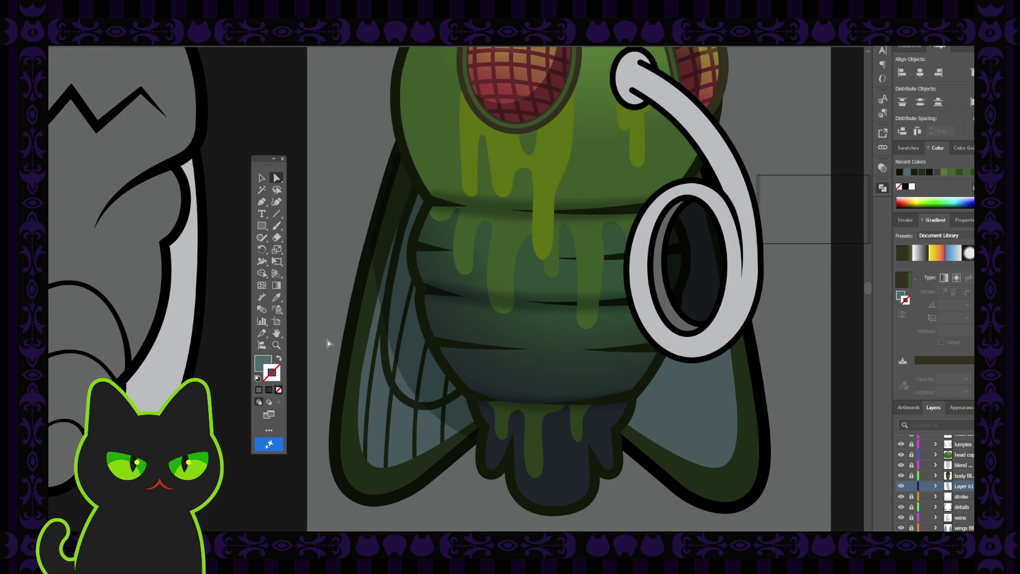
left_click(438, 389)
left_click(417, 398)
key("Delete")
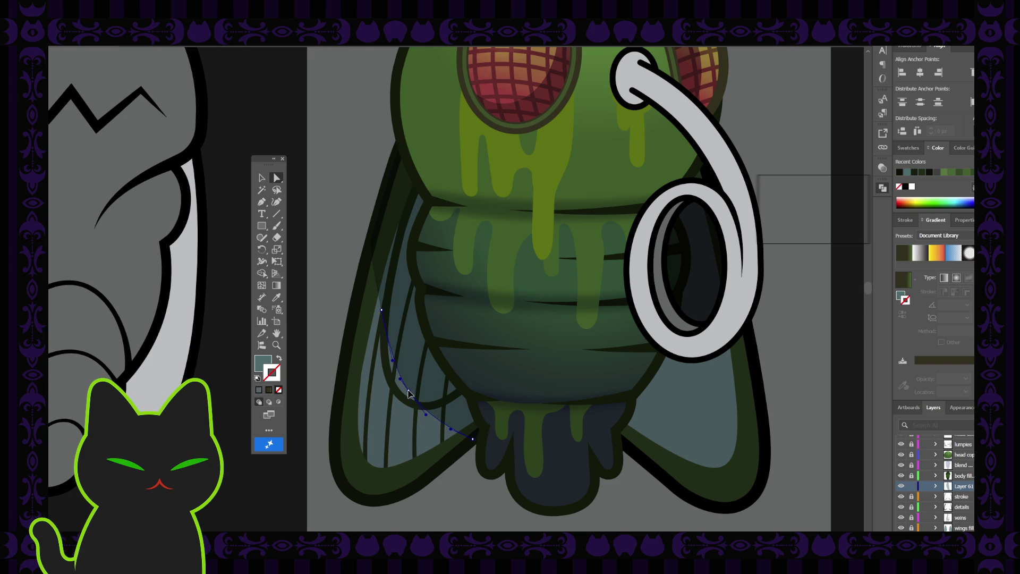
left_click(425, 421, "shift")
key("Delete")
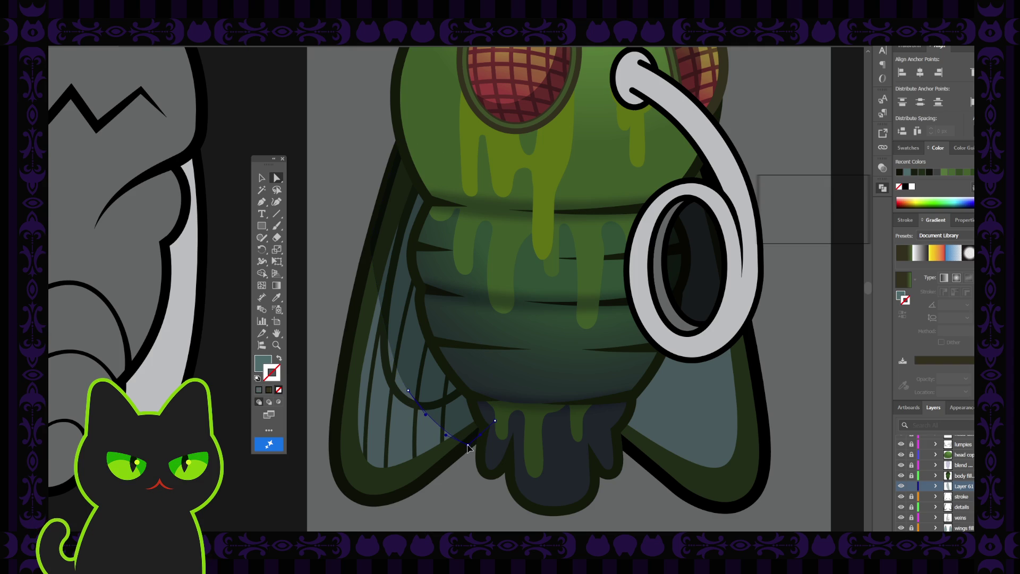
key("ctrl+z")
left_click(333, 325)
Step: Select anchors on the wing outline path together with the short line inside the wing
key("ctrl+minus")
key("ctrl+minus")
key("ctrl+minus")
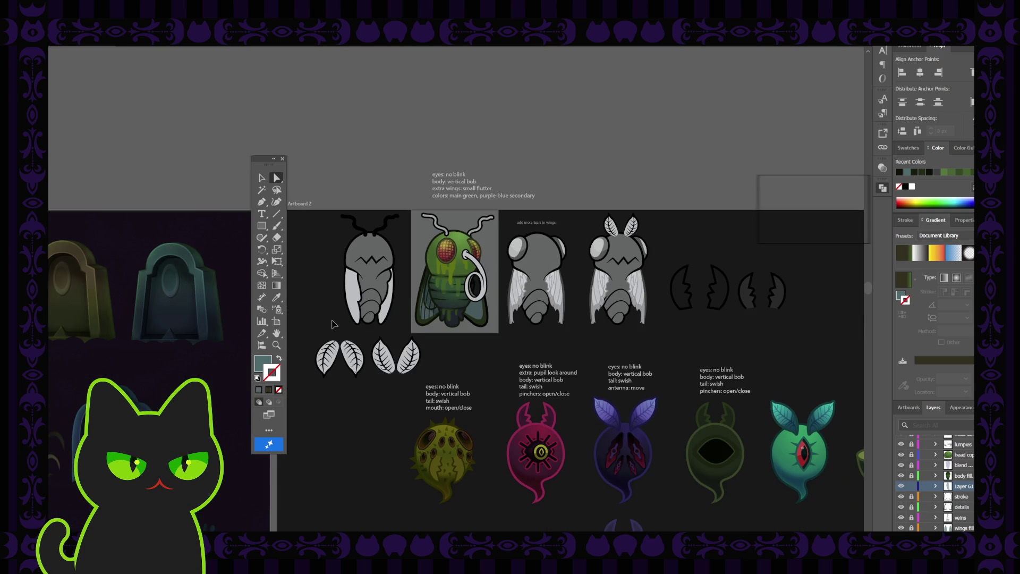
key("ctrl+minus")
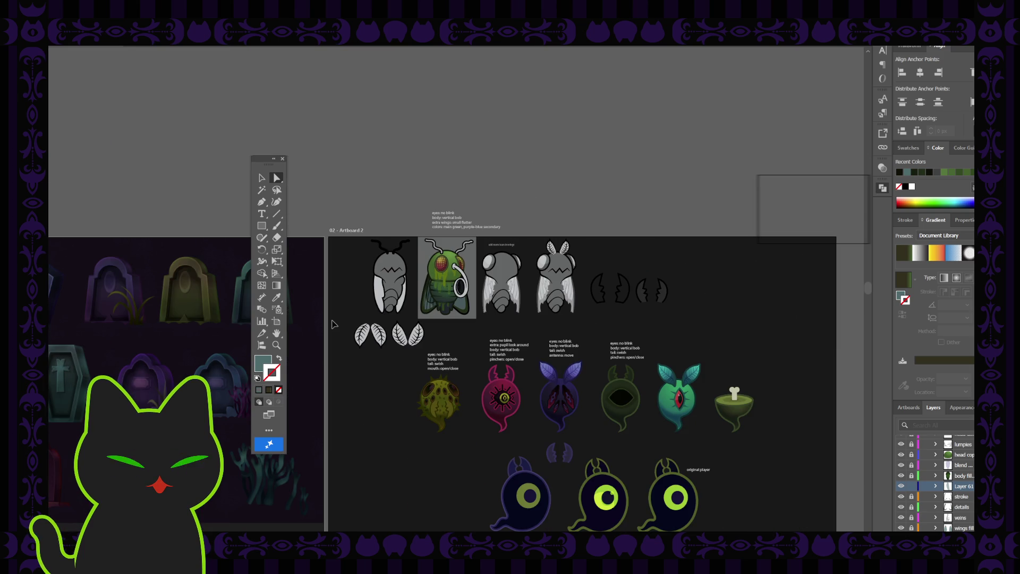
key("ctrl+plus")
key("ctrl+plus")
key("ctrl+plus")
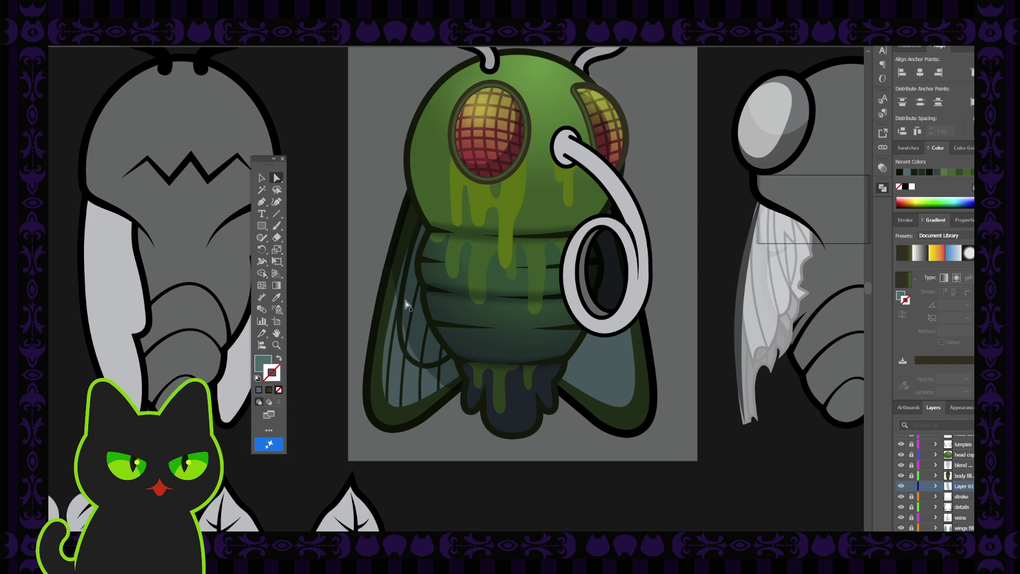
left_click(396, 270)
left_click(400, 307)
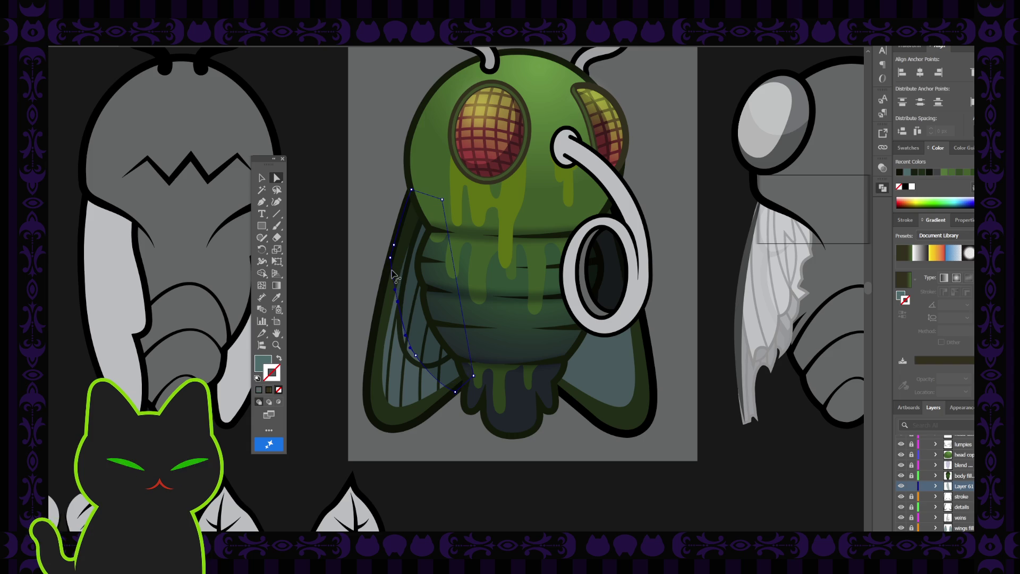
left_click(391, 264, "shift")
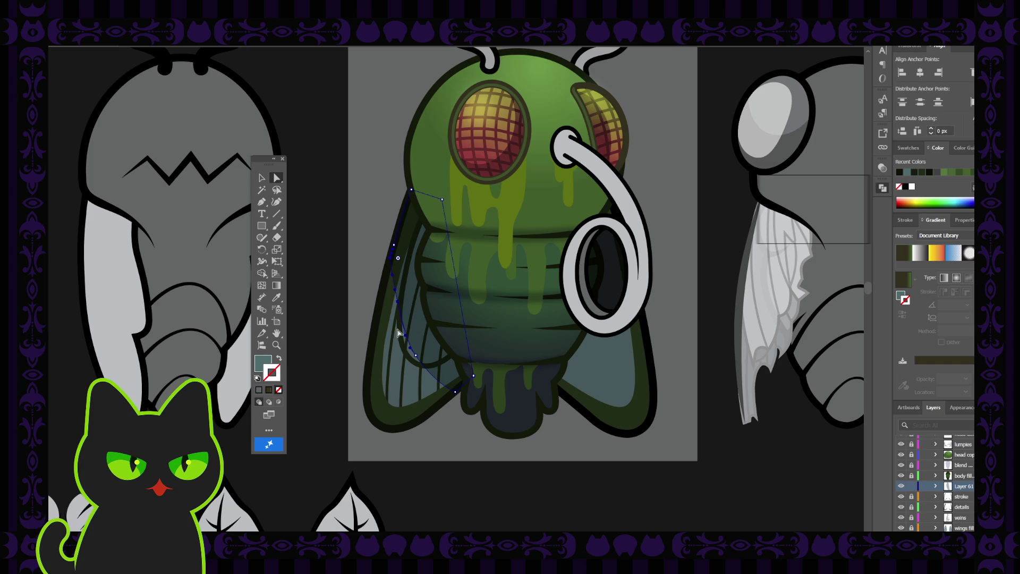
left_click(397, 304)
left_click(400, 304)
left_click(402, 303, "shift")
Step: Delete the top and bottom end anchors of the wing curve, undoing mistaken deletions
scroll(400, 304, "up", 2)
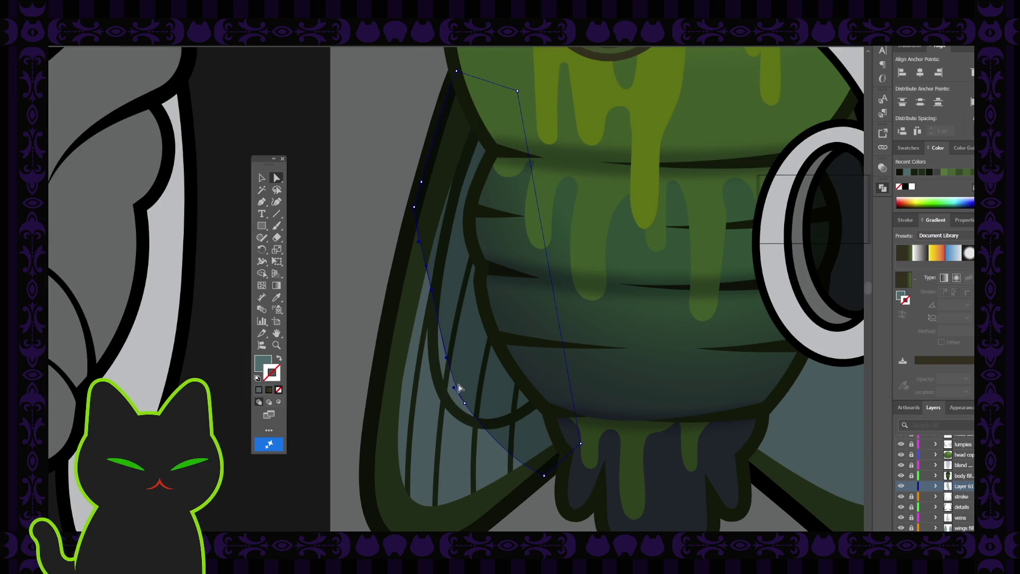
left_click(466, 405)
key("Delete")
key("ctrl+z")
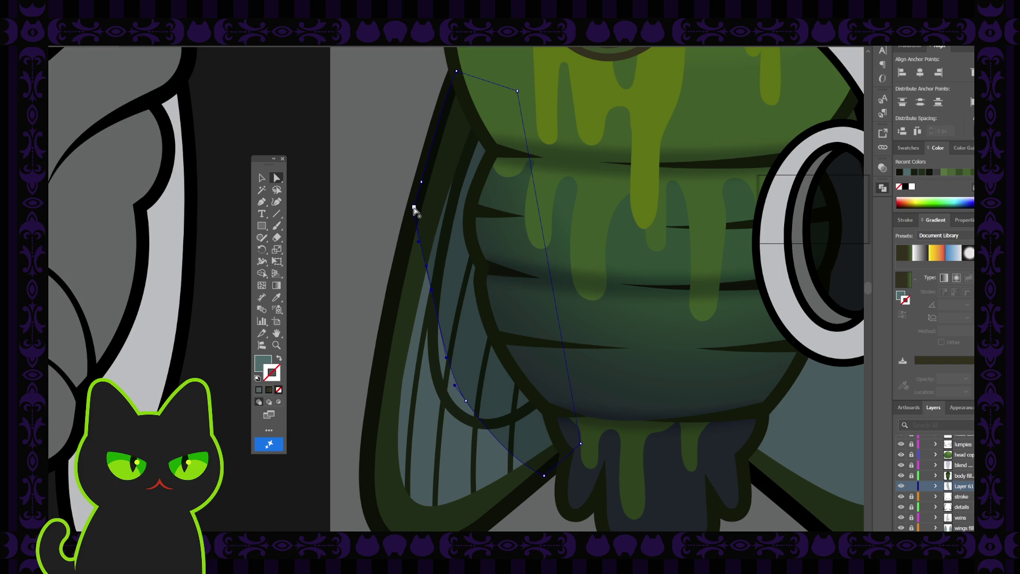
left_click(415, 209)
key("Delete")
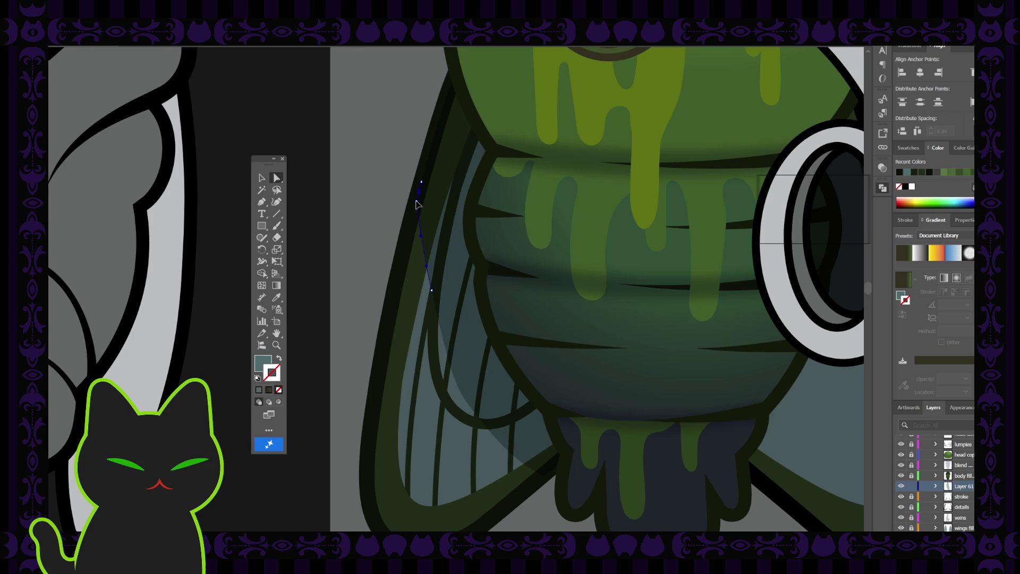
key("ctrl+z")
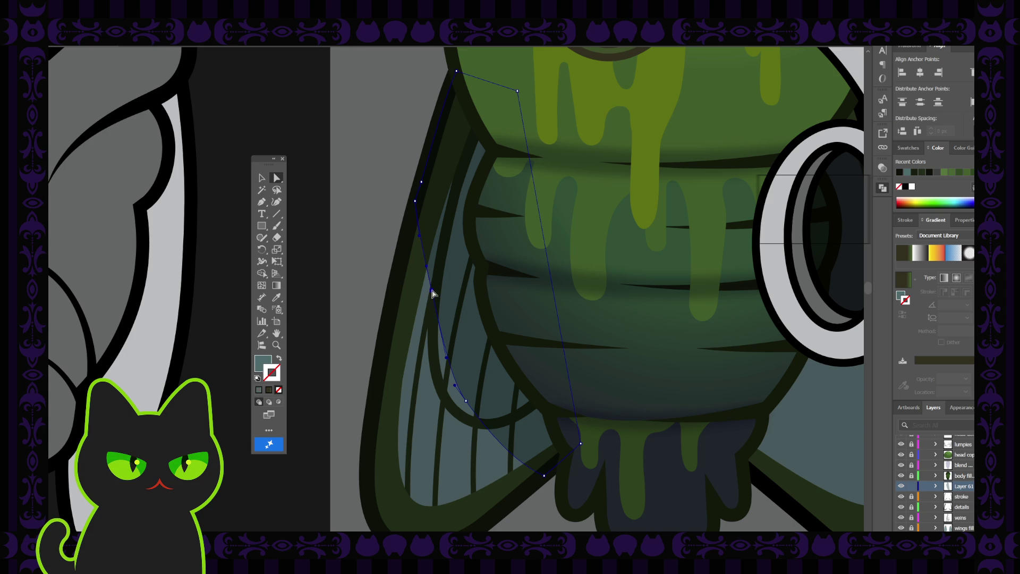
key("Delete")
left_click(382, 292)
Step: Reselect the wing curve's top and lower anchors to check the trim, then deselect and zoom out
left_click(435, 311)
left_click(431, 294)
key("p")
key("a")
left_click(416, 202)
left_click(414, 205)
left_click(415, 206)
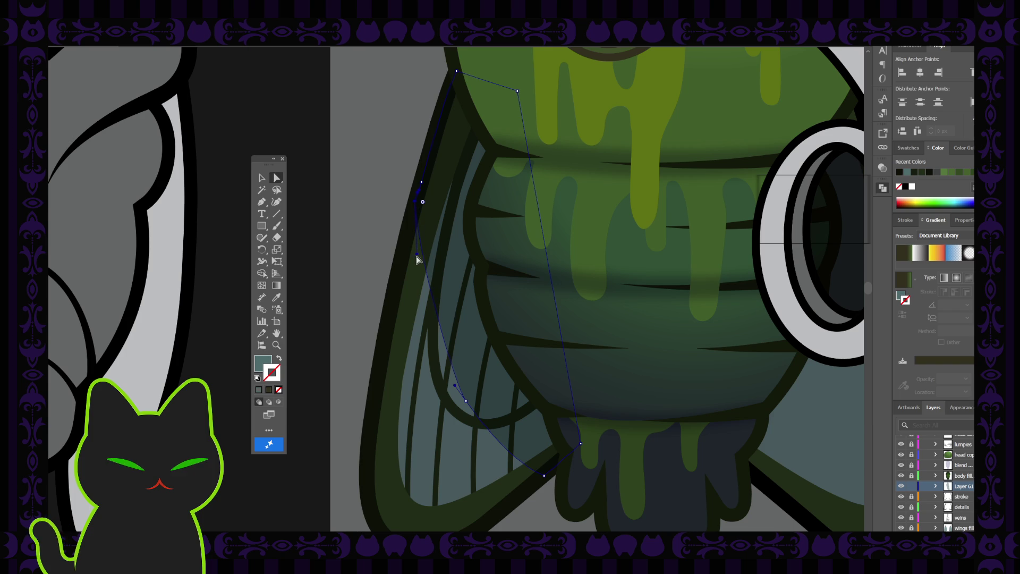
left_click(466, 405)
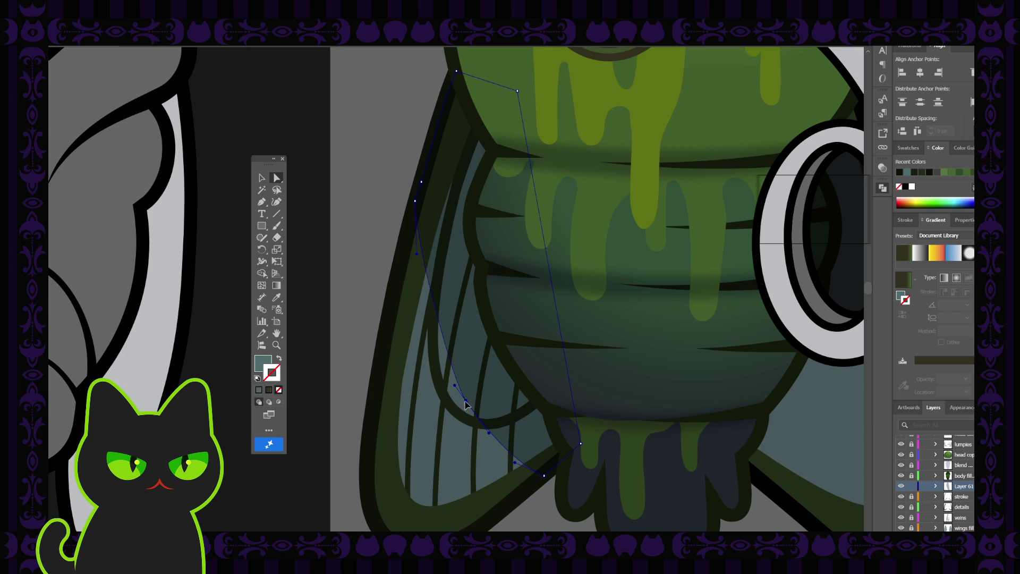
left_click(455, 390)
left_click(450, 381)
left_click(374, 279)
key("ctrl+minus")
key("ctrl+minus")
key("ctrl+minus")
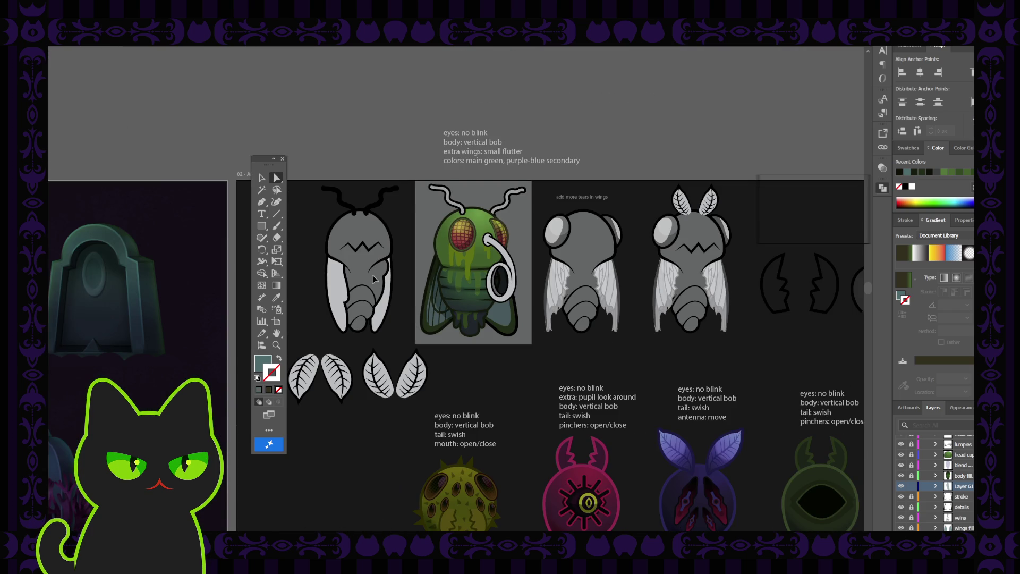
key("ctrl+minus")
key("ctrl+minus")
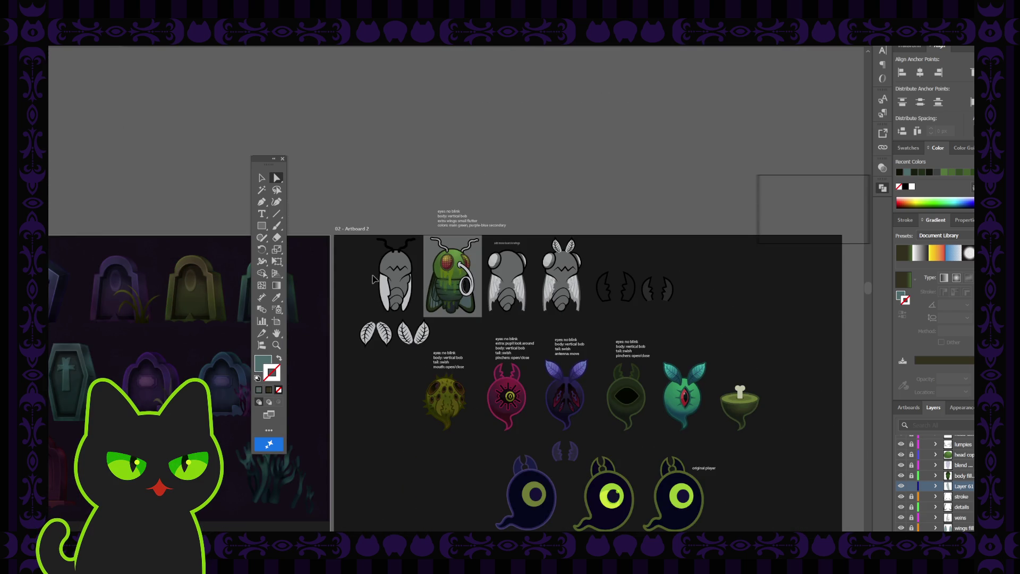
key("ctrl+minus")
key("ctrl+plus")
key("ctrl+plus")
key("ctrl+minus")
key("ctrl+plus")
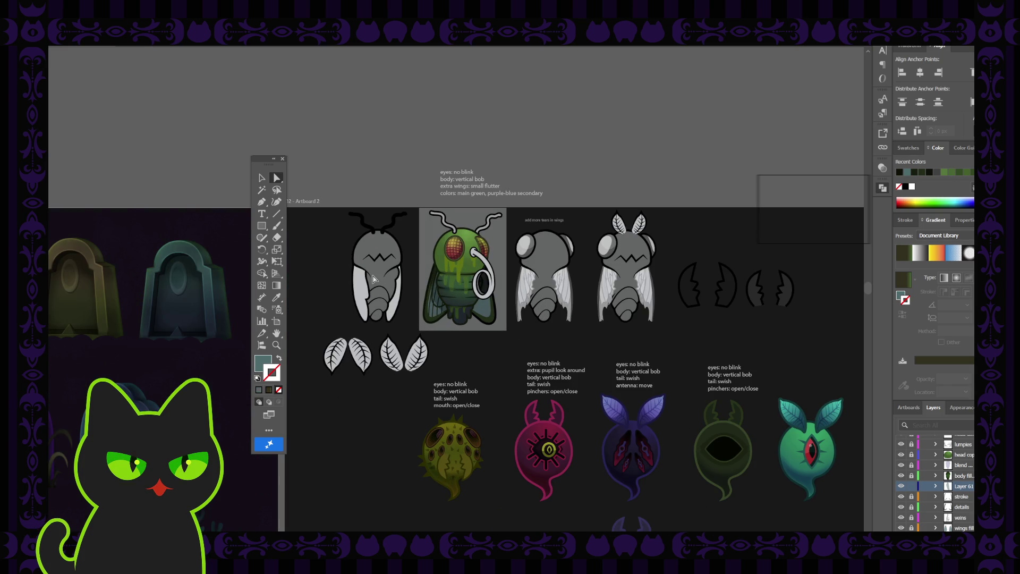
key("ctrl+minus")
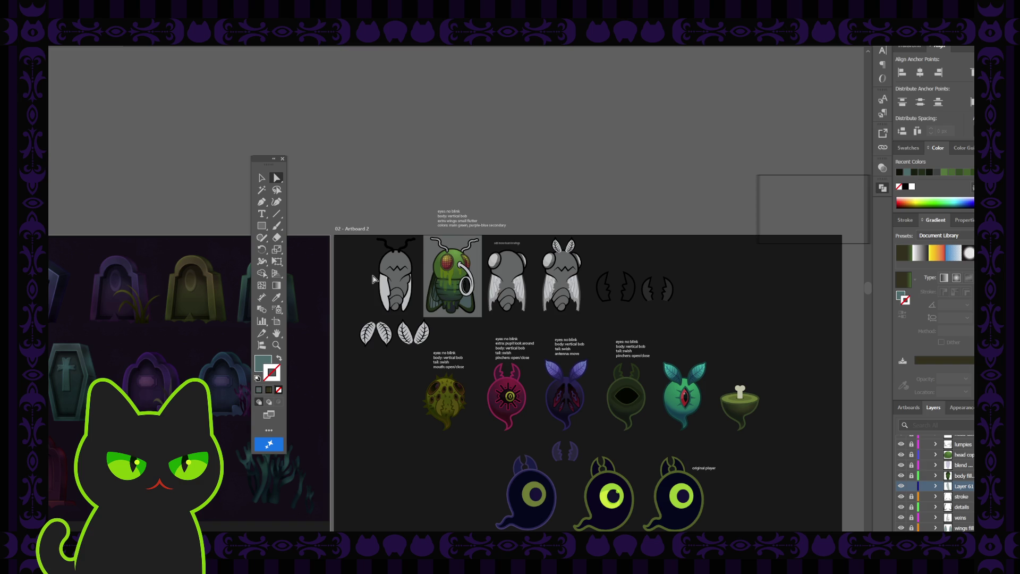
key("ctrl+plus")
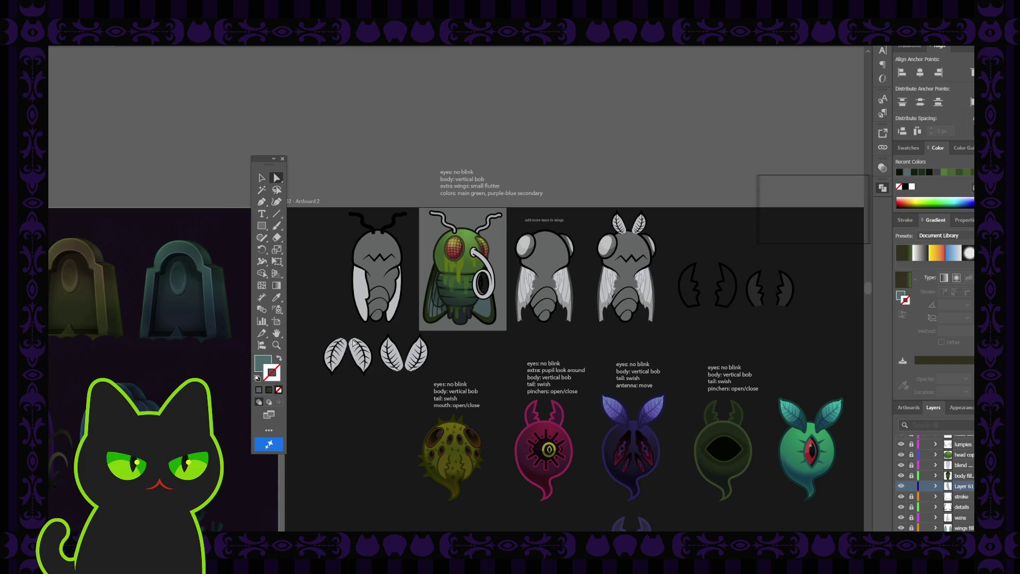
key("ctrl+minus")
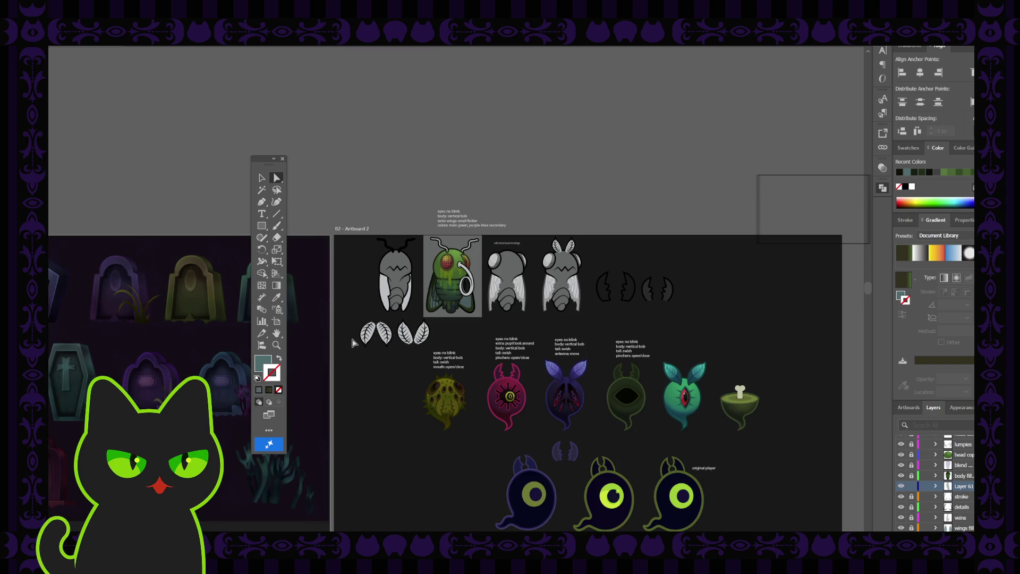
key("ctrl+plus")
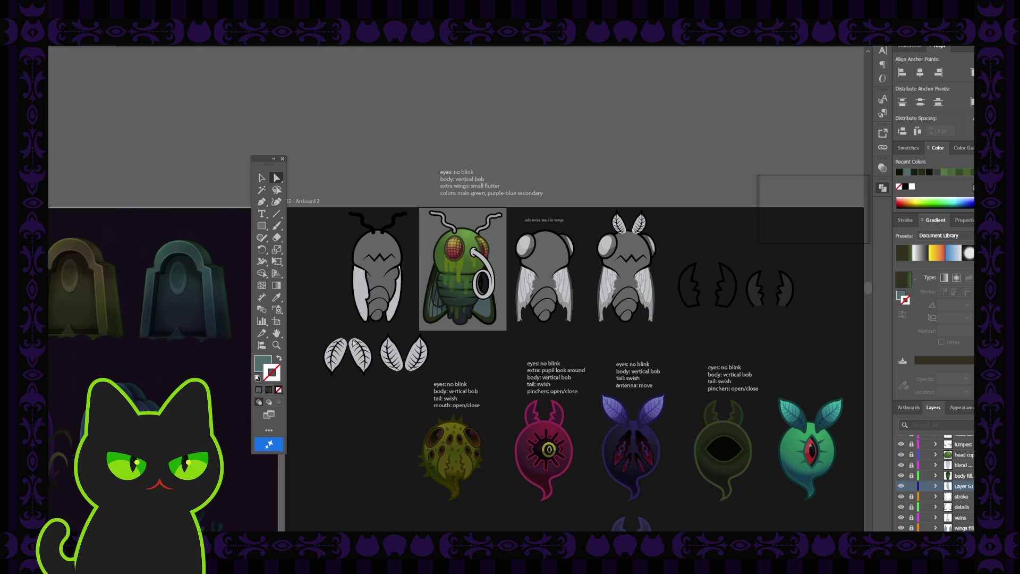
key("ctrl+plus")
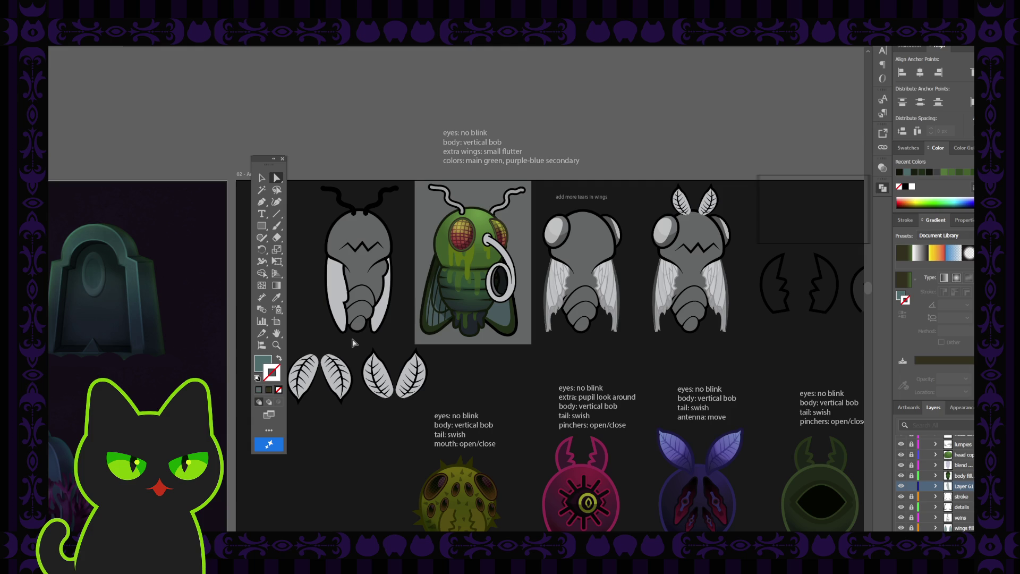
key("ctrl+minus")
key("ctrl+minus")
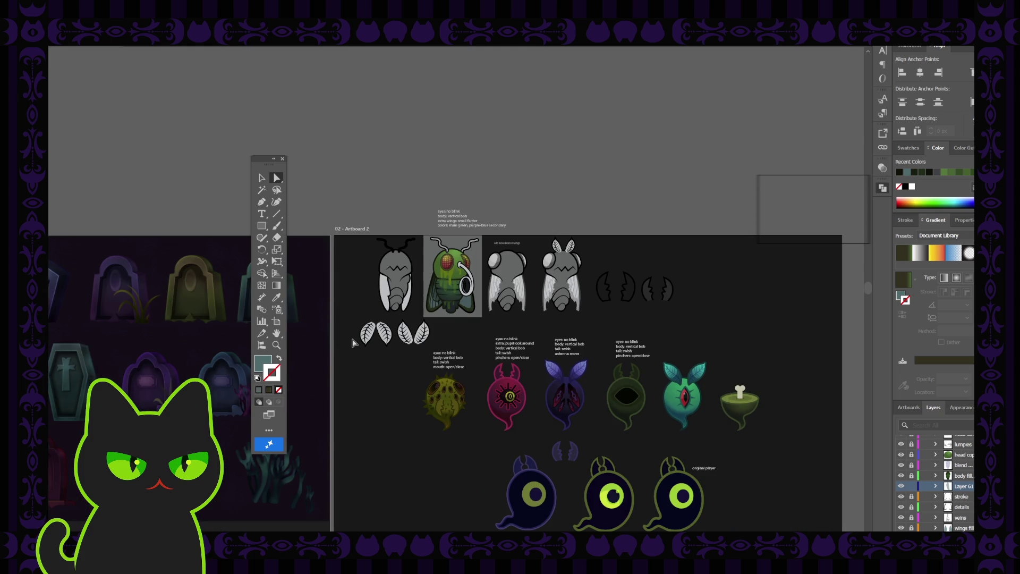
key("ctrl+plus")
key("ctrl+plus")
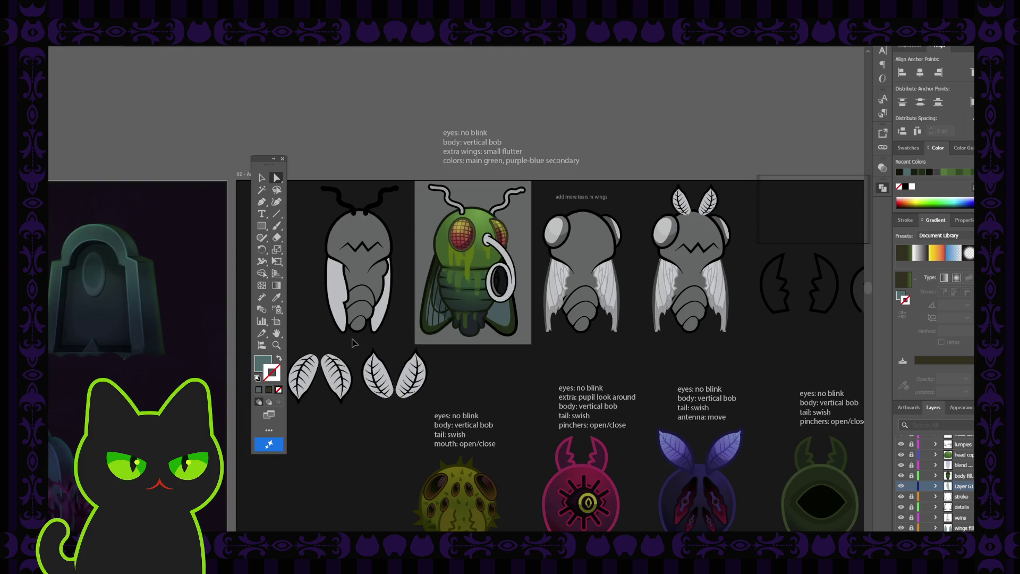
key("ctrl+minus")
key("ctrl+minus")
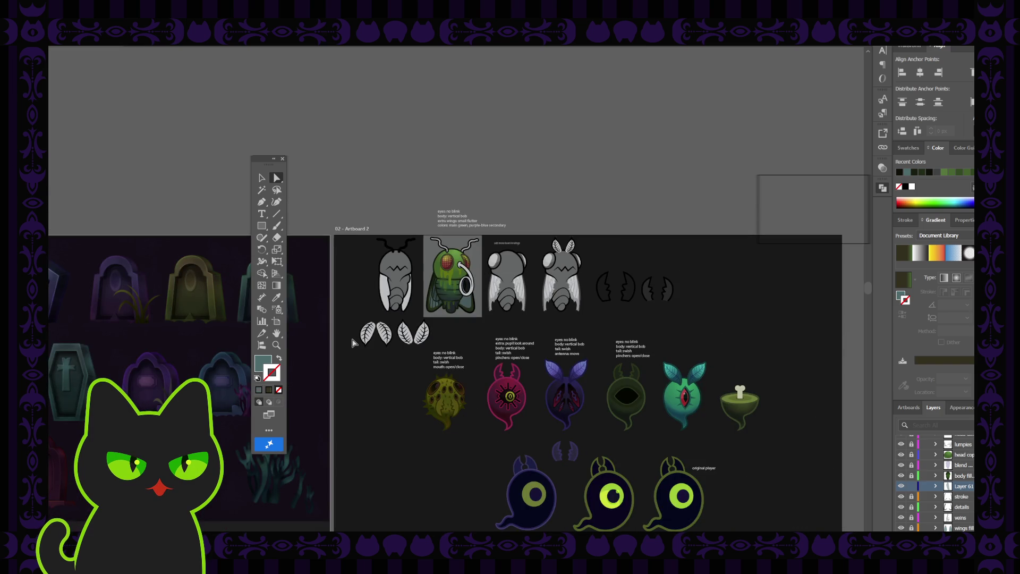
key("ctrl+plus")
key("ctrl+plus")
key("ctrl+plus")
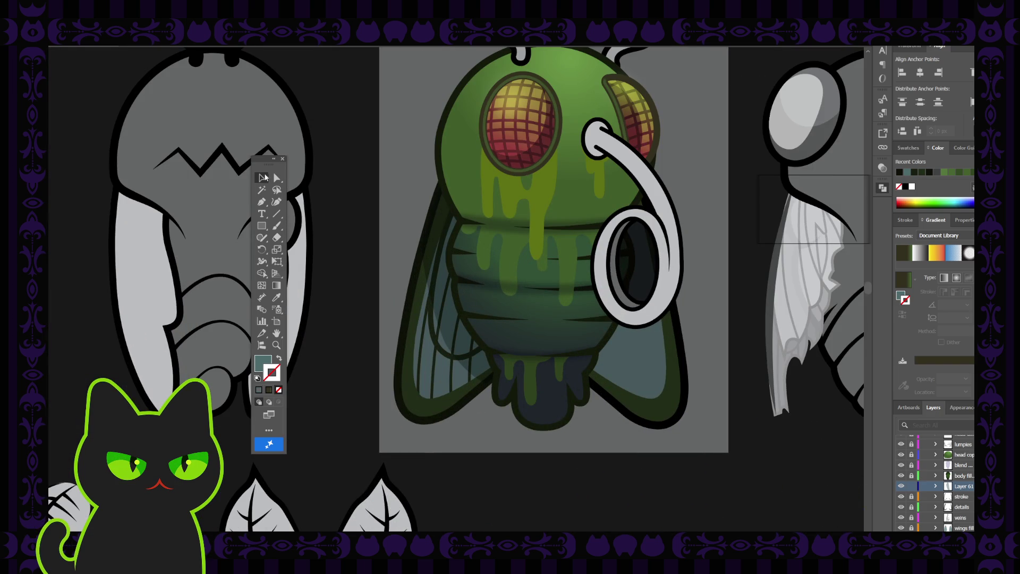
left_click(262, 178)
left_click(408, 200)
key("ctrl+minus")
key("ctrl+minus")
key("ctrl+minus")
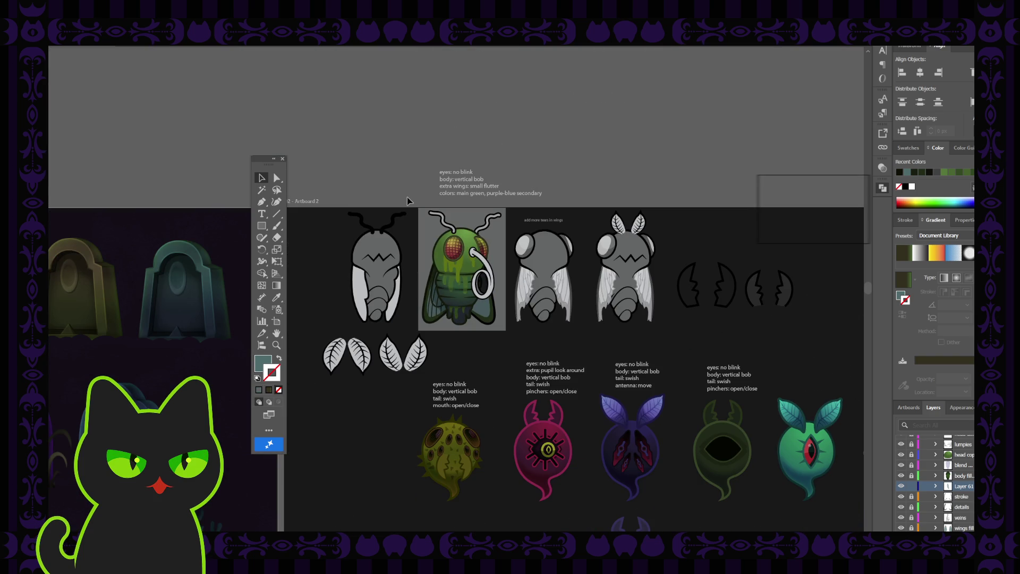
key("ctrl+minus")
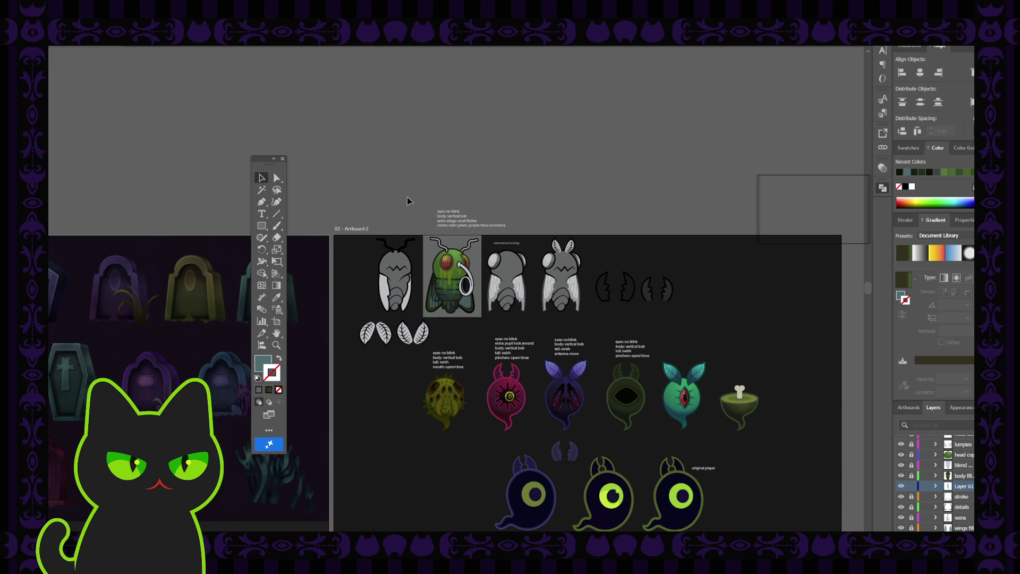
key("ctrl+equal")
key("ctrl+equal")
key("ctrl+equal")
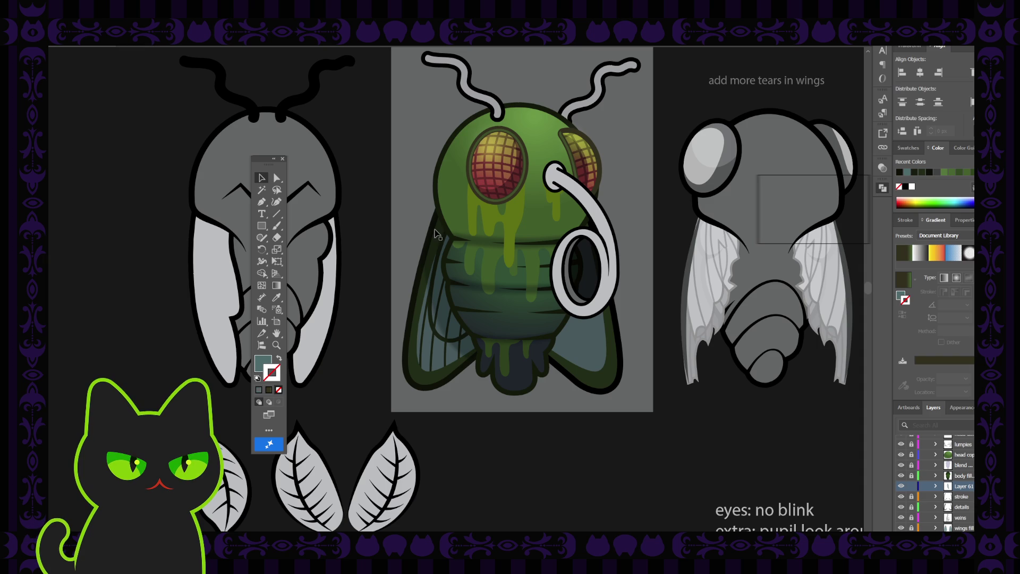
Step: Make 'stroke' the active layer, unlock 'details', and select the fly's left wing fill
key("space")
left_click_drag(497, 219, 471, 218)
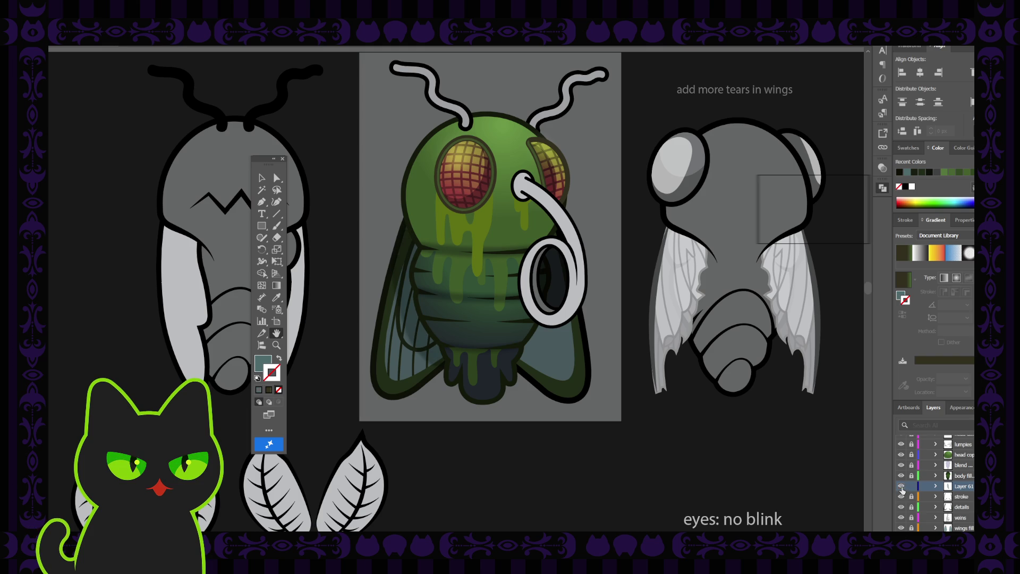
left_click(917, 498)
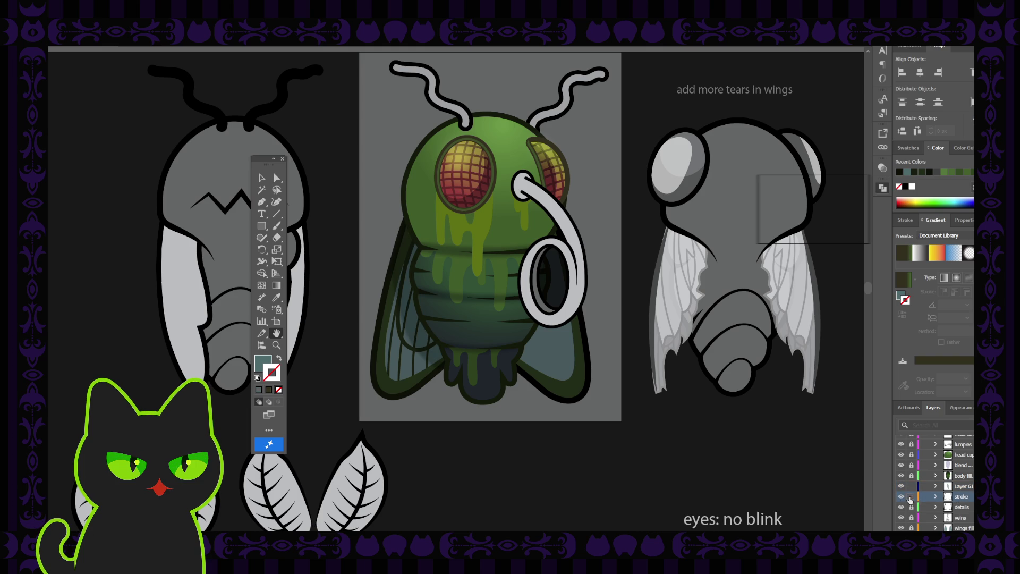
left_click(261, 177)
left_click(912, 507)
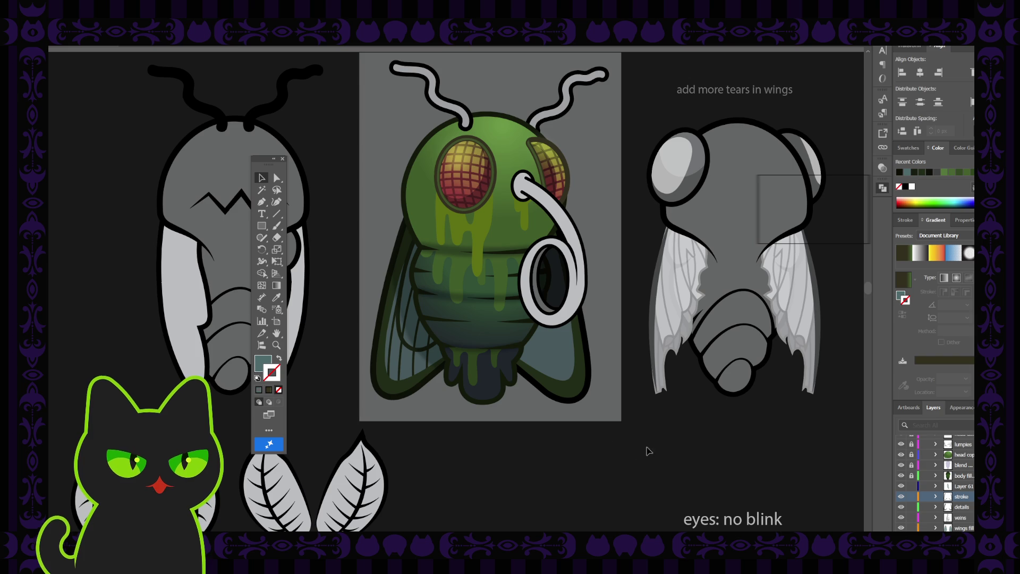
left_click(410, 371)
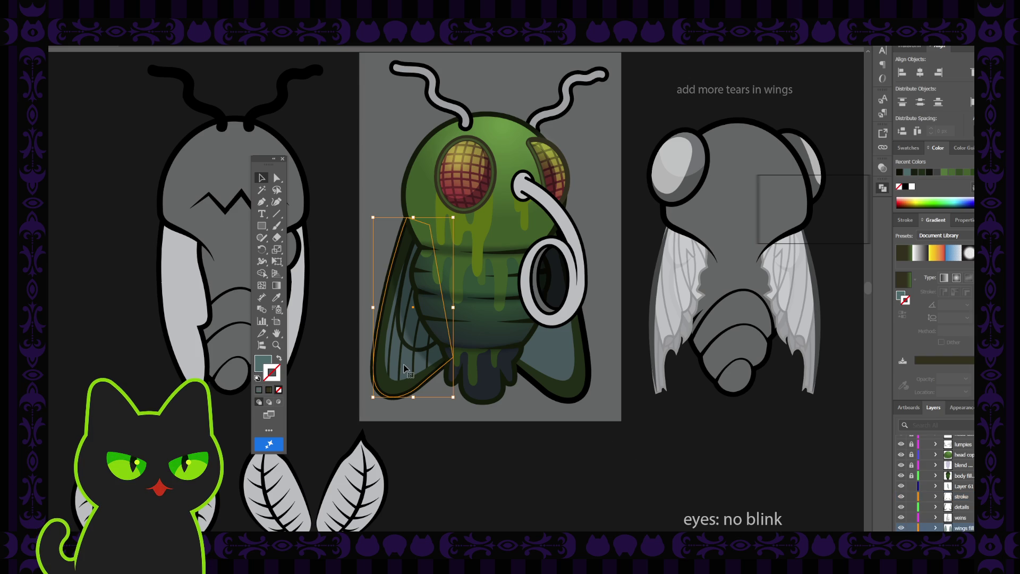
Step: Delete the two empty sublayers inside the 'wings fill' layer
left_click(936, 528)
left_click(967, 478)
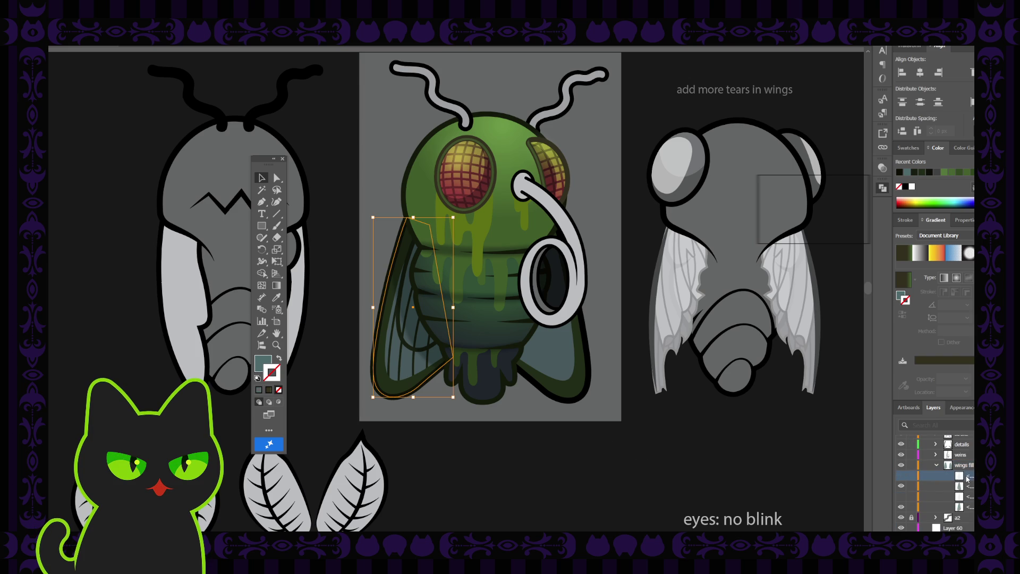
key("Delete")
key("Delete")
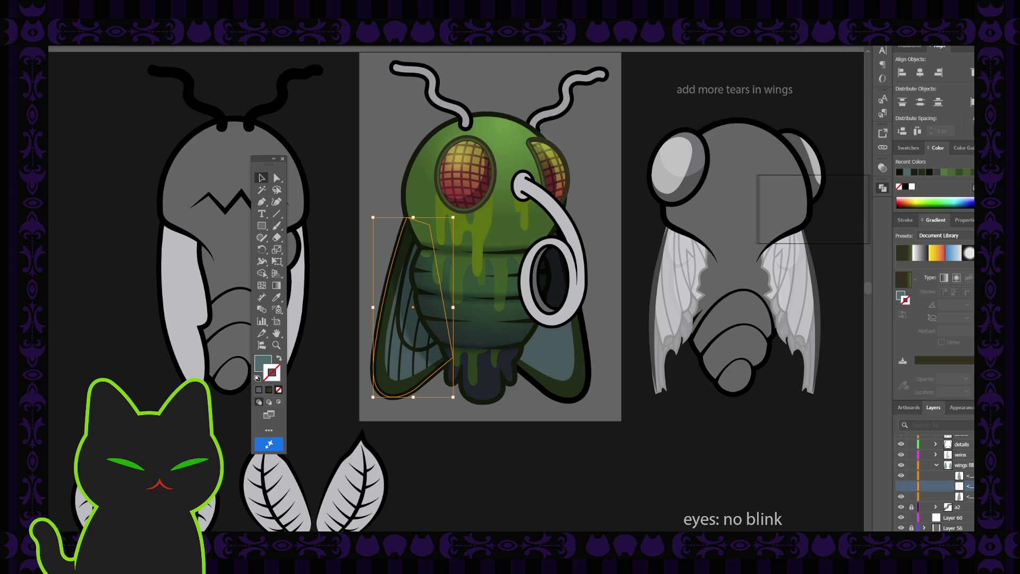
scroll(941, 498, "up", 3)
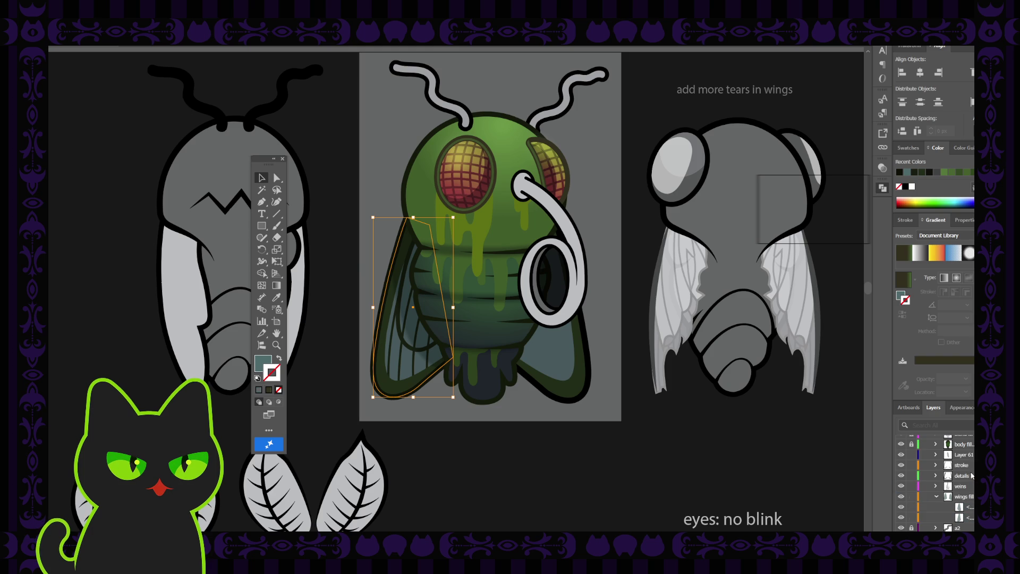
left_click(937, 497)
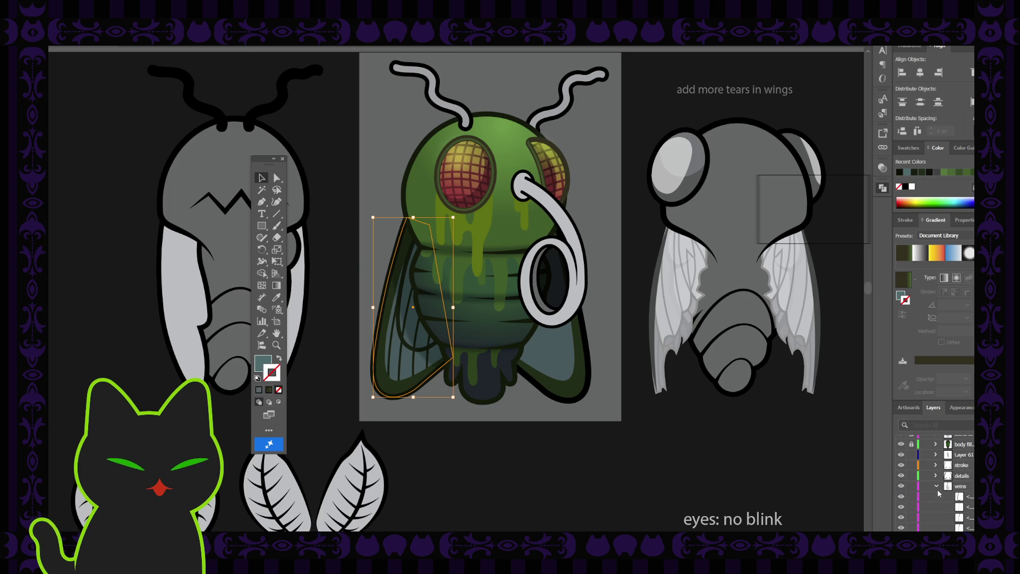
Step: Inspect the 'veins' layer's paths and toggle 'details' visibility off and back on
left_click(937, 486)
scroll(936, 500, "down", 3)
scroll(937, 484, "up", 3)
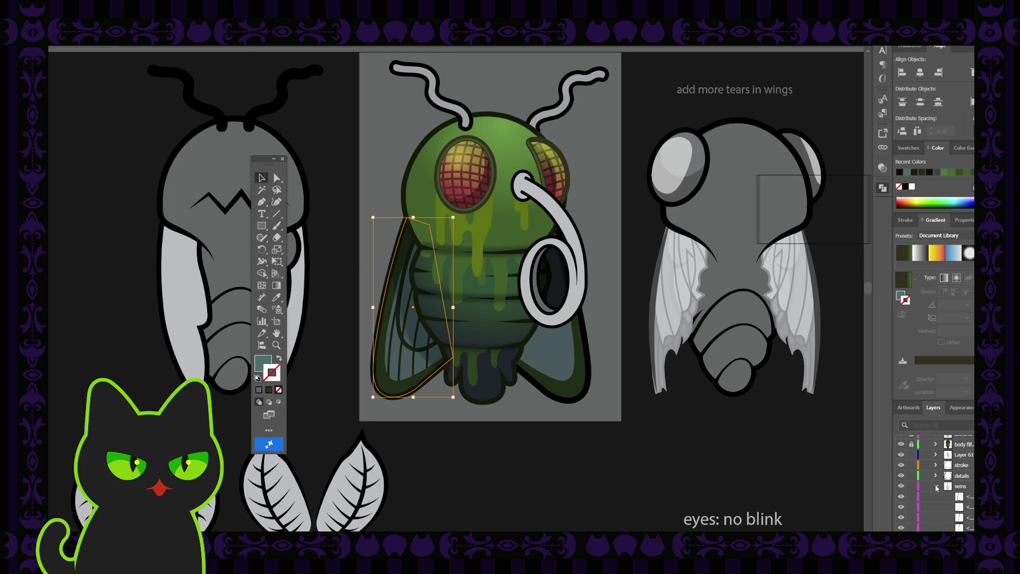
left_click(936, 487)
left_click(961, 486, "alt")
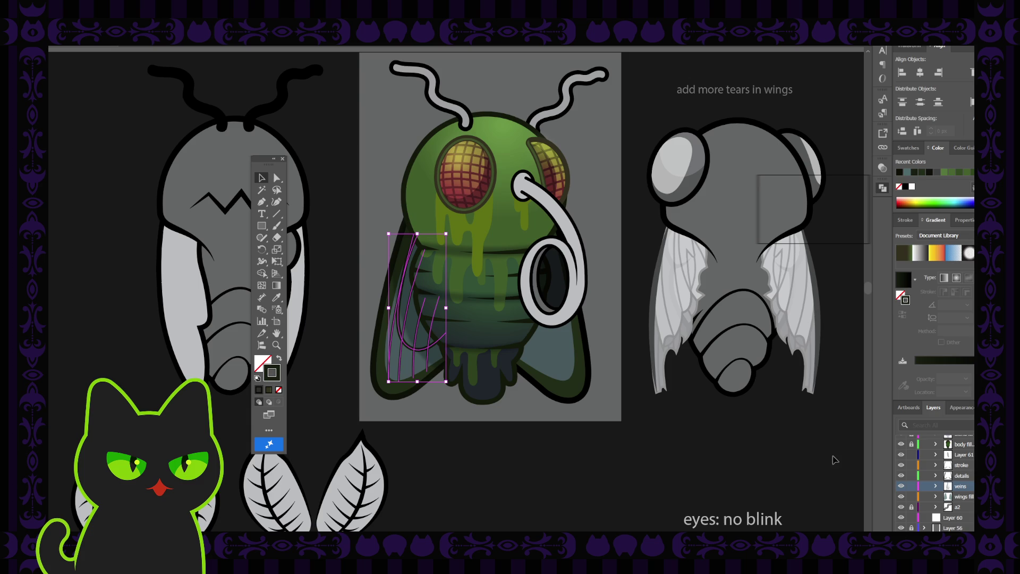
left_click(795, 454)
left_click(923, 477)
left_click(902, 478)
left_click(903, 478)
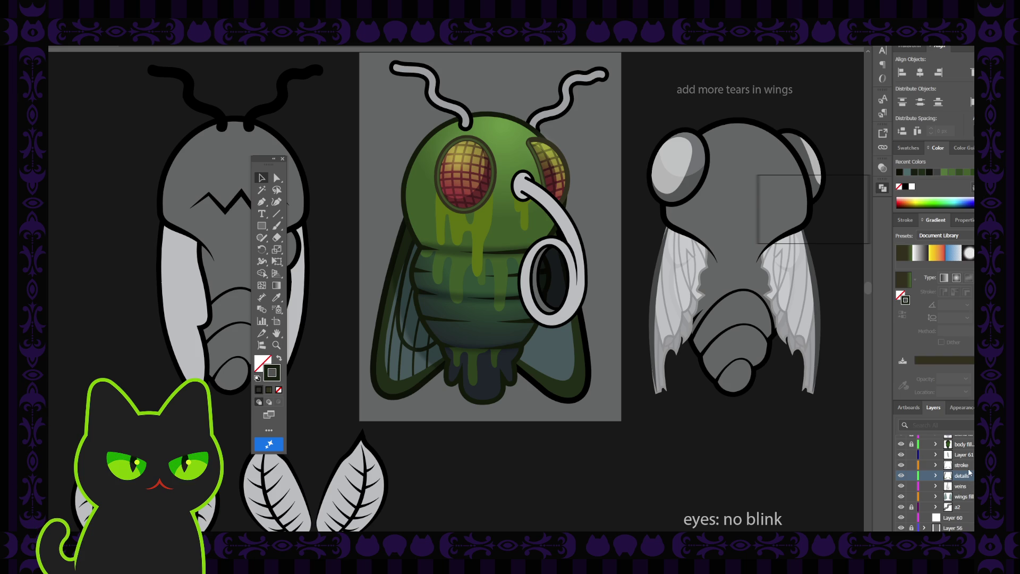
Step: Show the stroke layer's wing outlines and check the wing shapes across the stroke, Layer 61 and wings fill layers
left_click(902, 465)
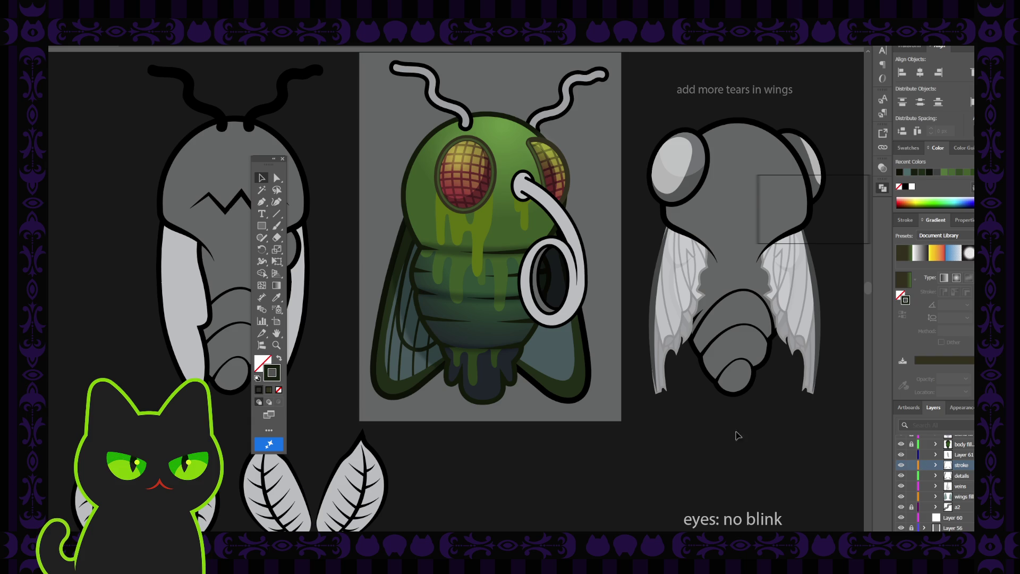
left_click(569, 367)
left_click(571, 389)
left_click(569, 389)
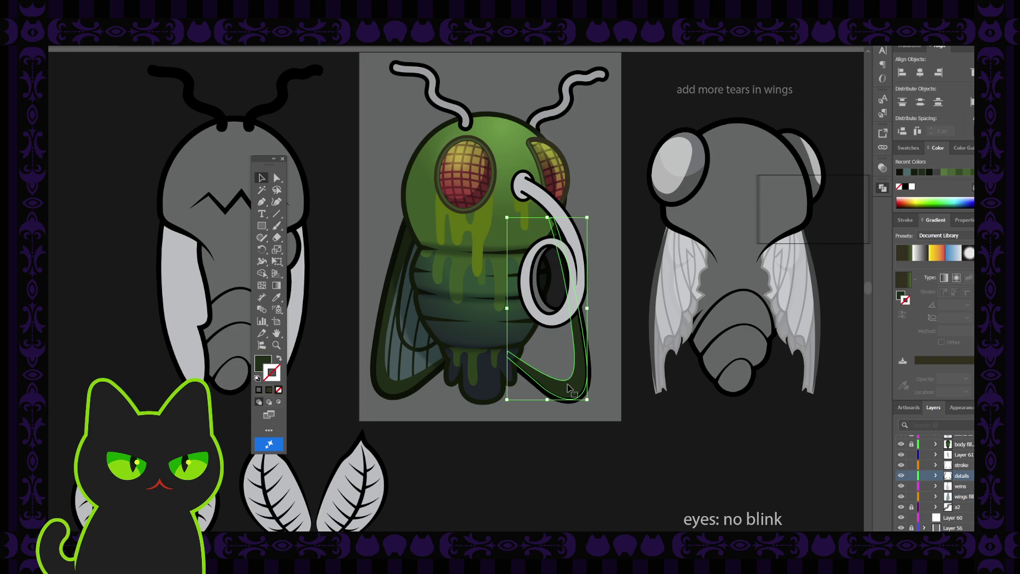
left_click(565, 412)
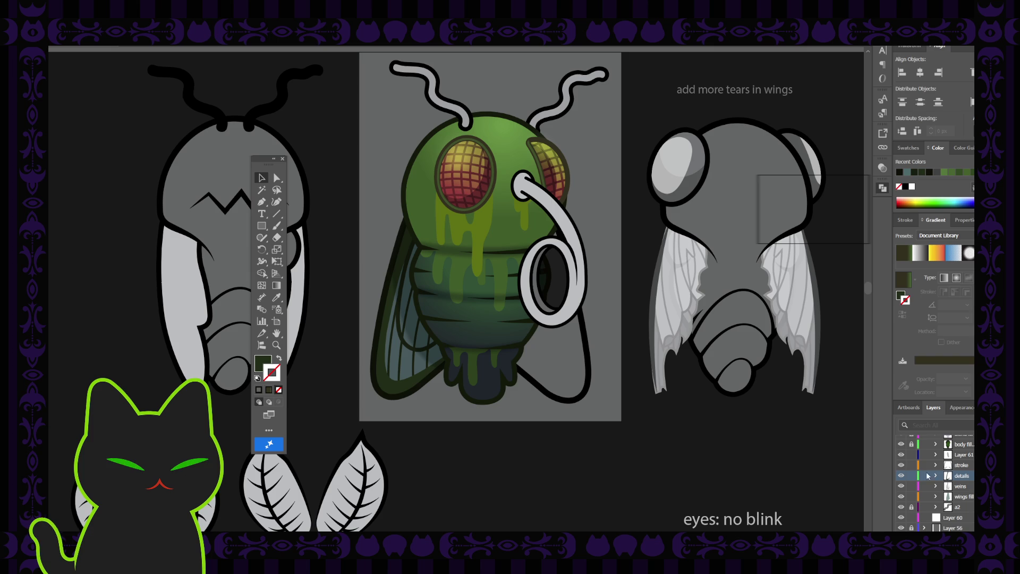
left_click(966, 467)
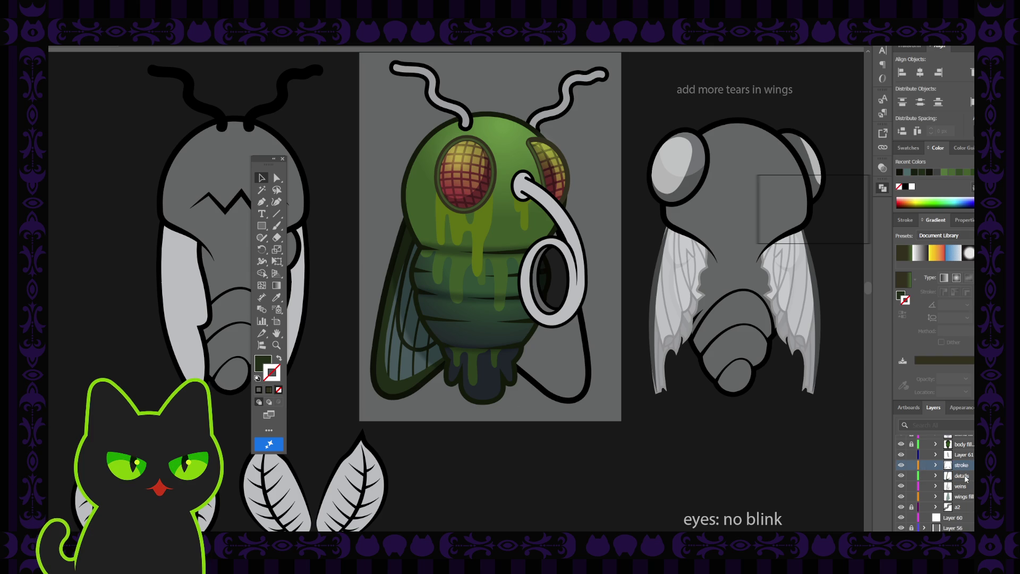
left_click(957, 455)
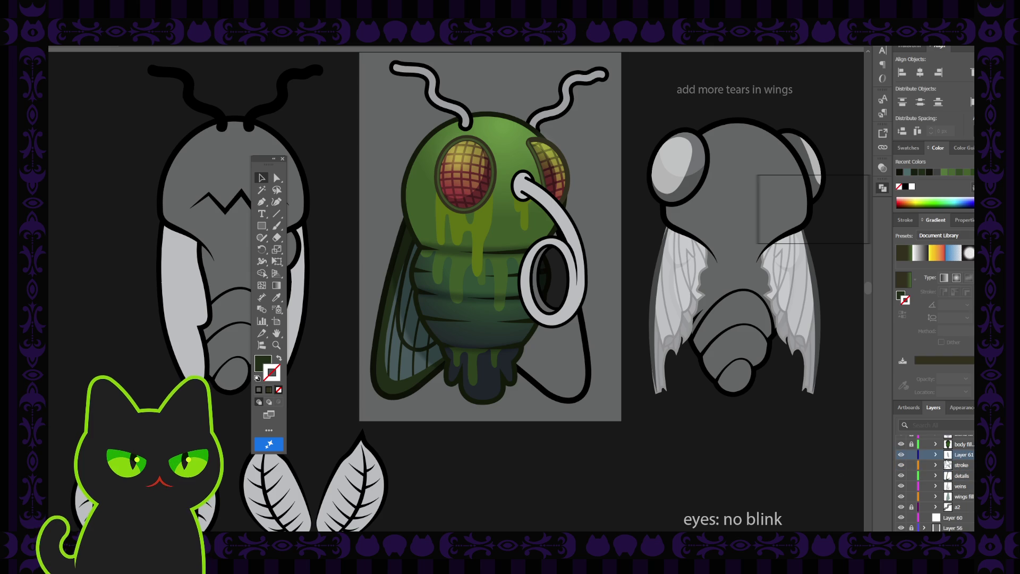
left_click(946, 498)
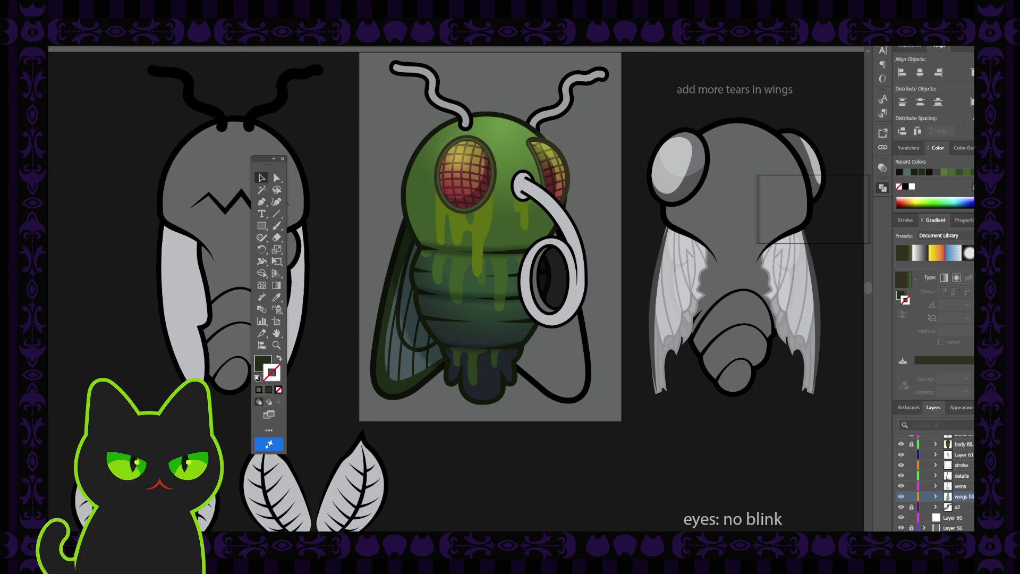
Step: Move the left wing's vein paths into wings fill and the green wing outline into stroke
left_click(956, 486)
left_click_drag(957, 485, 957, 497)
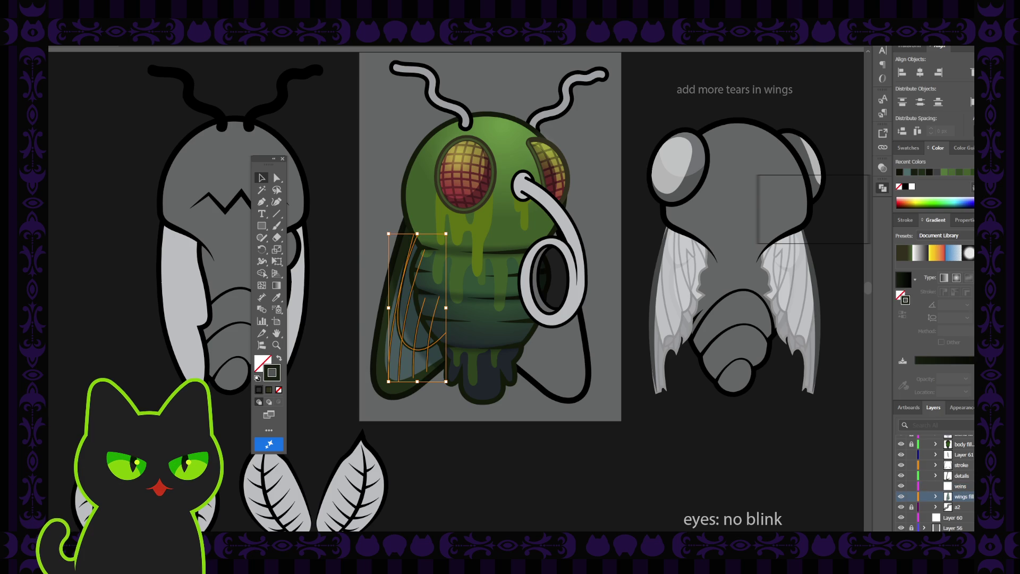
left_click(379, 345)
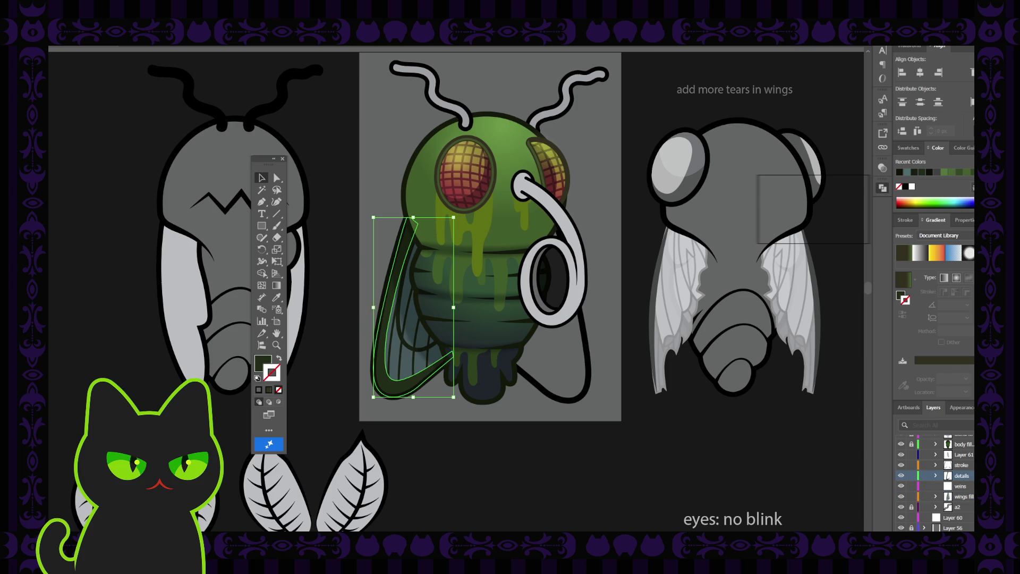
left_click_drag(957, 476, 957, 465)
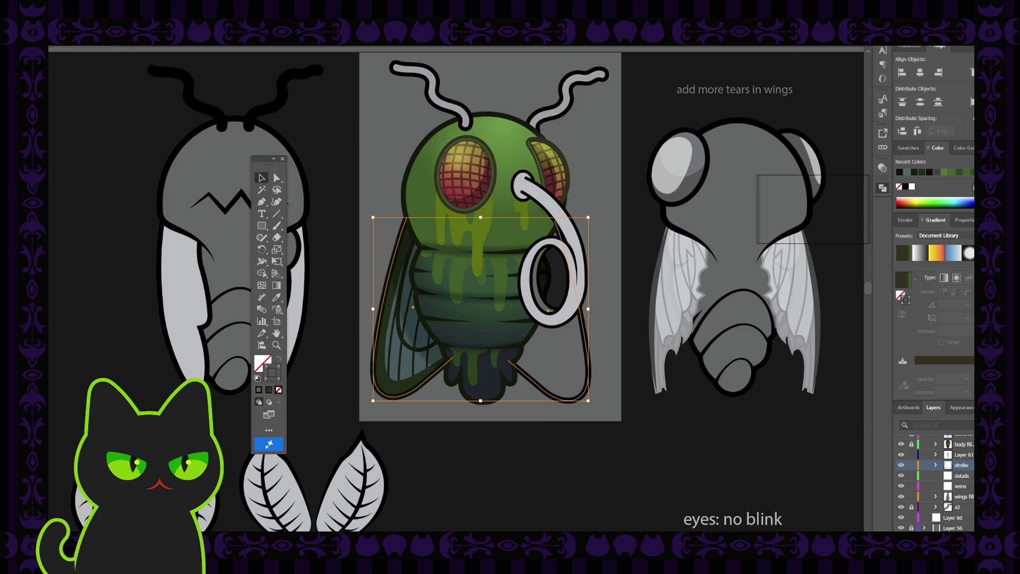
Step: Move the black curve below the nose ring into the veins layer and lock veins
left_click(415, 319)
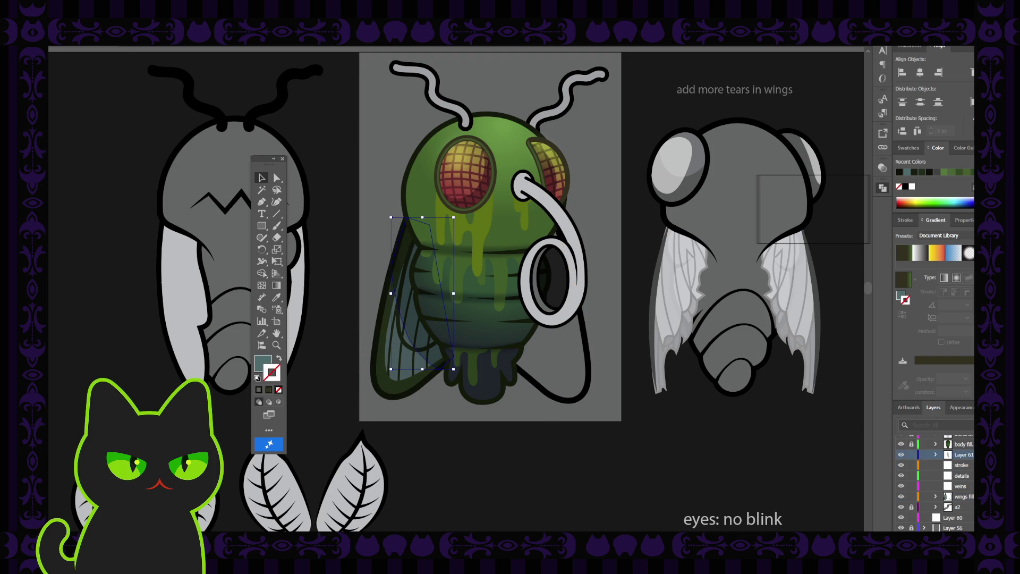
left_click(600, 348)
left_click(584, 345)
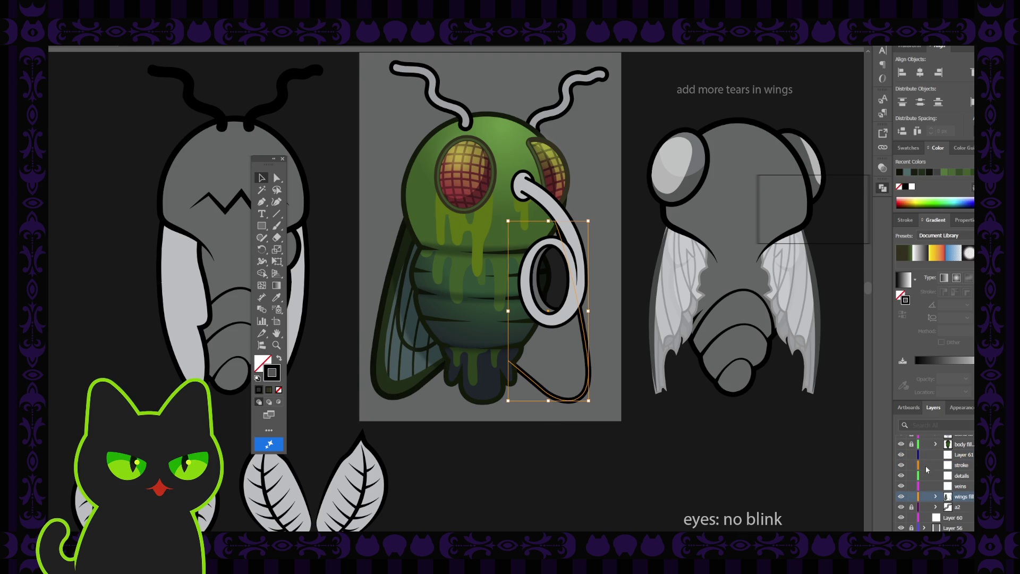
left_click_drag(951, 497, 951, 490)
left_click(912, 486)
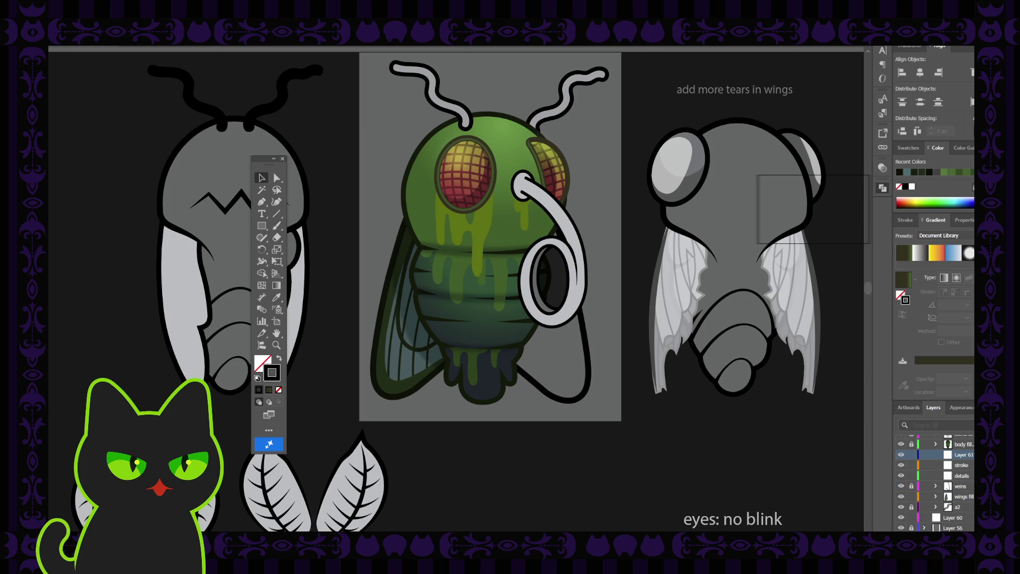
Step: Delete Layer 61, stroke and details, then select the left wing group on wings fill
key("Delete")
left_click(962, 455)
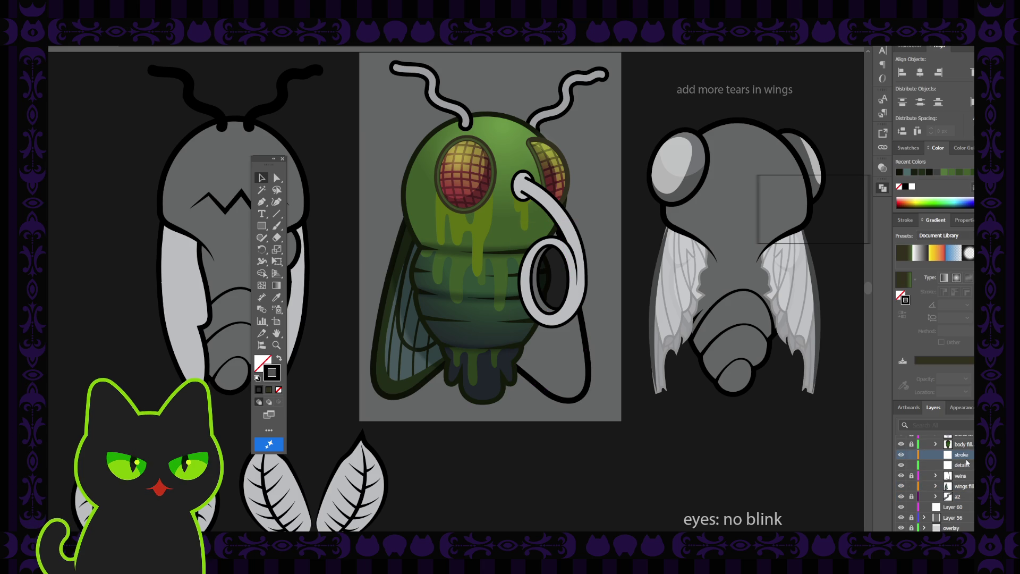
key("Delete")
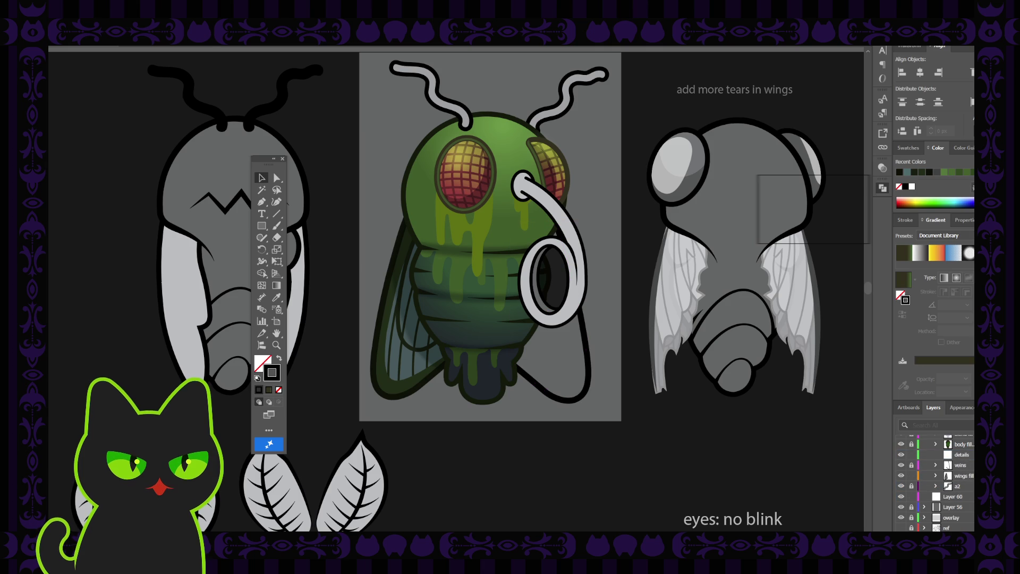
left_click(962, 454)
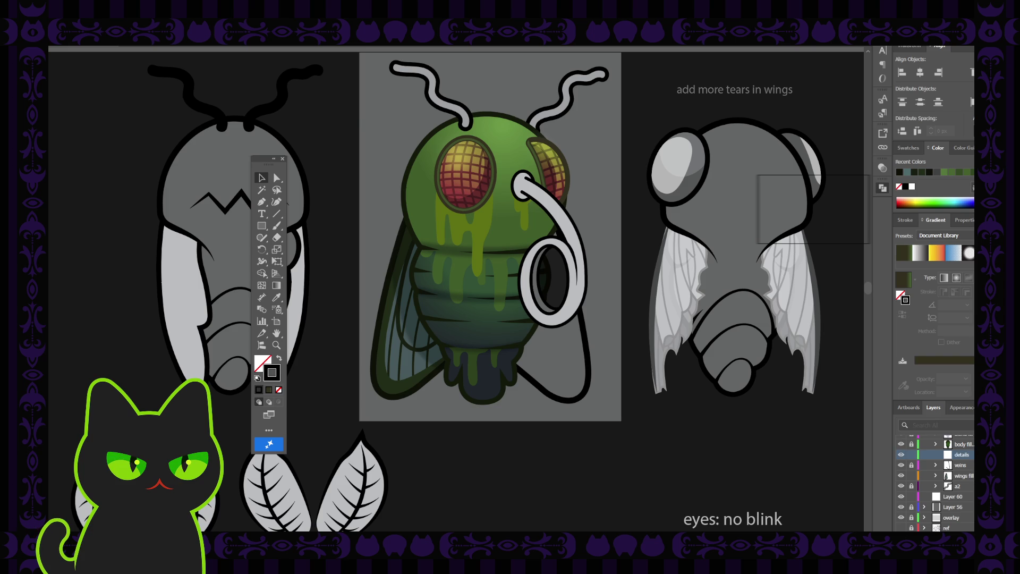
key("Delete")
left_click(958, 466)
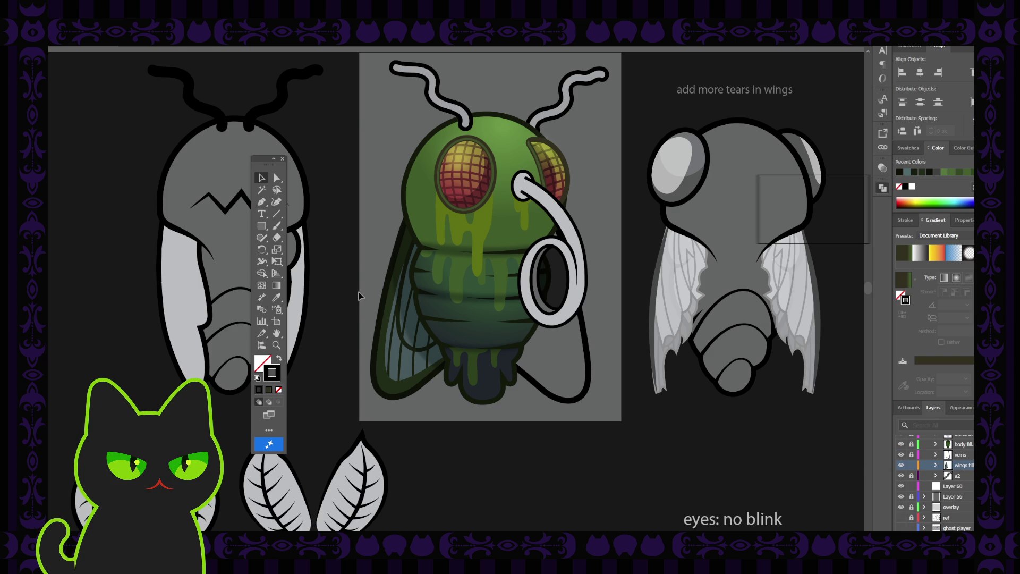
left_click(380, 318)
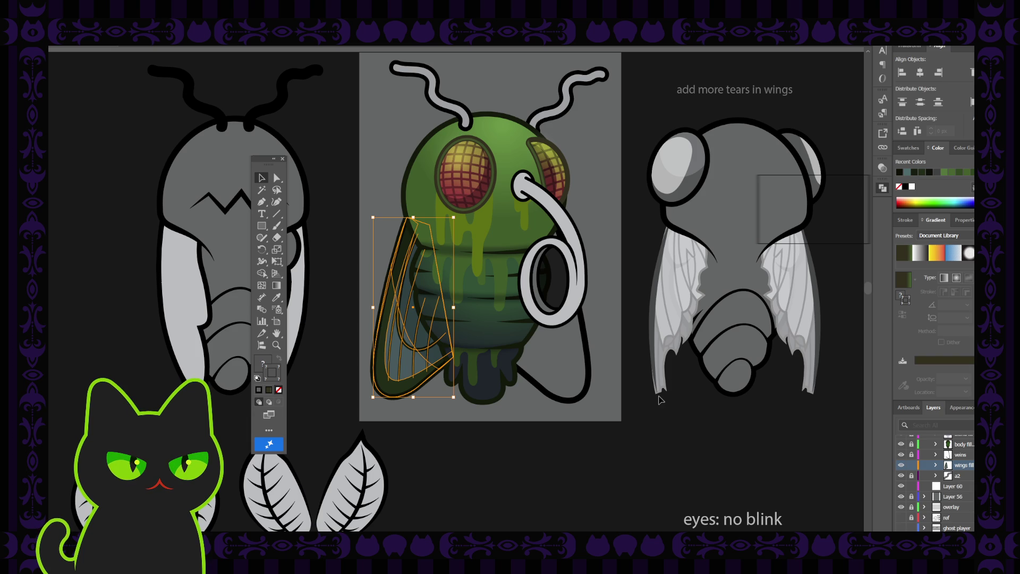
Step: Lock wings fill, add a new layer and paste a horizontally flipped copy of the left wing
left_click(912, 466)
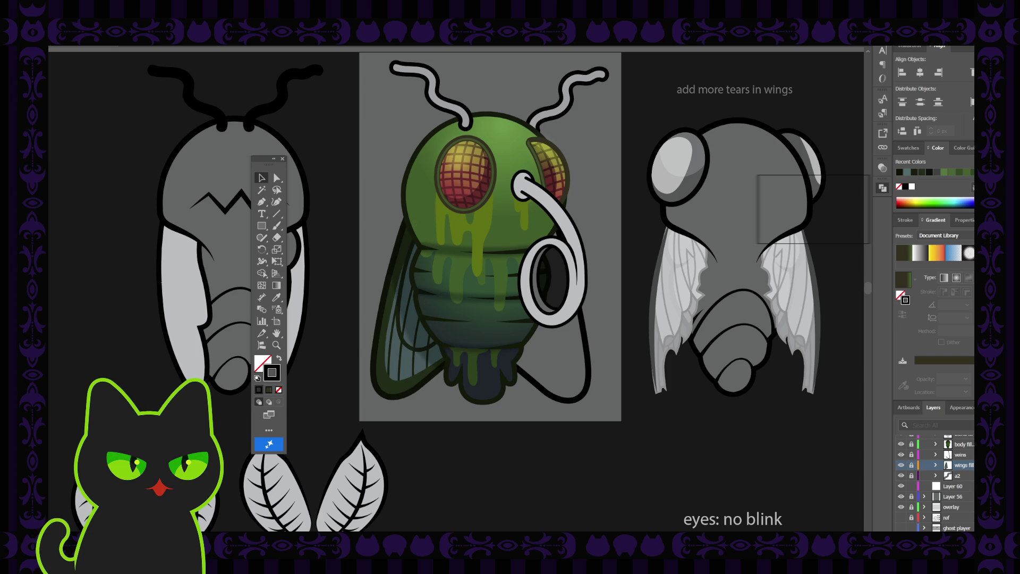
left_click(970, 456)
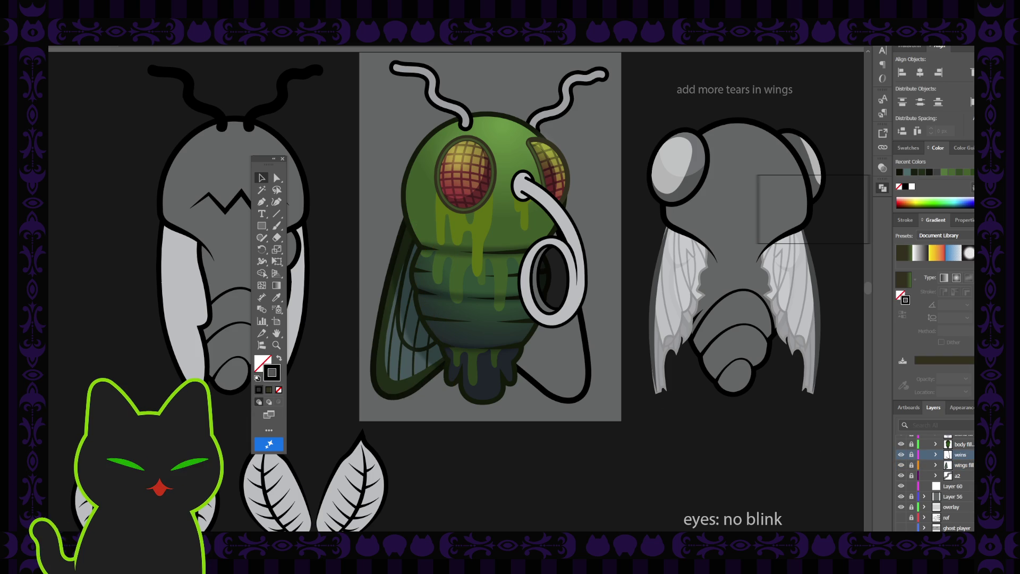
key("ctrl+l")
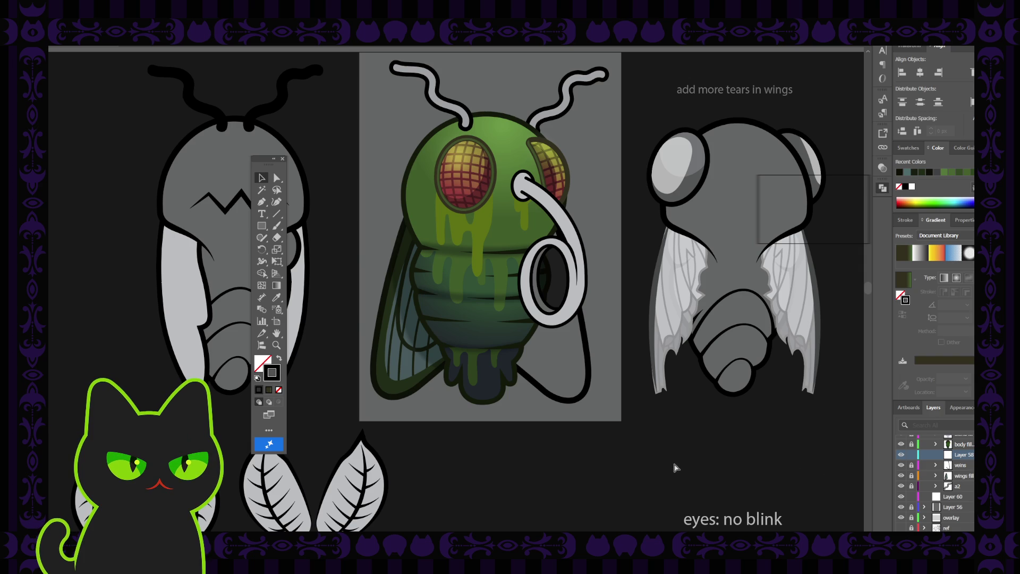
key("ctrl+f")
key("a")
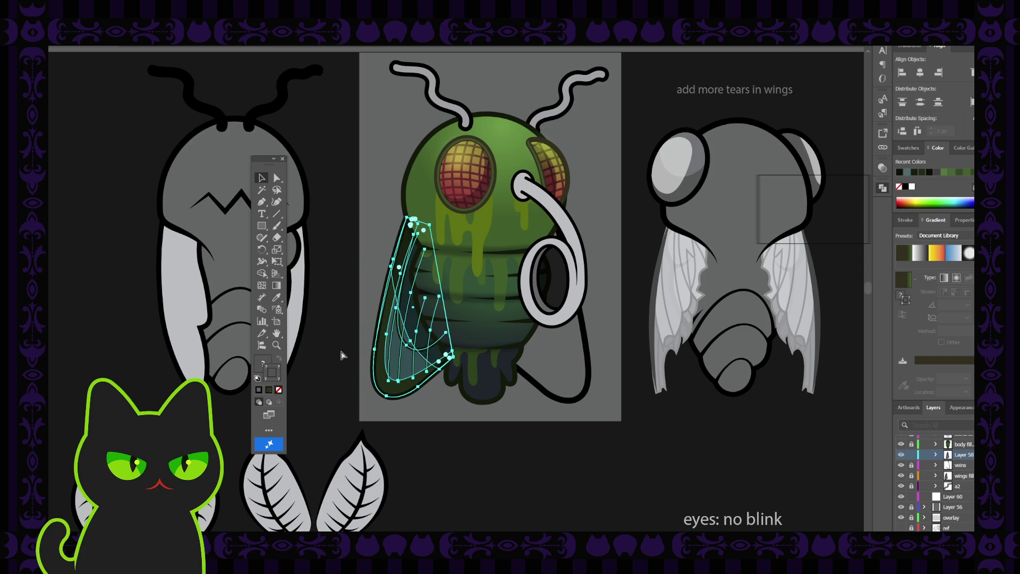
key("v")
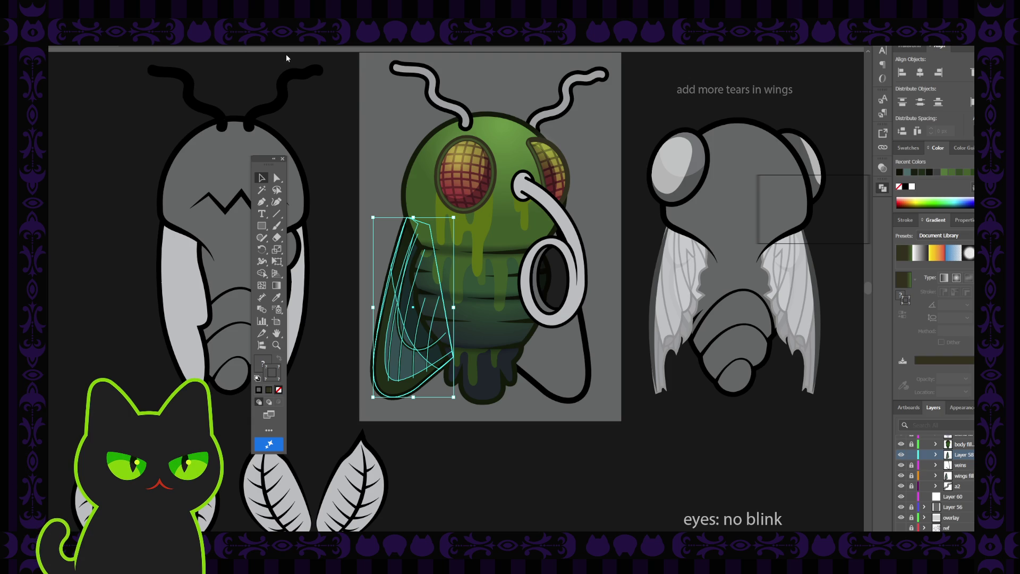
key("F2")
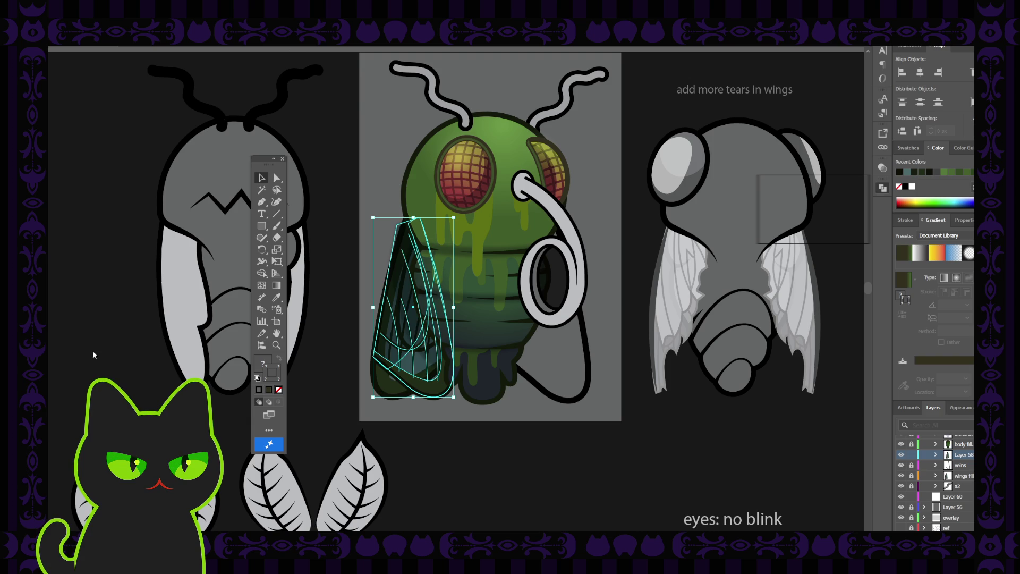
Step: Send the left wing behind the fly's body
left_click(400, 315)
left_click(412, 318)
key("ctrl+shift+bracketleft")
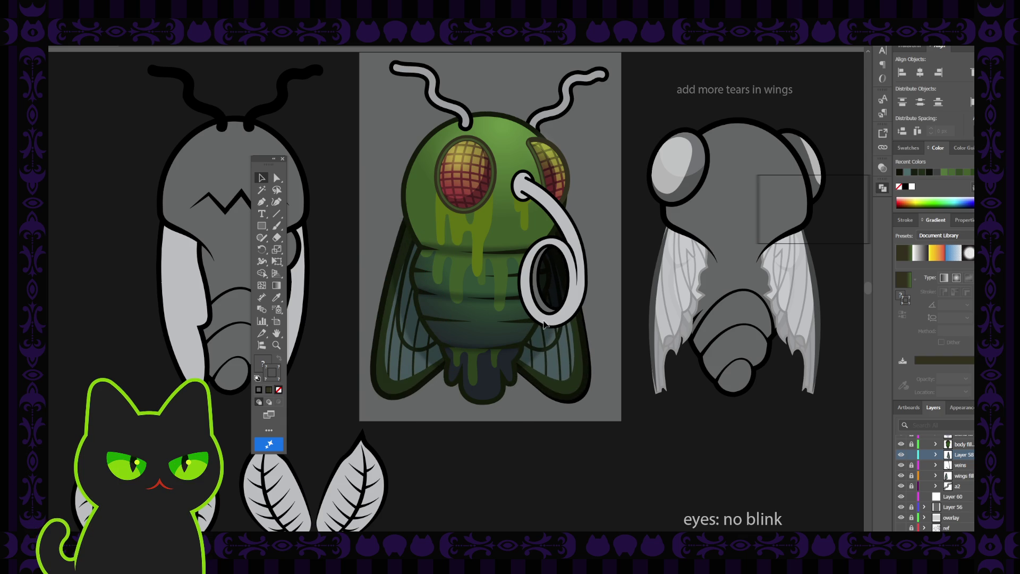
left_click(544, 324)
scroll(610, 319, "up", 3)
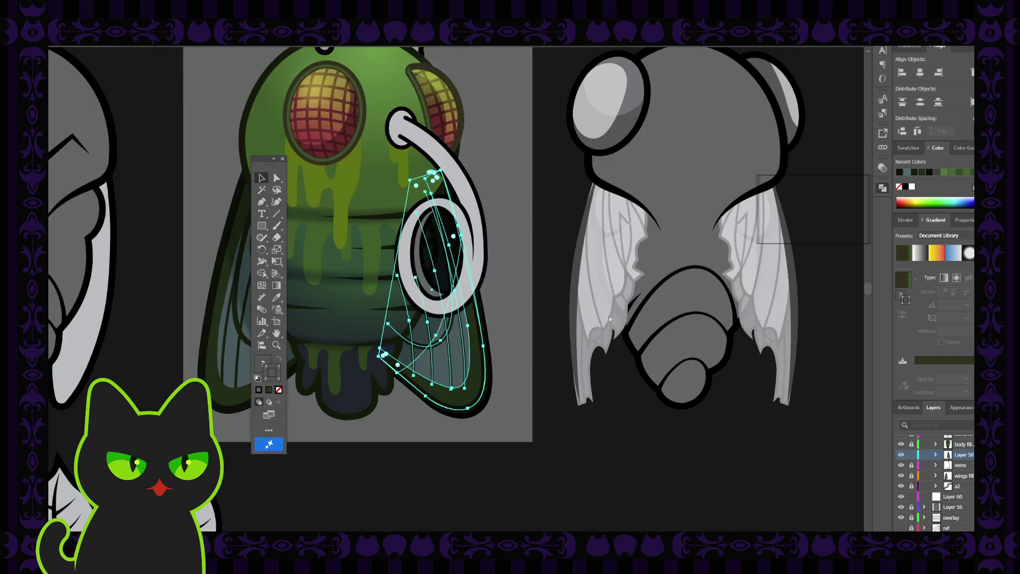
scroll(568, 347, "down", 1)
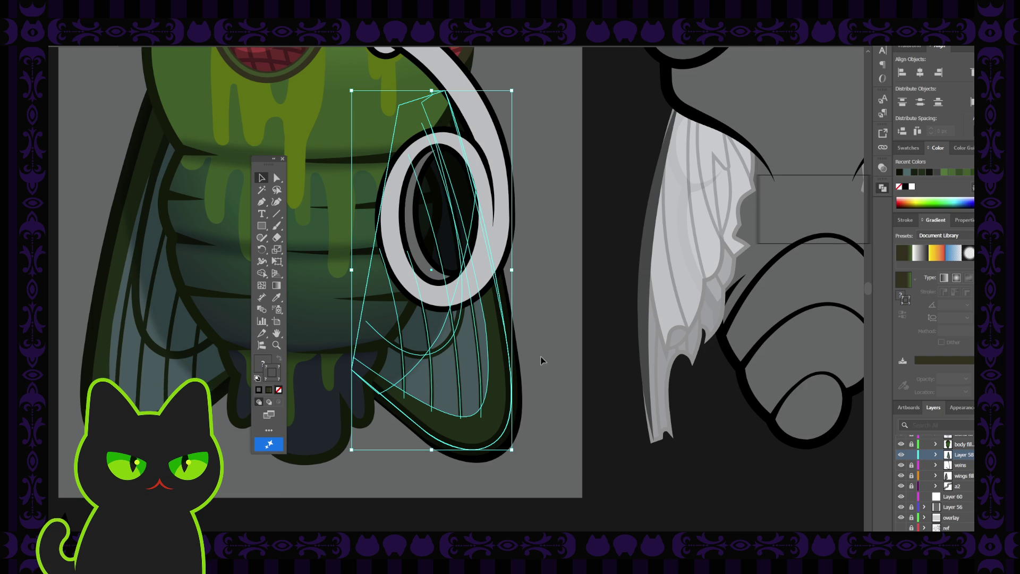
left_click(475, 321)
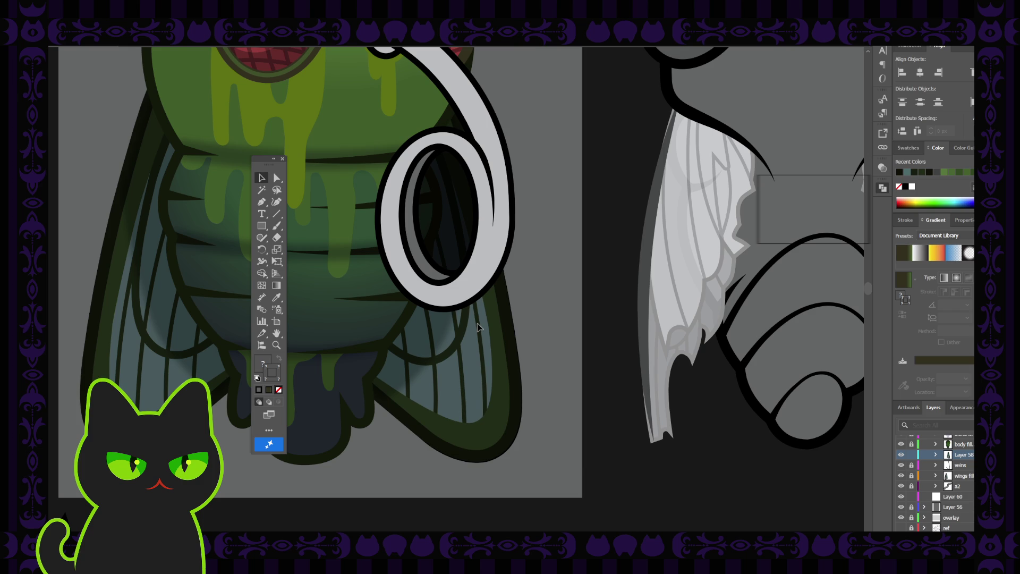
left_click(478, 327)
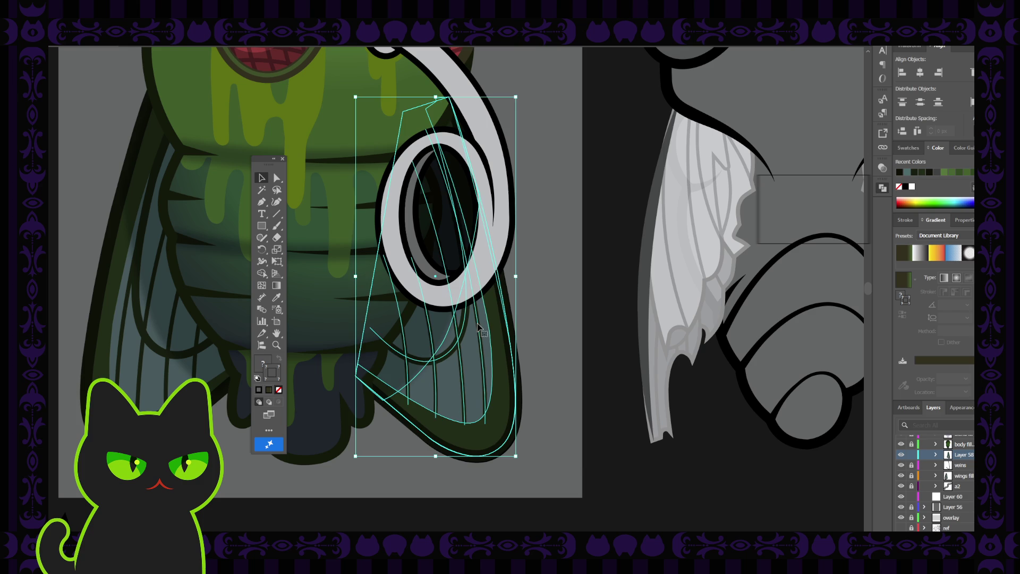
left_click(552, 314)
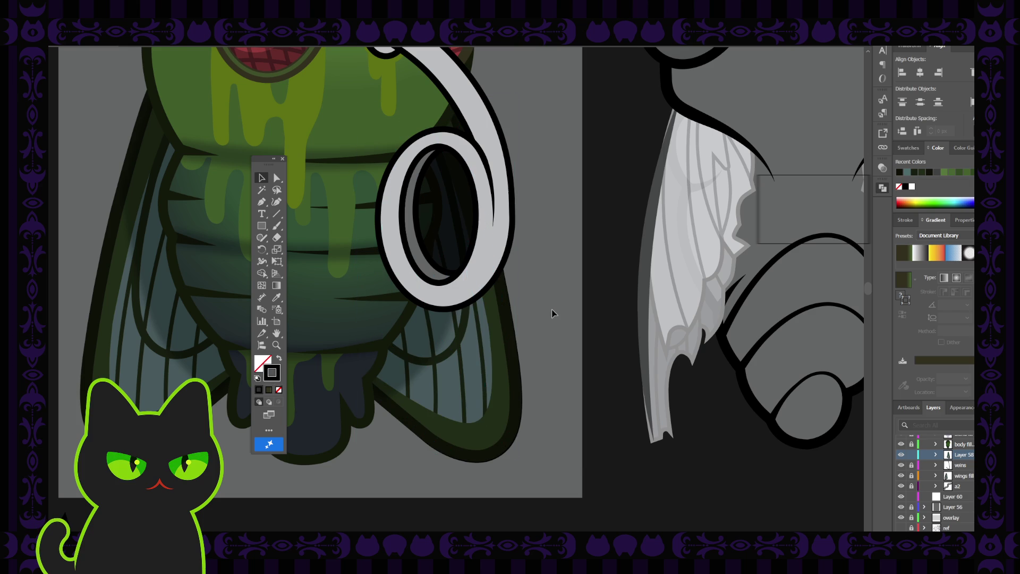
scroll(552, 314, "down", 5)
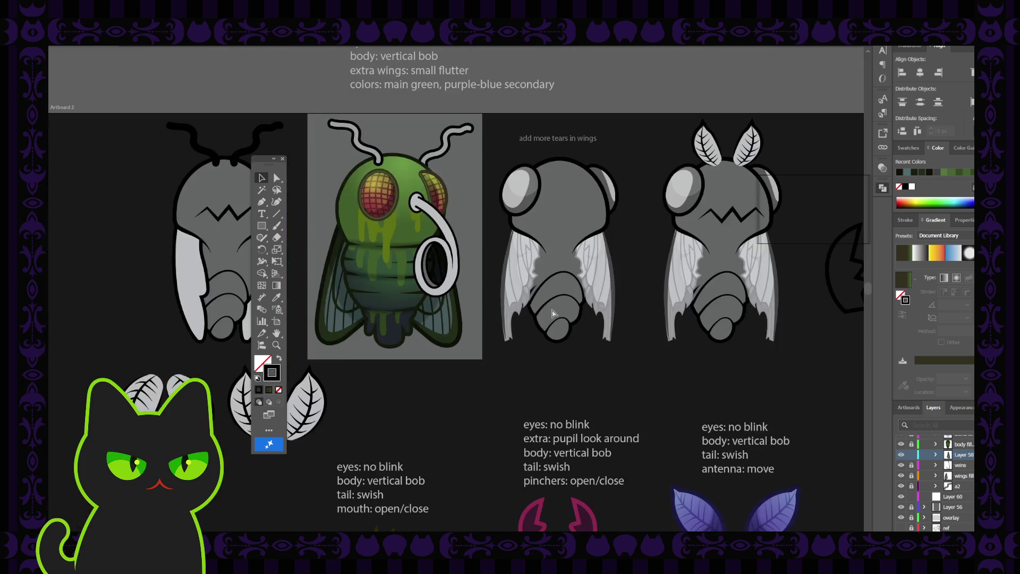
Step: Pan to centre the green fly and inspect its wing paths and nose ring
scroll(551, 313, "up", 4)
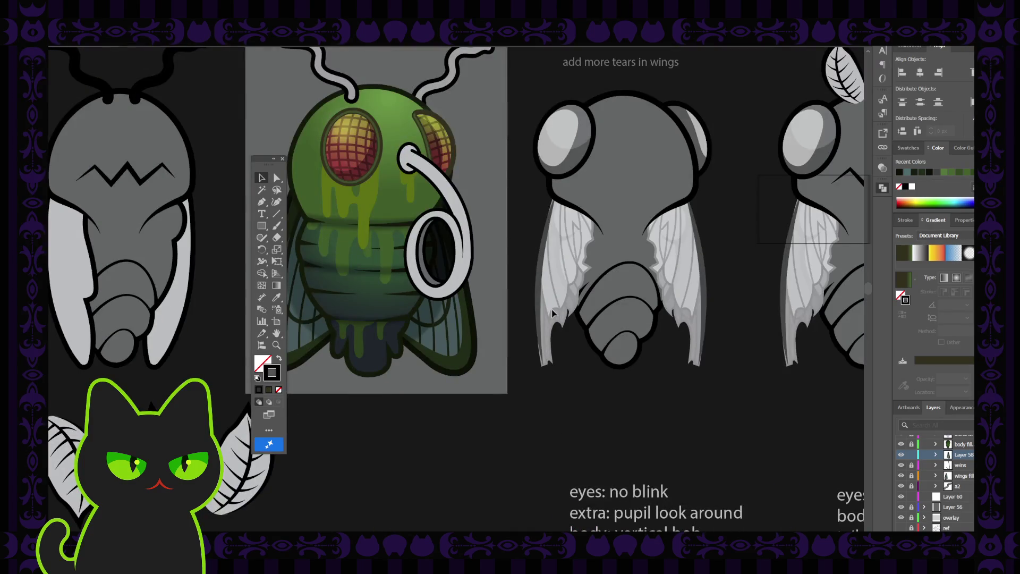
key("space")
left_click_drag(409, 301, 472, 298)
left_click(432, 322, "ctrl")
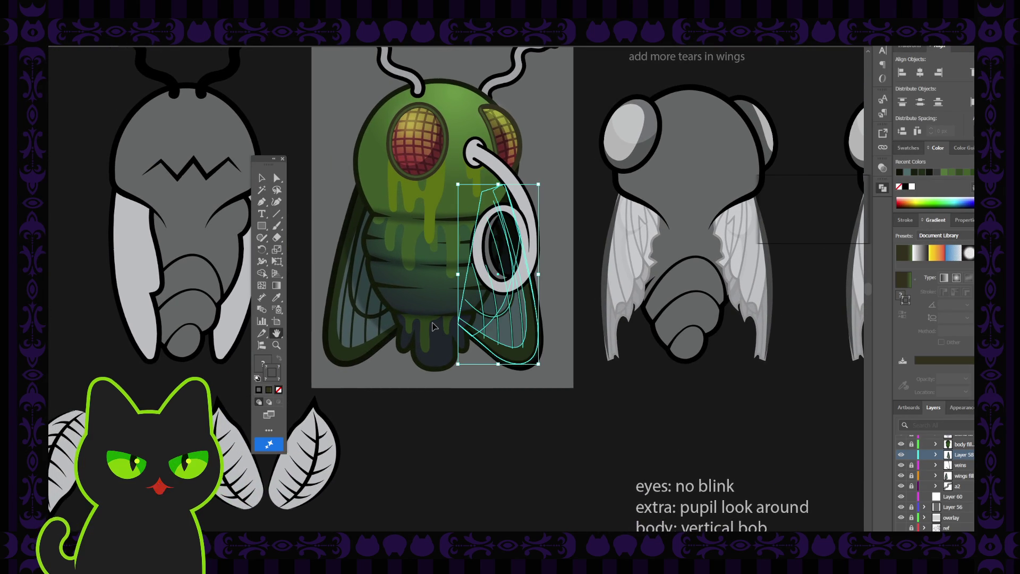
left_click(363, 319, "ctrl")
left_click(261, 178)
left_click(421, 283)
left_click_drag(420, 283, 491, 277)
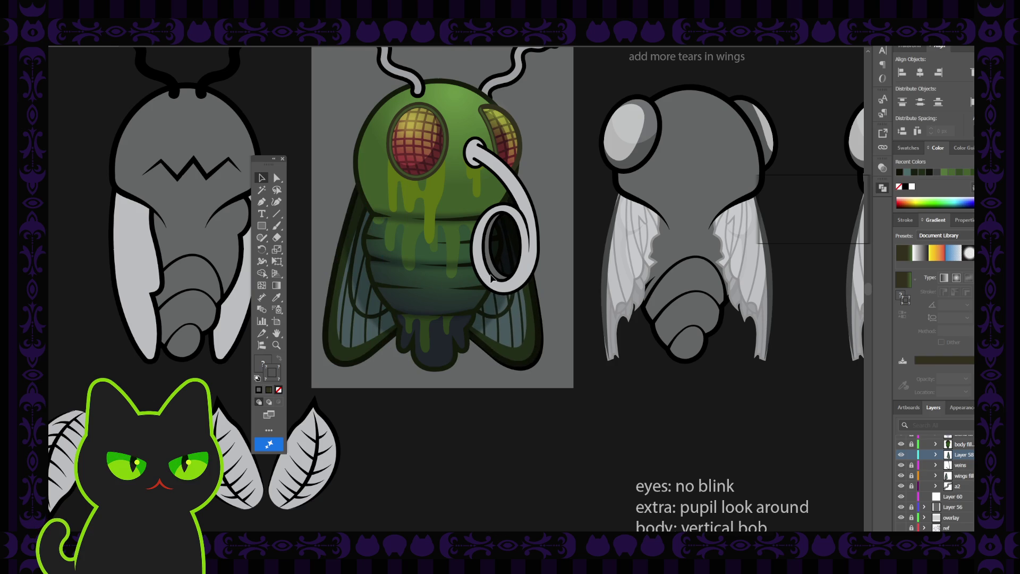
left_click(491, 277)
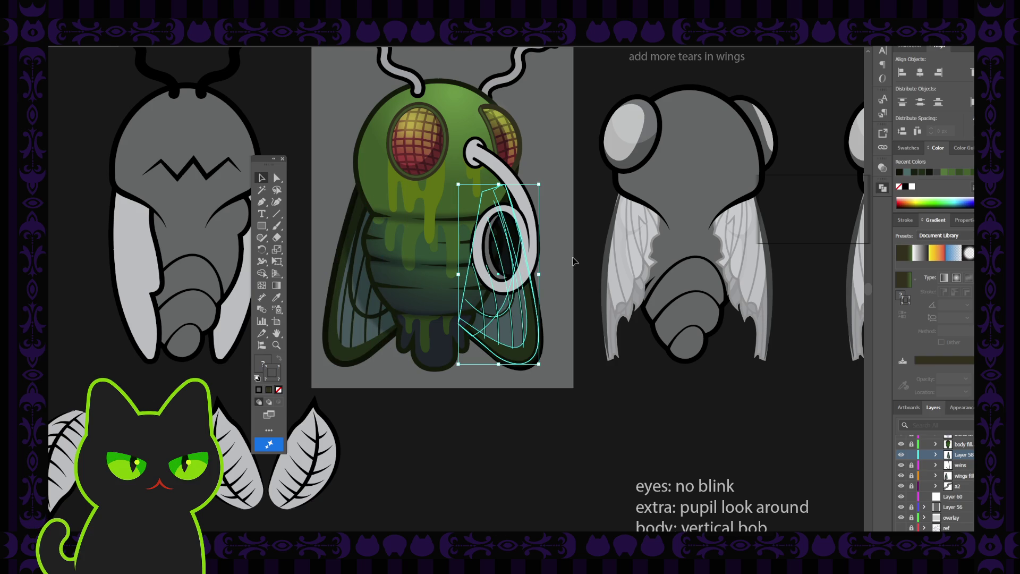
left_click(575, 259)
Step: Remove the veins layer from the Layers panel
left_click(922, 466)
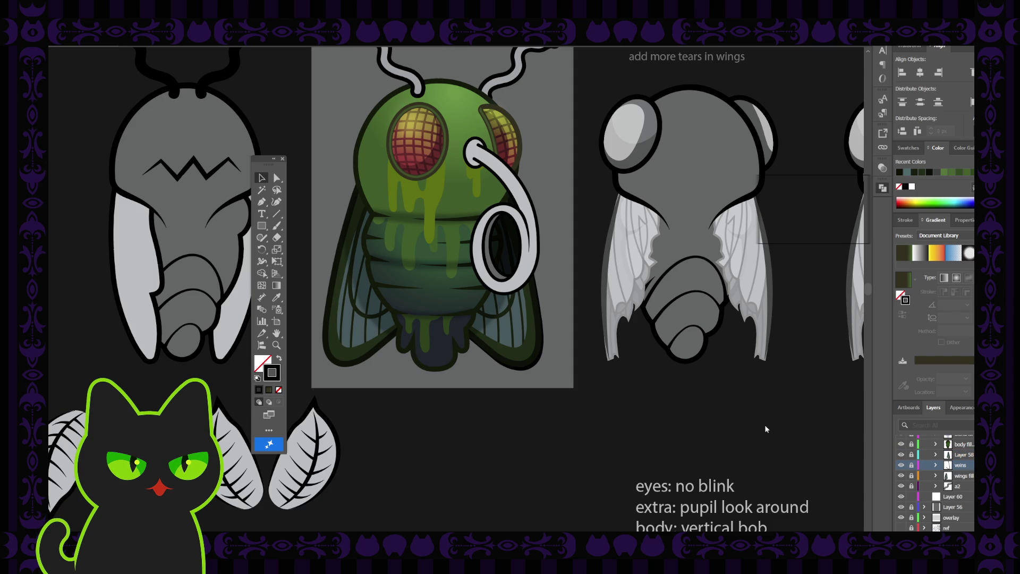
key("ctrl+z")
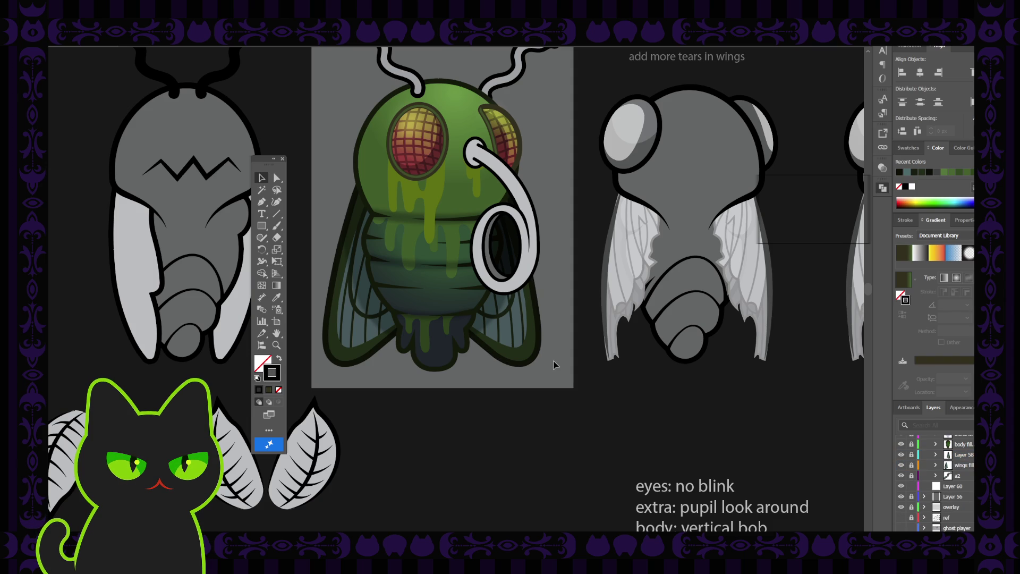
key("ctrl+minus")
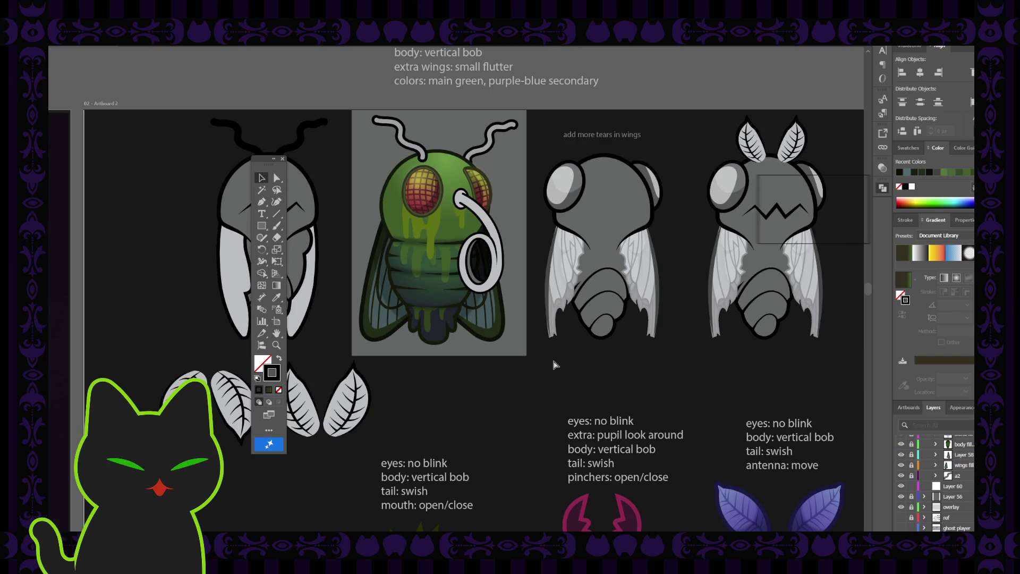
key("ctrl+equal")
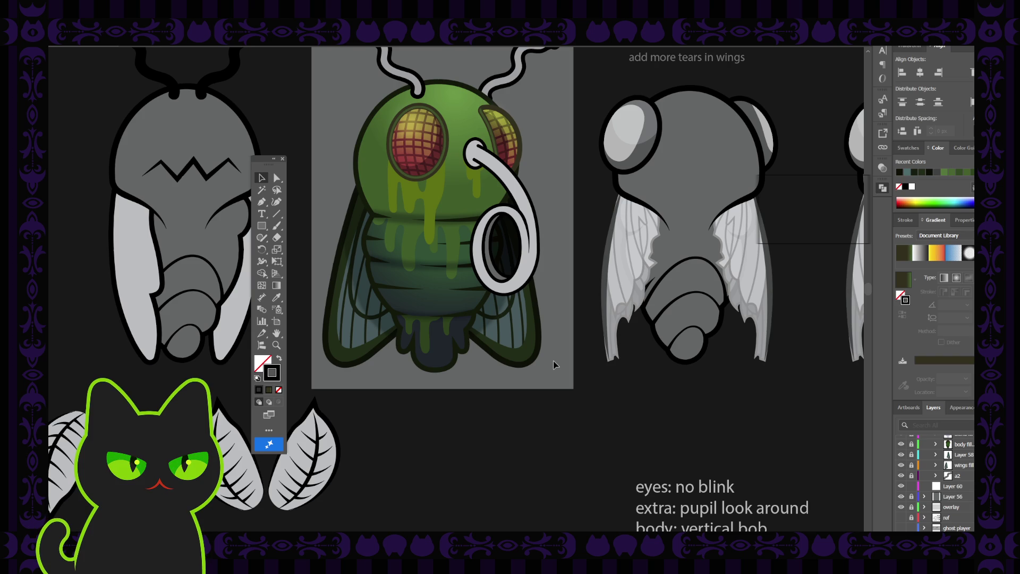
scroll(559, 257, "up", 3)
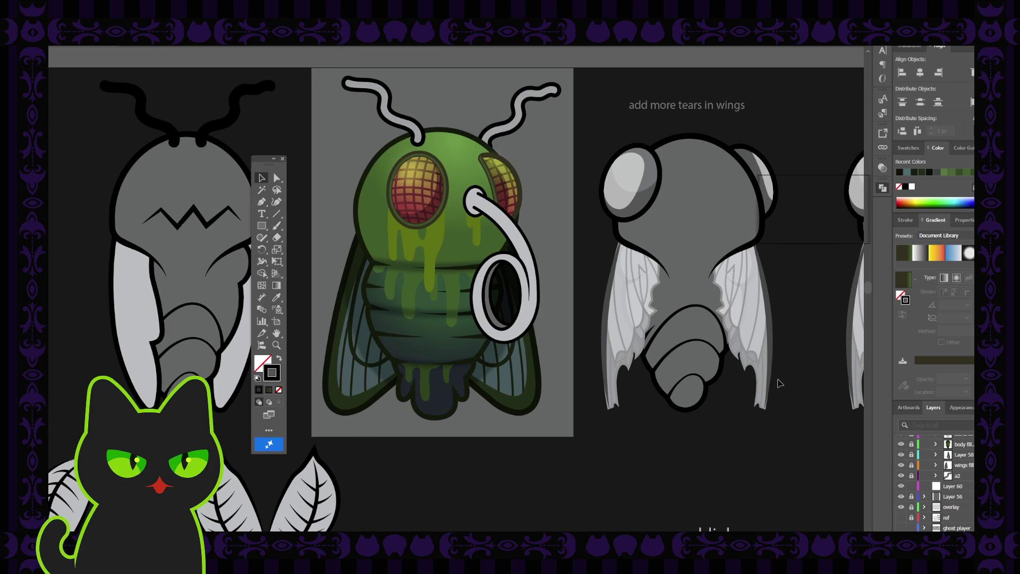
Step: Unlock Layer 58 and wings fill, and rename wings fill to 'wings'
scroll(971, 484, "up", 1)
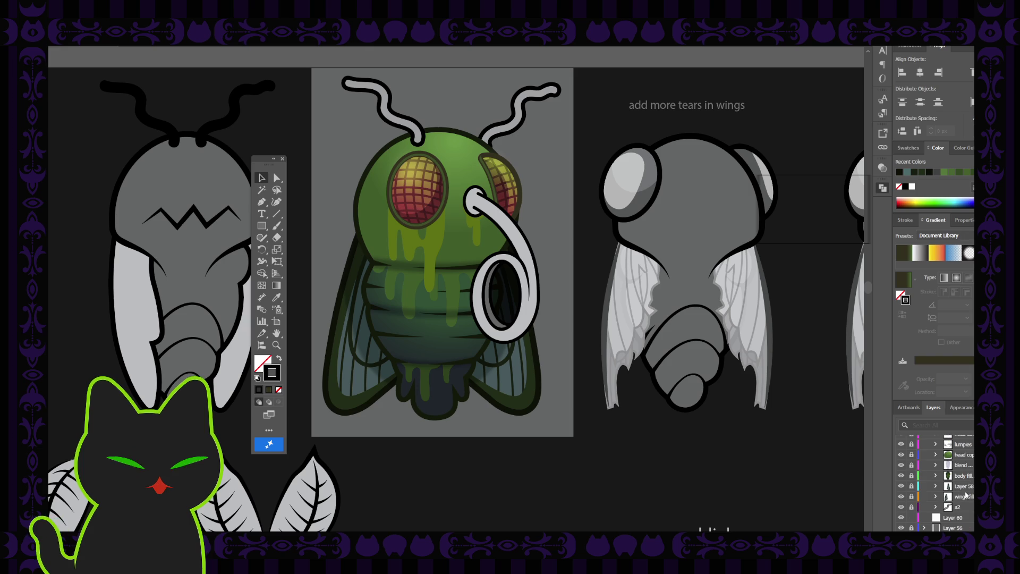
mouse_move(912, 497)
left_mouse_down()
mouse_move(912, 486)
mouse_move(971, 496)
left_mouse_up()
left_click(510, 372)
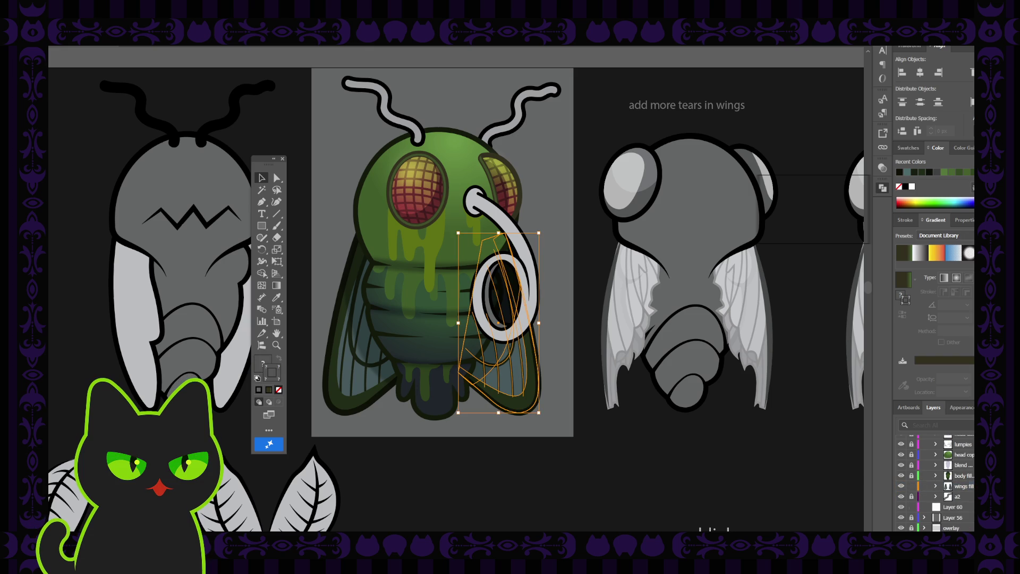
double_click(965, 486)
type("wings")
key("Return")
Step: Select the nose ring's inner ellipse and bring up more options for it
scroll(965, 486, "up", 3)
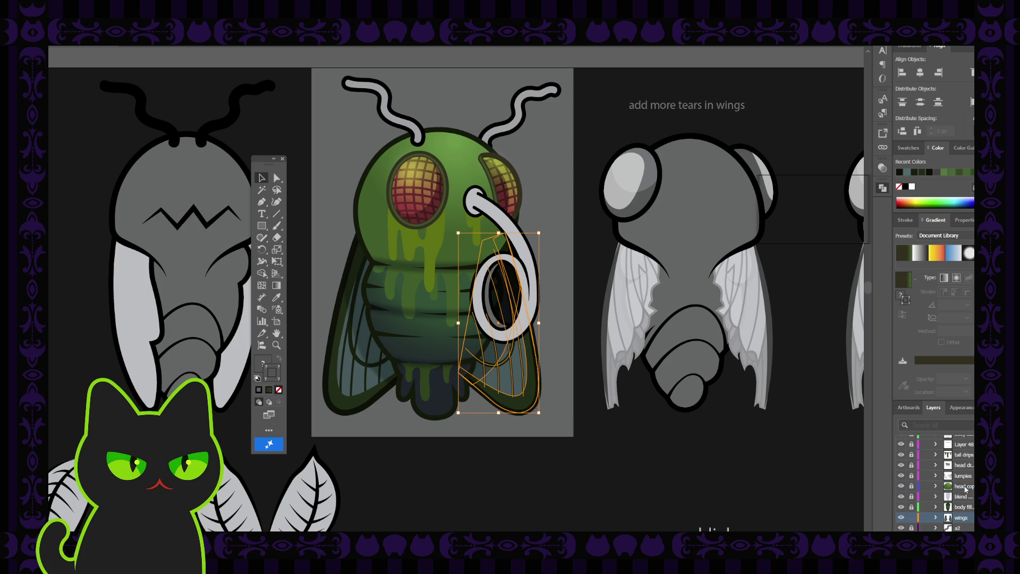
scroll(959, 468, "up", 3)
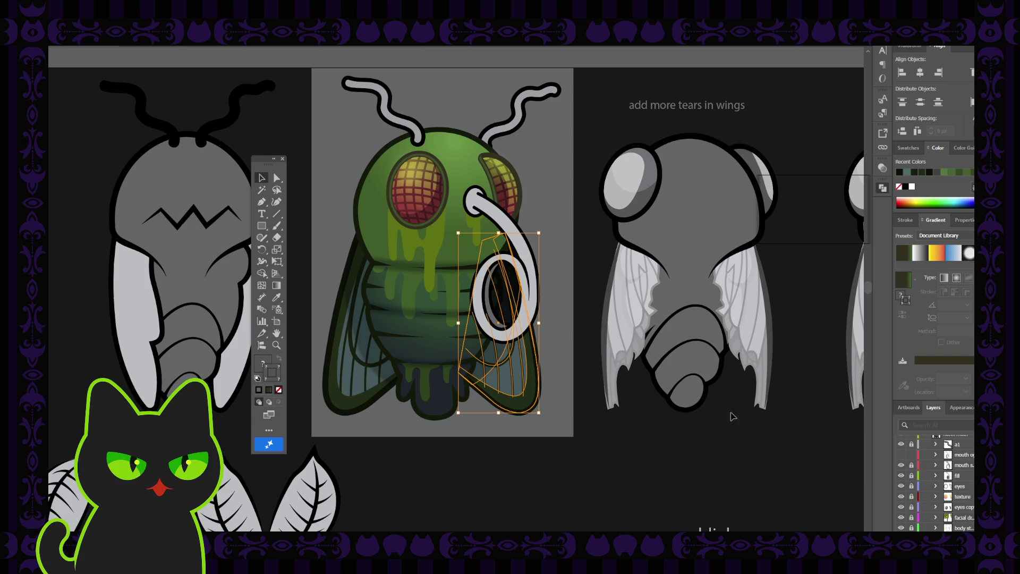
left_click(594, 286)
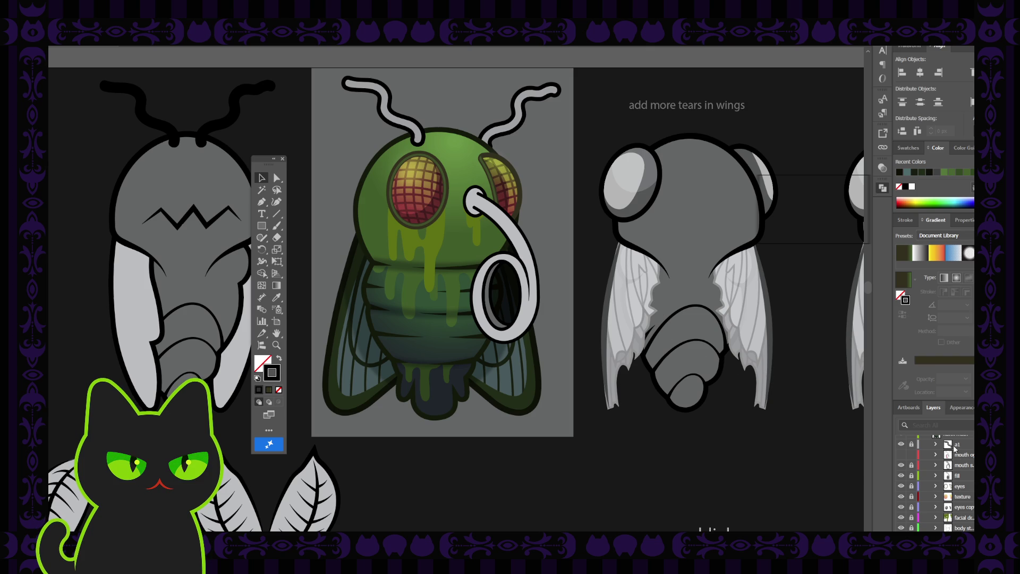
scroll(941, 500, "down", 2)
scroll(933, 500, "up", 2)
left_click(502, 308)
left_click(883, 169)
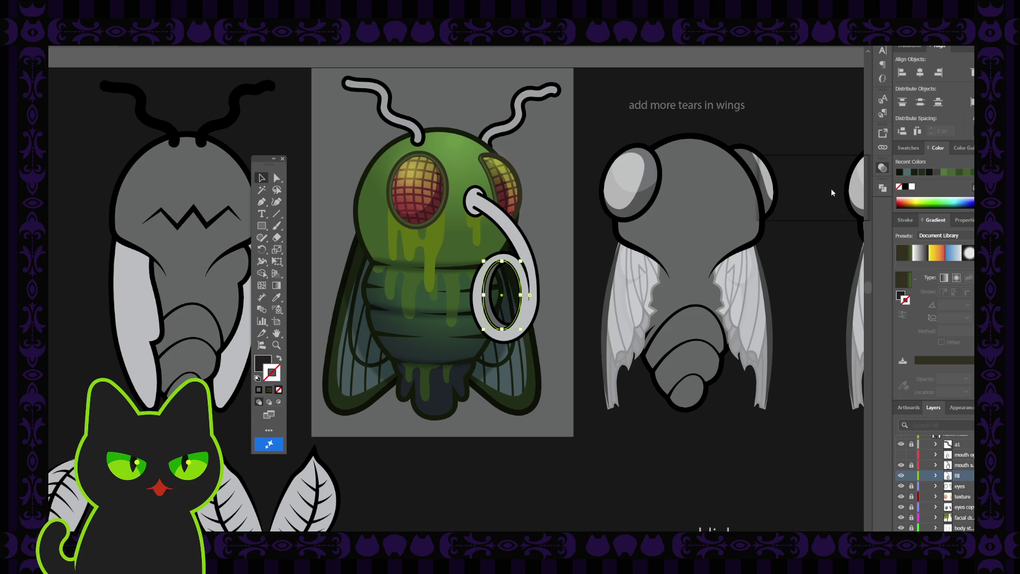
Step: Reselect and inspect the nose ring's inner ellipse, then clear the selection
left_click(608, 139)
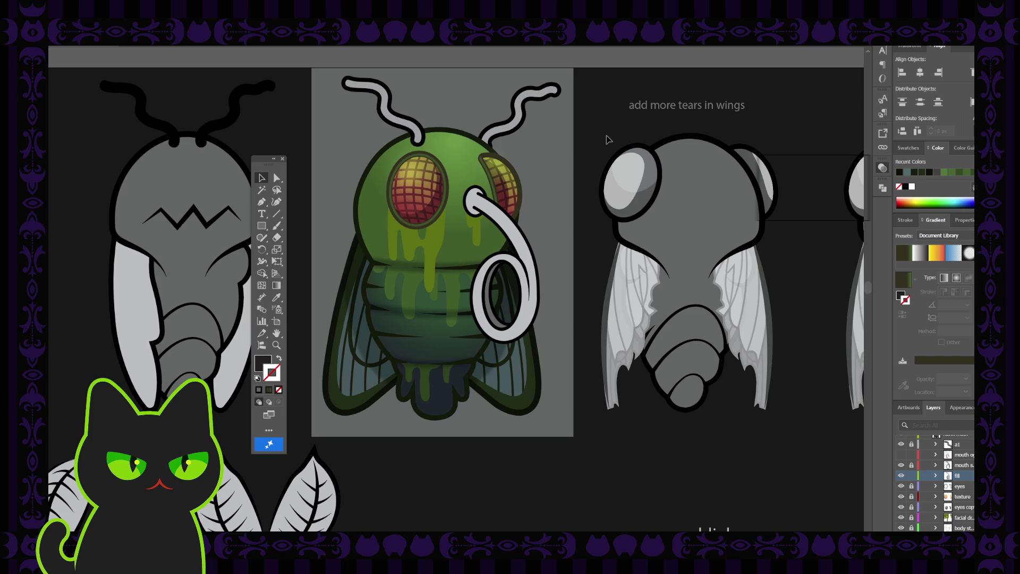
left_click(513, 287)
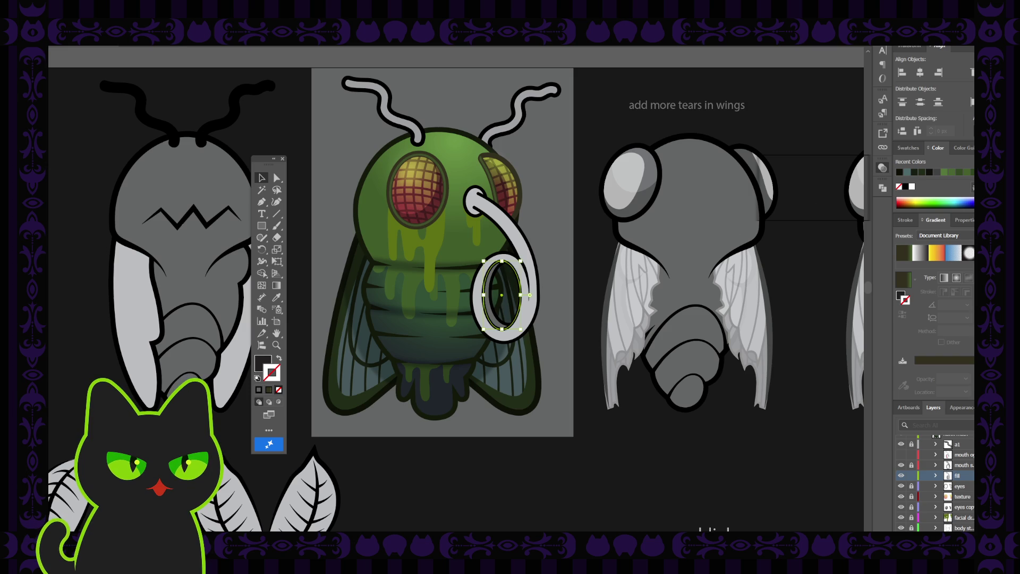
left_click(616, 145)
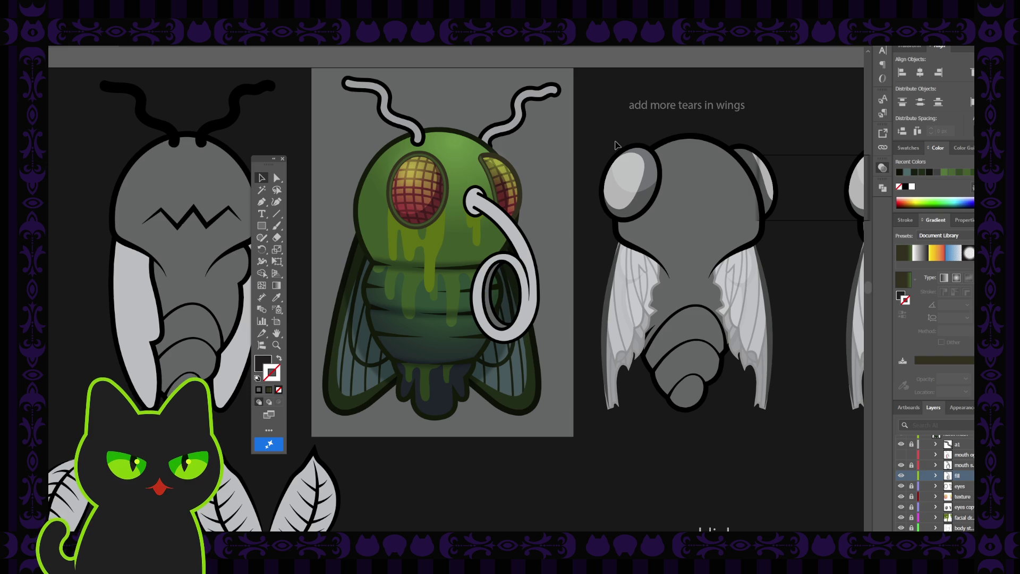
scroll(615, 145, "down", 4)
scroll(615, 145, "up", 4)
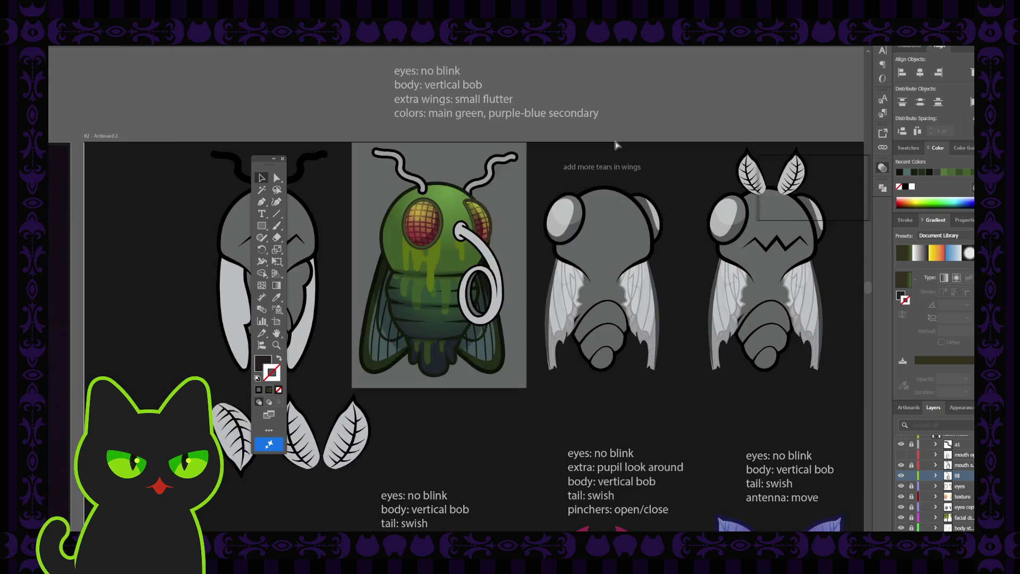
left_click(514, 317)
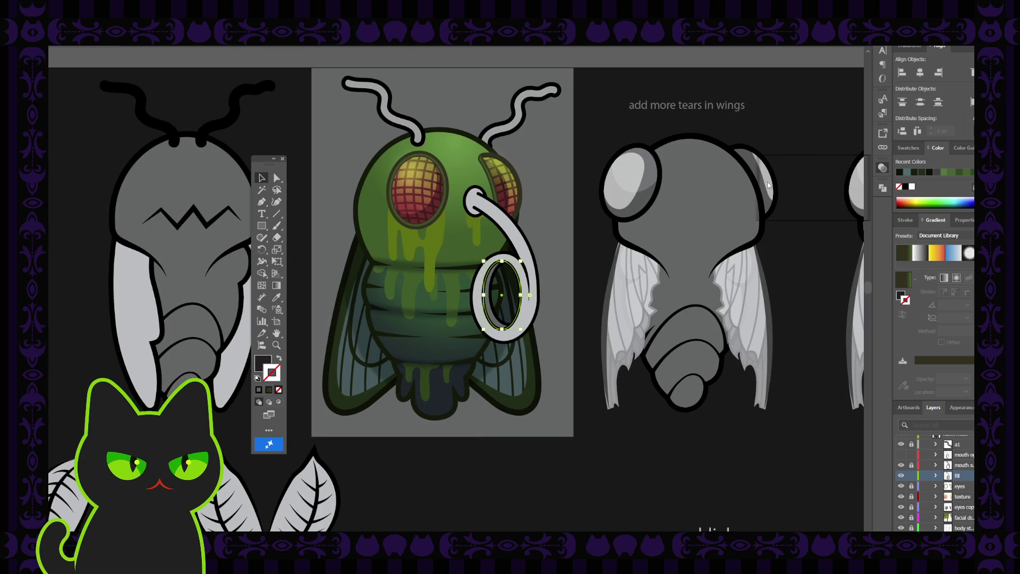
key("ctrl+shift+a")
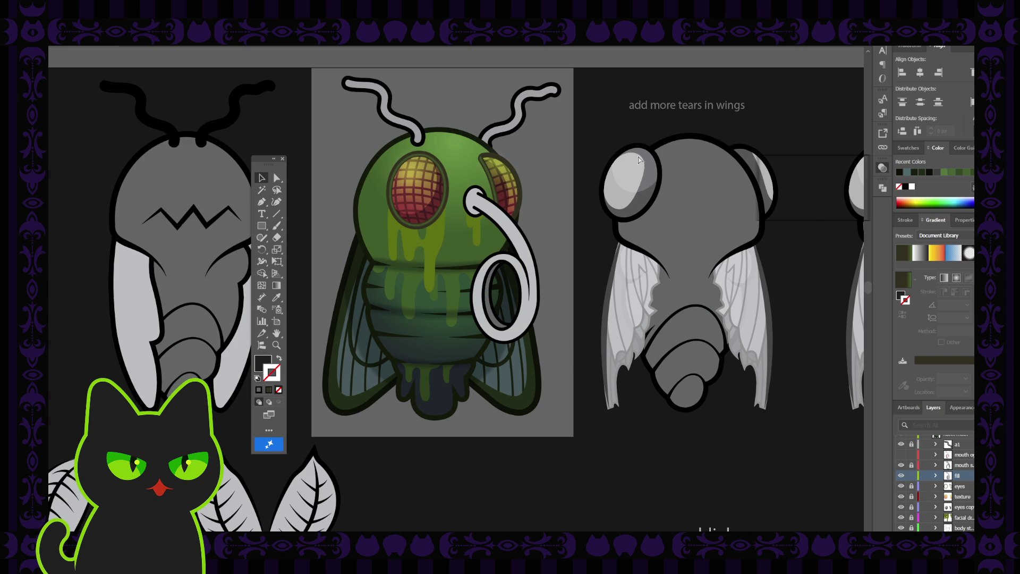
Step: Zoom out and pan across the artboards to reveal the surrounding creature sketches
key("ctrl+minus")
key("ctrl+minus")
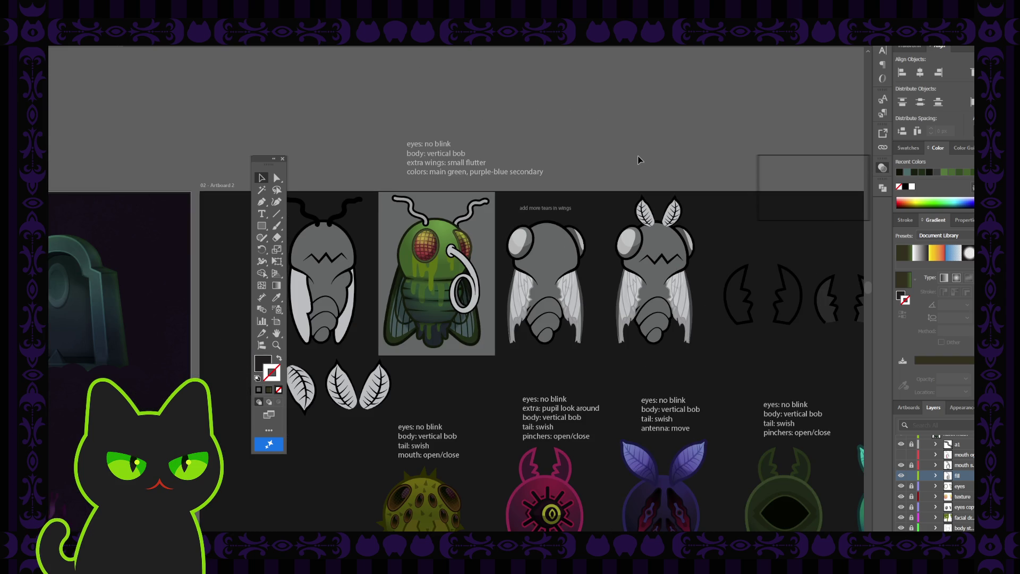
key("ctrl+plus")
key("ctrl+plus")
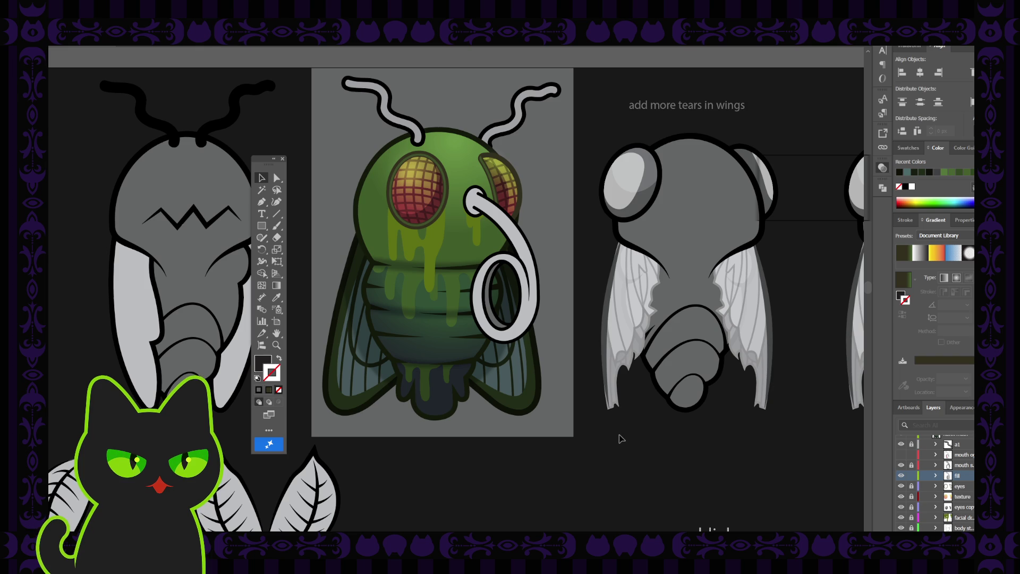
key("ctrl+minus")
key("ctrl+minus")
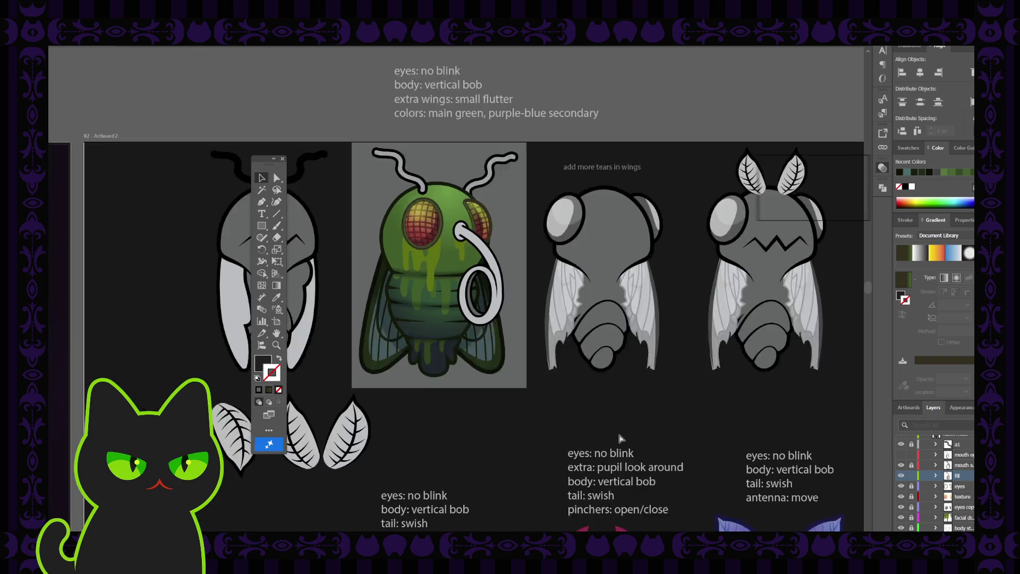
mouse_move(610, 445)
left_mouse_down()
mouse_move(522, 392)
mouse_move(527, 372)
left_mouse_up()
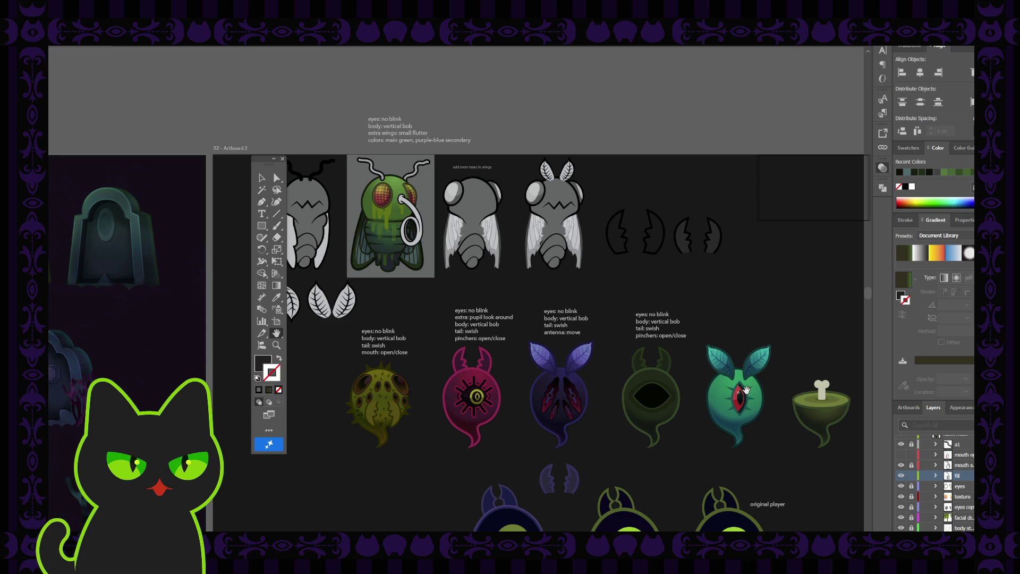
left_click_drag(368, 259, 374, 264)
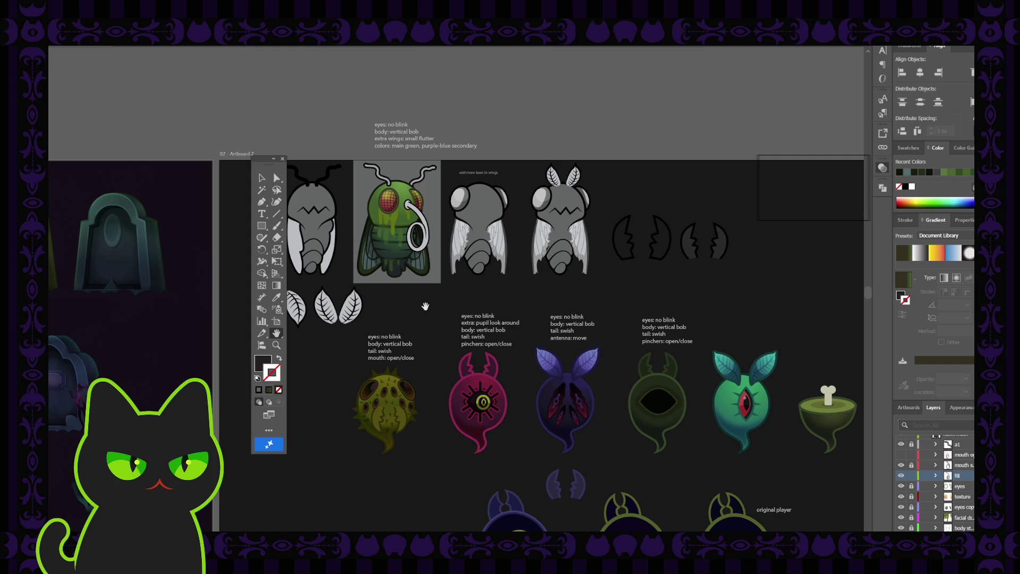
left_click_drag(413, 309, 431, 333)
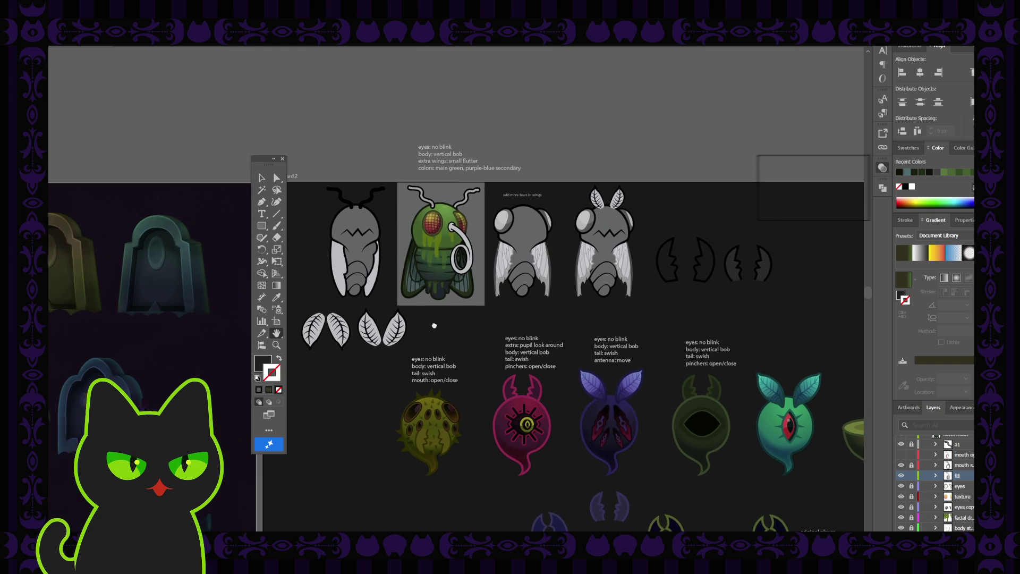
Step: Zoom in and centre the view back on the green fly
key("ctrl+plus")
key("ctrl+plus")
key("ctrl+plus")
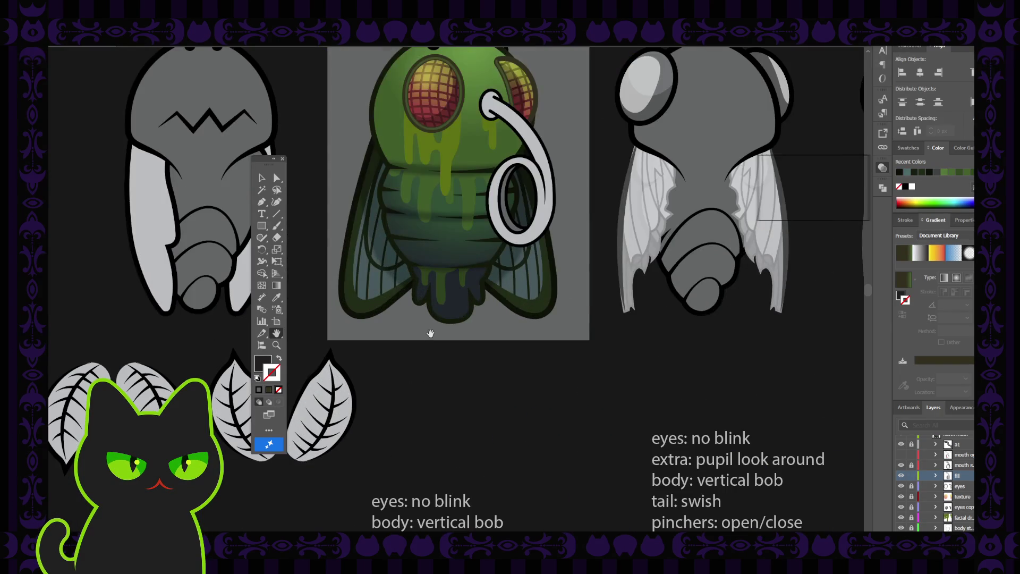
mouse_move(392, 157)
left_mouse_down()
mouse_move(405, 216)
mouse_move(393, 220)
left_mouse_up()
scroll(405, 216, "up", 5)
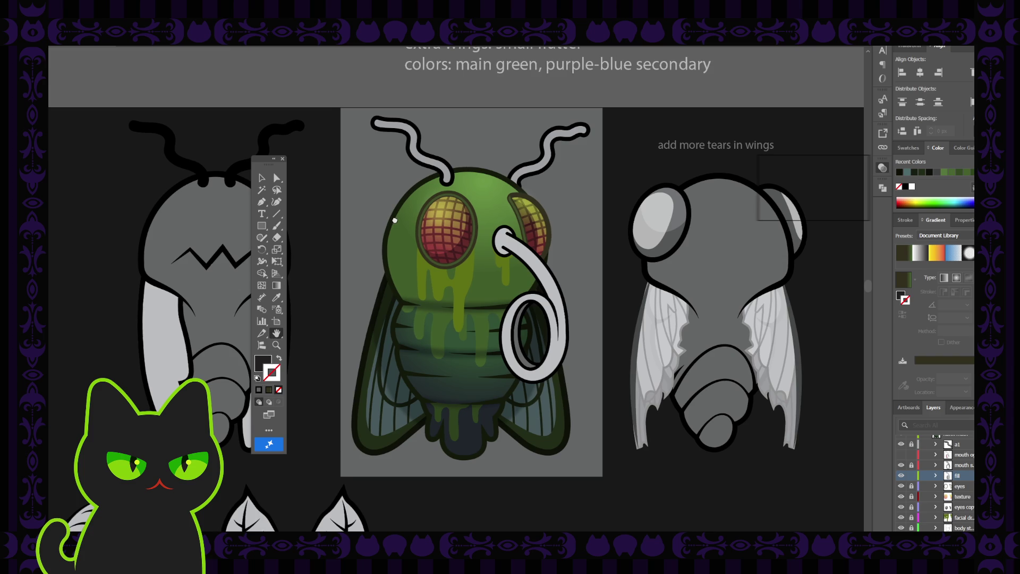
key("v")
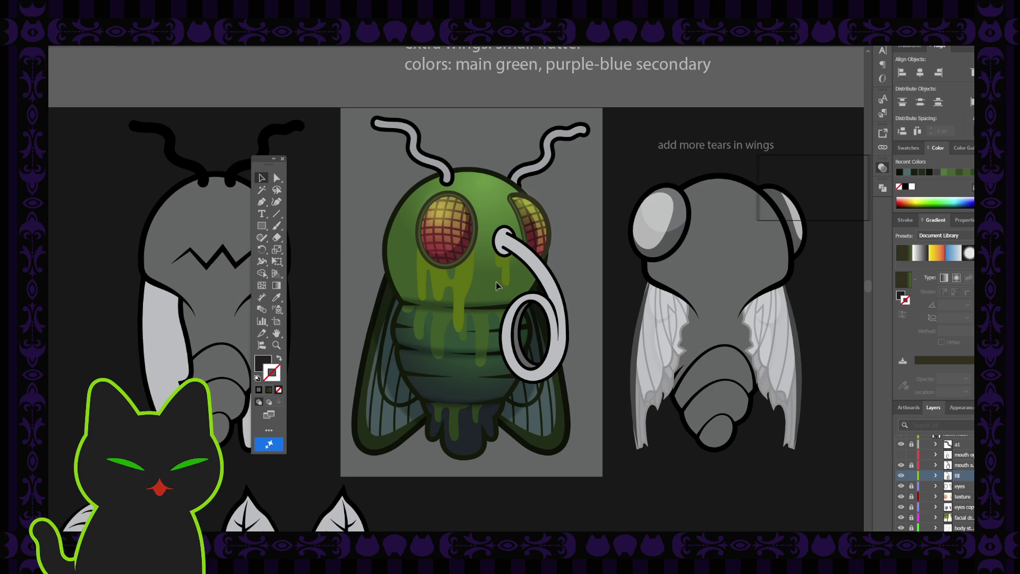
Step: Select the coiled proboscis, unlock its layer, and pick the curl's inner ellipse and crescent
left_click(526, 263)
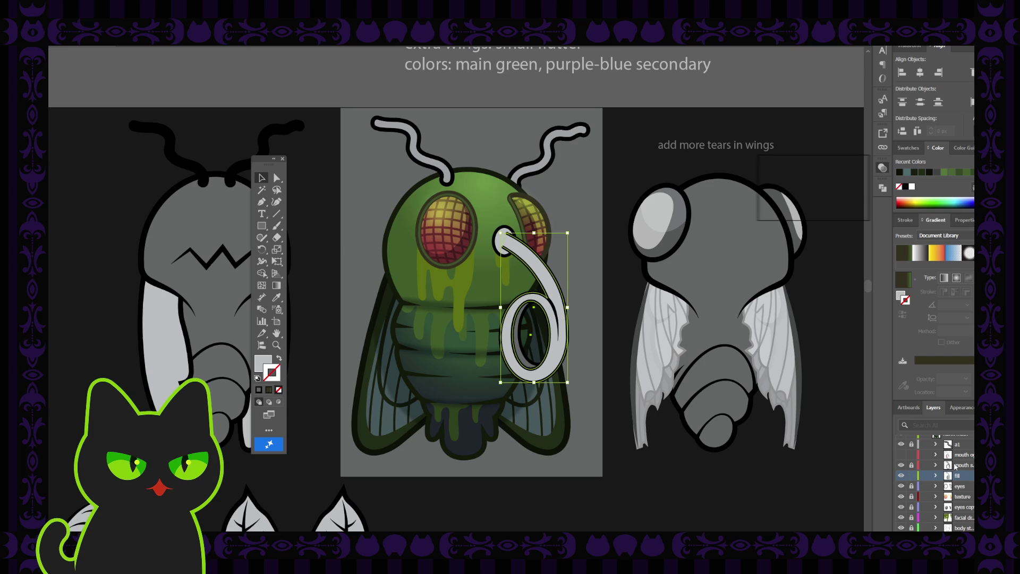
left_click(912, 465)
left_click(902, 465)
left_click(902, 466)
left_click(533, 334)
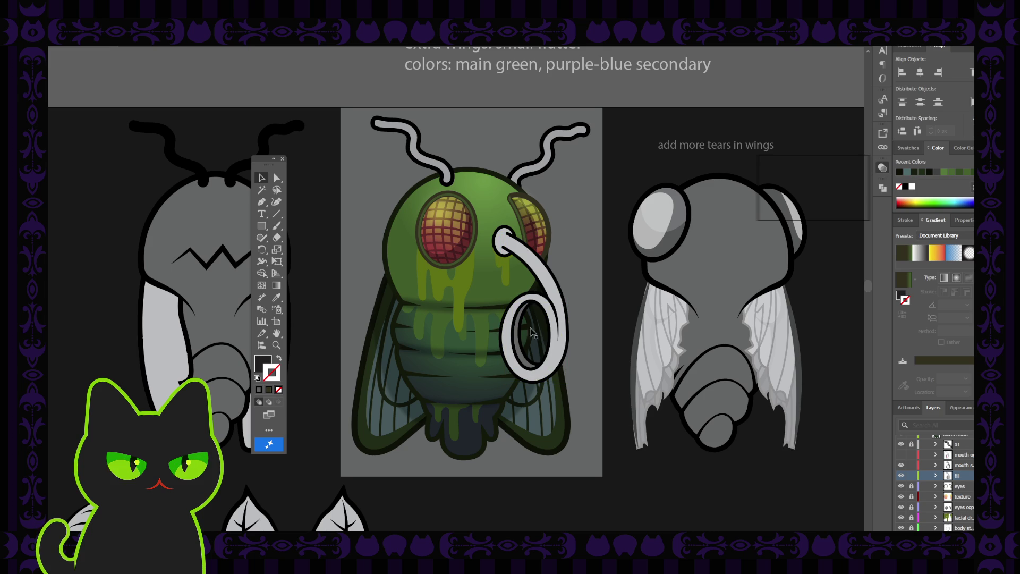
left_click(518, 343)
left_click(604, 303)
left_click(563, 294)
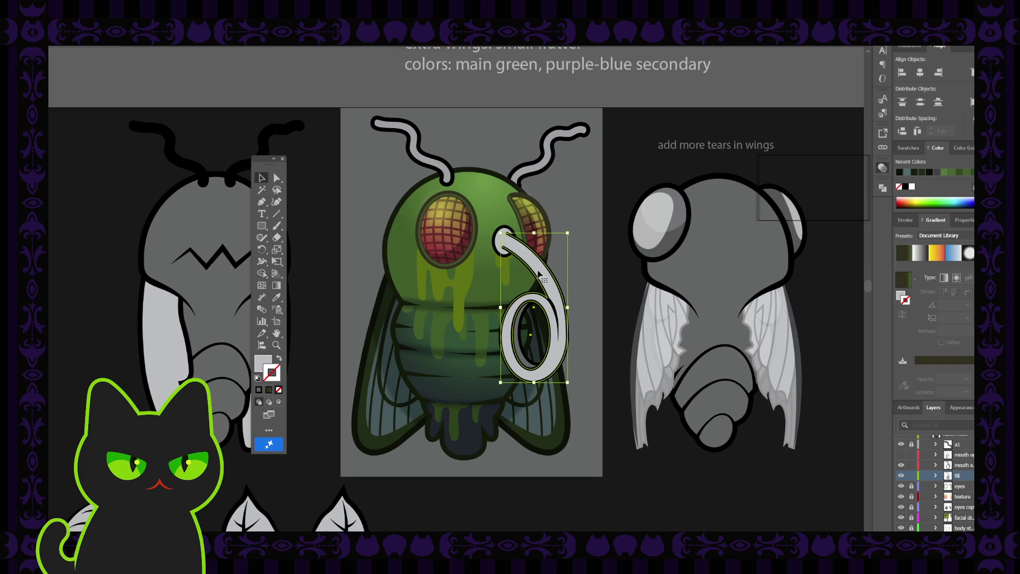
scroll(615, 281, "up", 1)
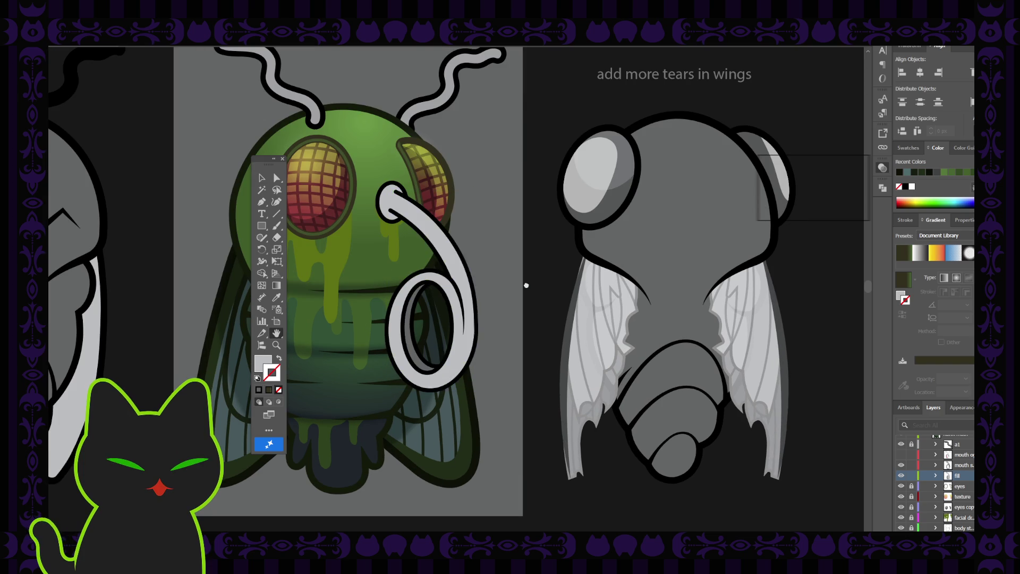
left_click_drag(497, 297, 597, 319)
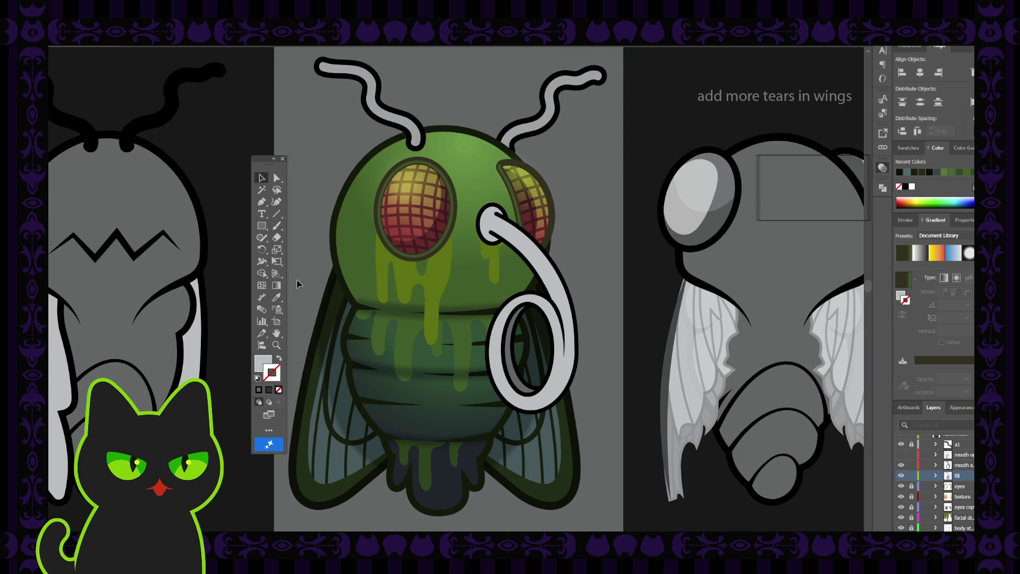
left_click(283, 159)
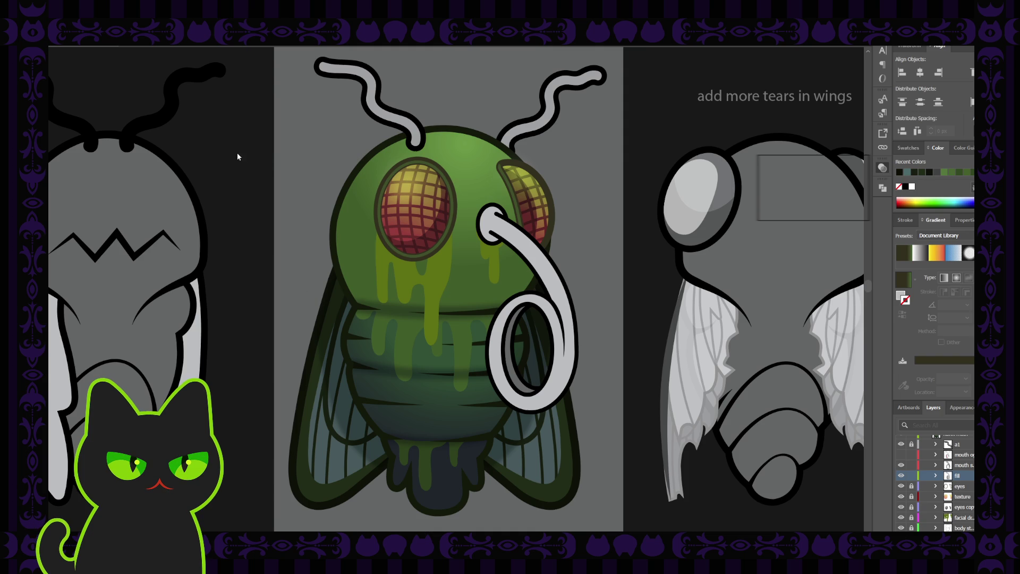
key("Tab")
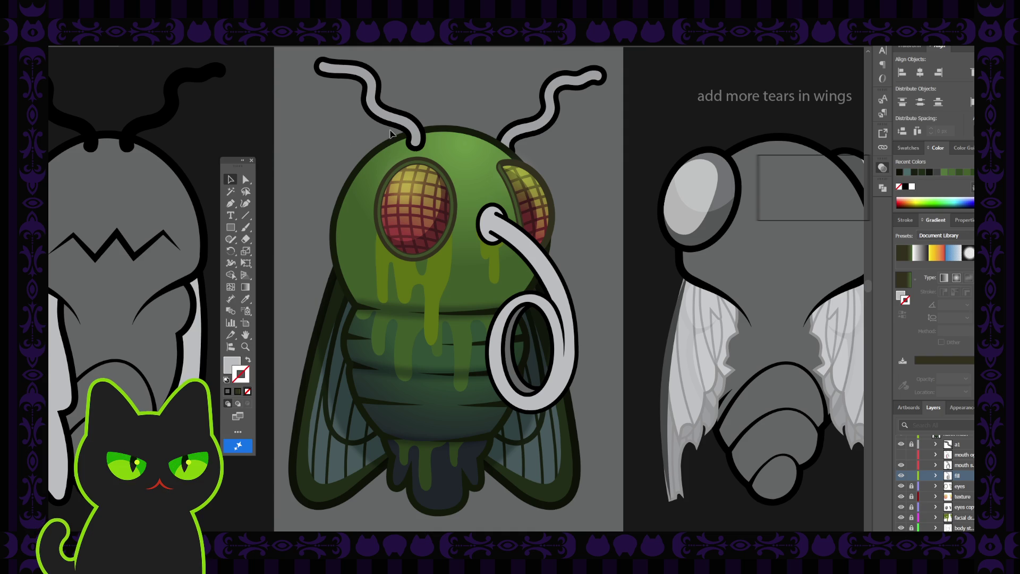
mouse_move(338, 125)
left_mouse_down()
mouse_move(338, 147)
mouse_move(337, 137)
left_mouse_up()
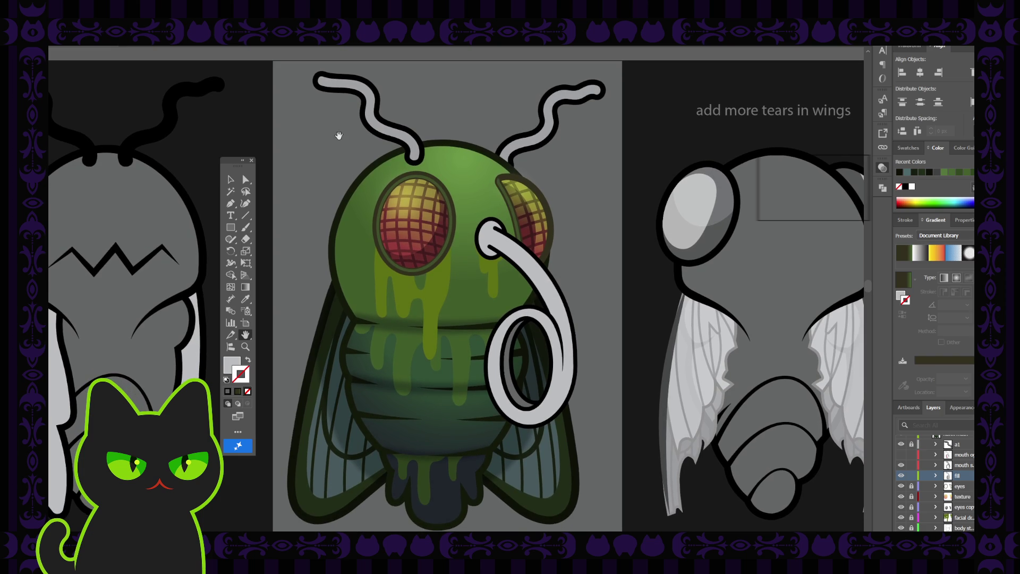
left_click(230, 180)
left_click(497, 233)
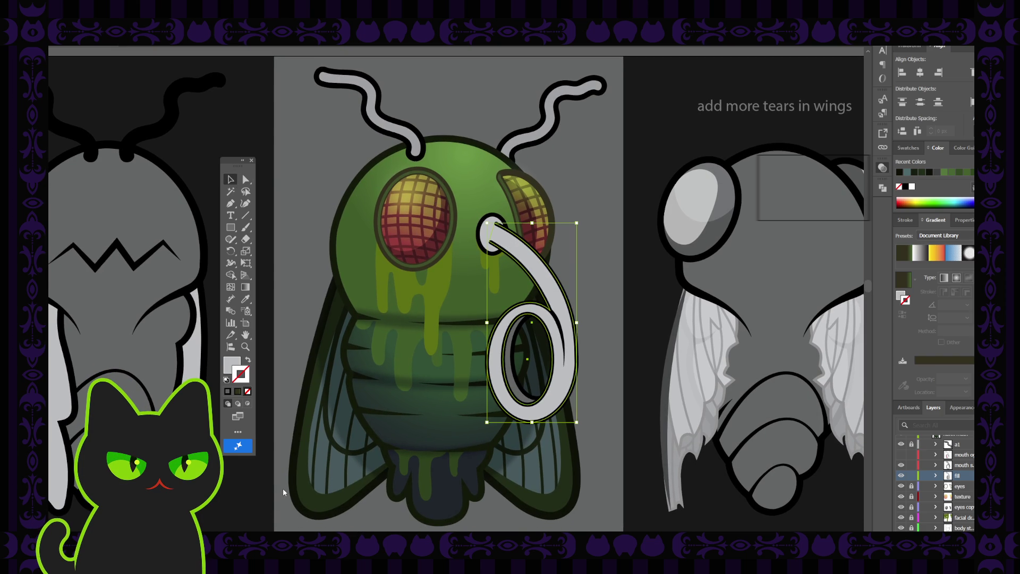
key("ctrl+shift+a")
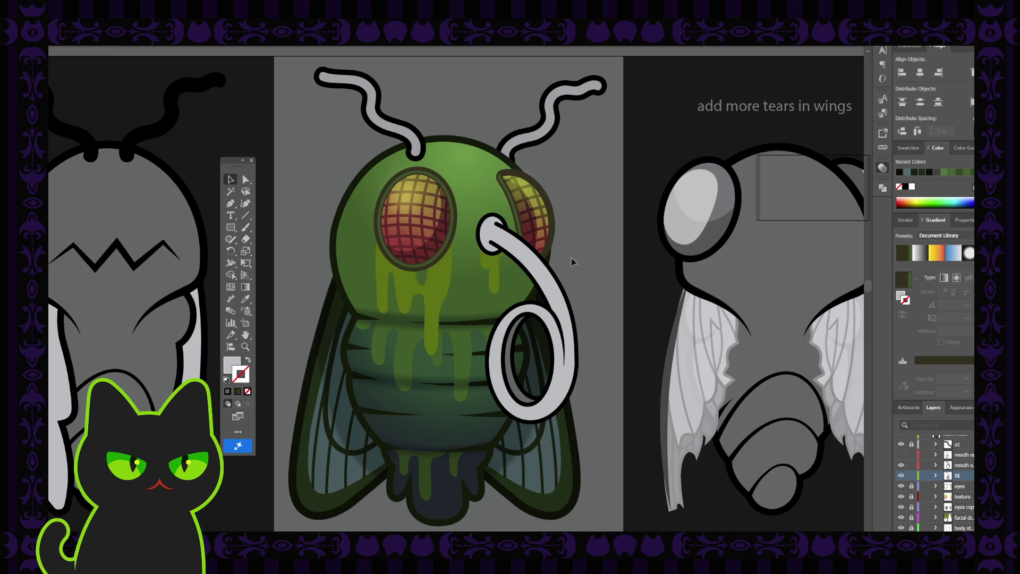
left_click(525, 268)
left_click(610, 240)
left_click(535, 272)
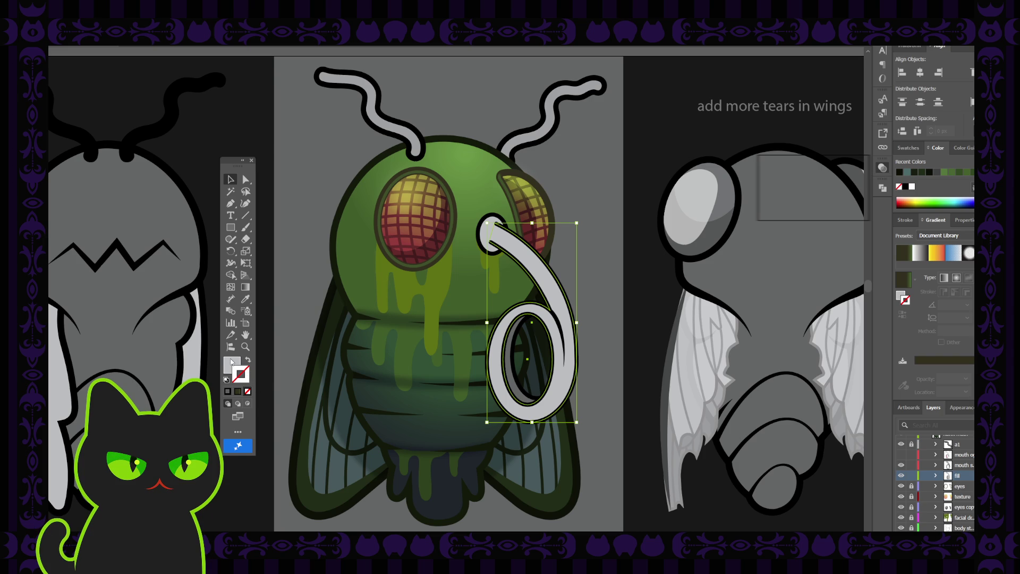
left_click(384, 354)
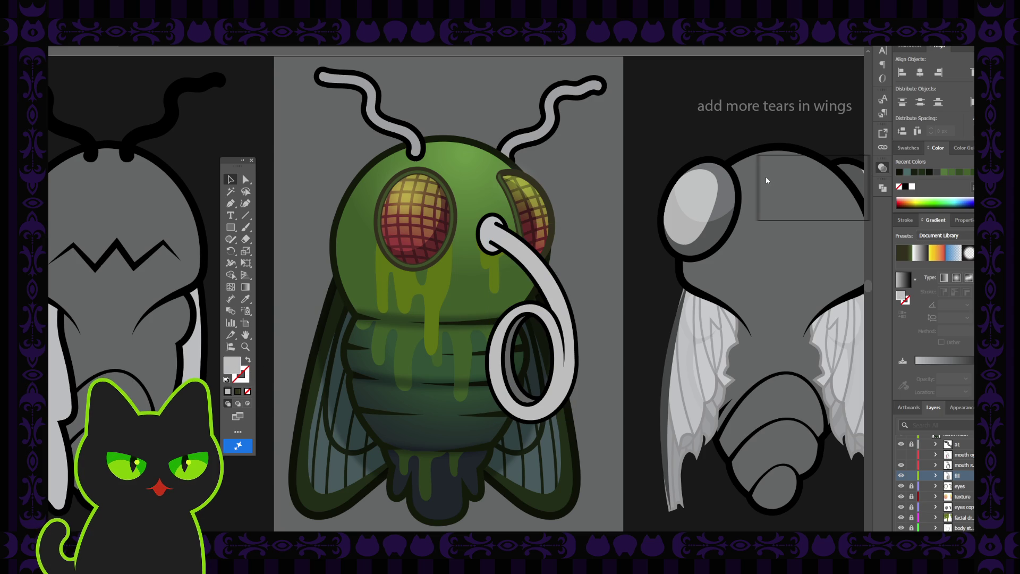
left_click(568, 319)
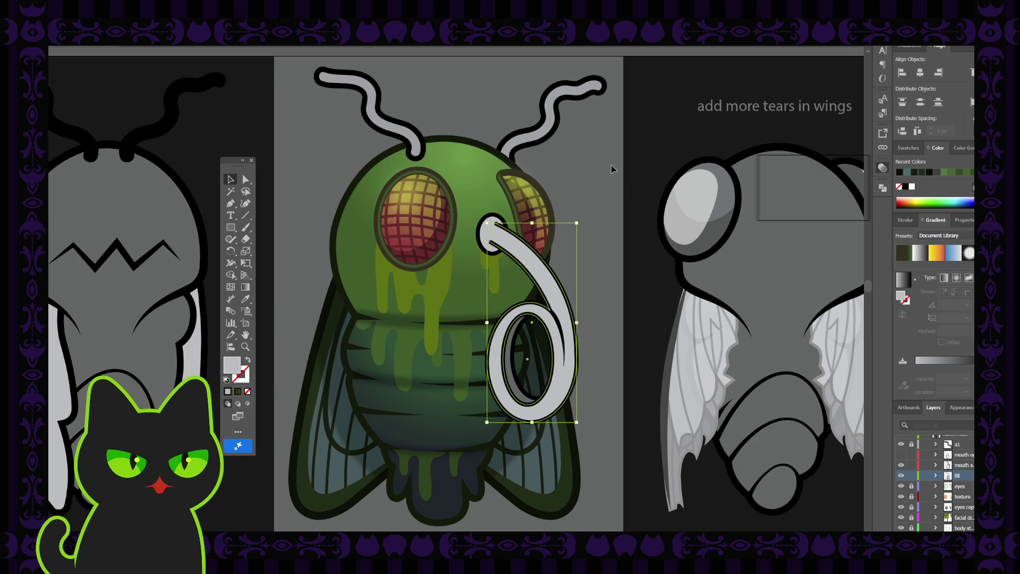
left_click(578, 257)
left_click(555, 289)
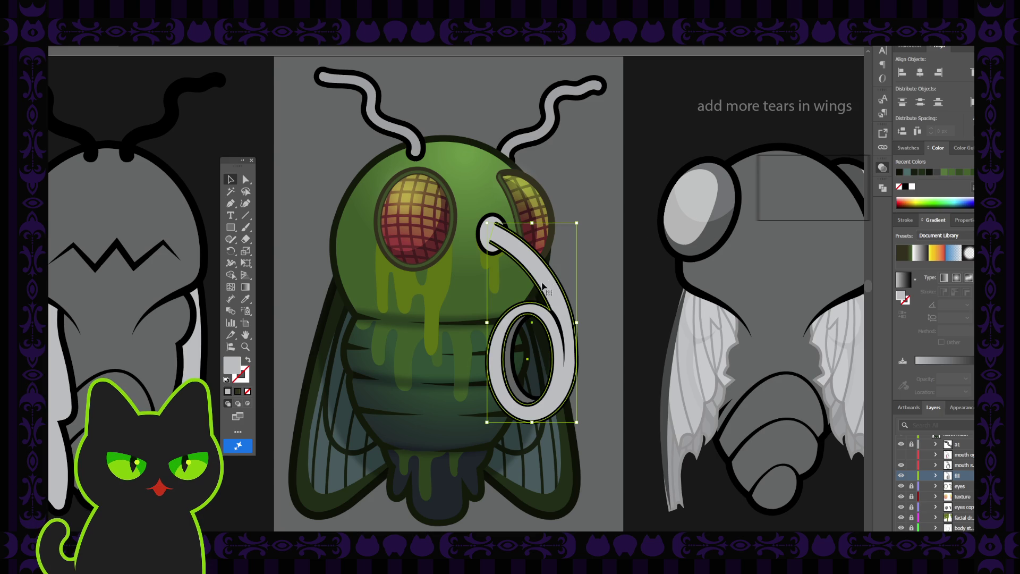
Step: Eyedrop the head's green gradient onto the selected proboscis
key("i")
left_click(421, 292)
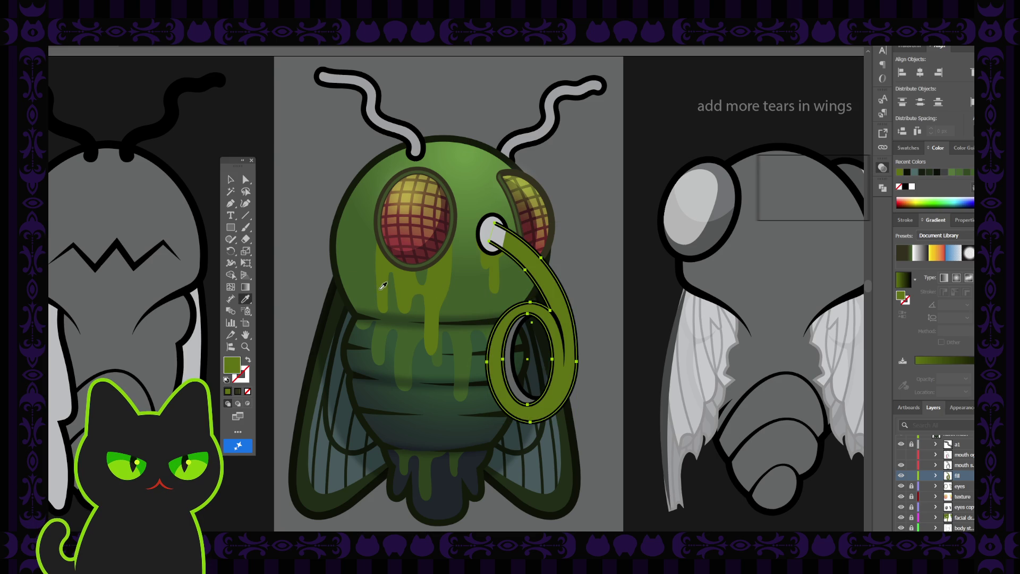
key("v")
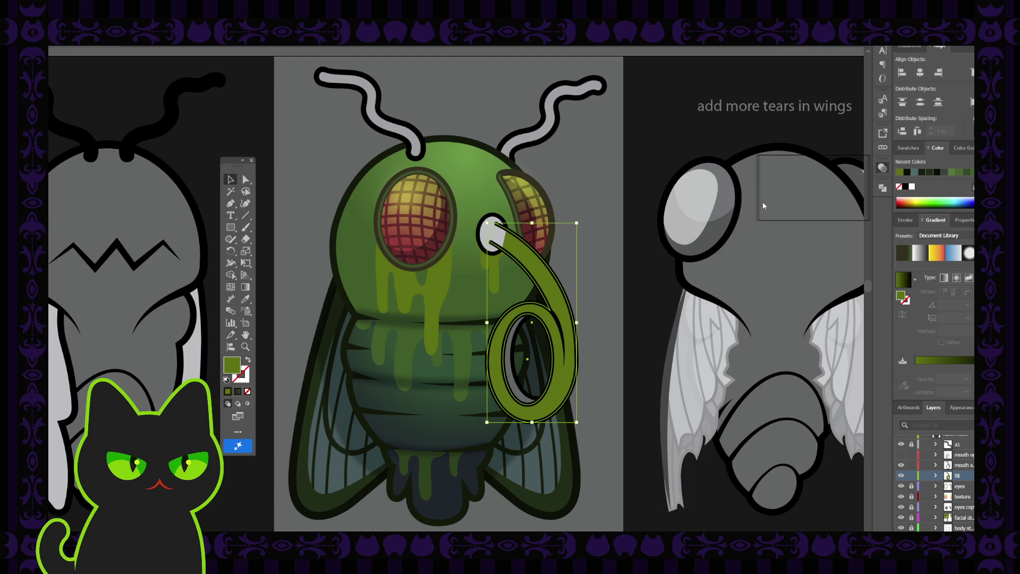
left_click(748, 148)
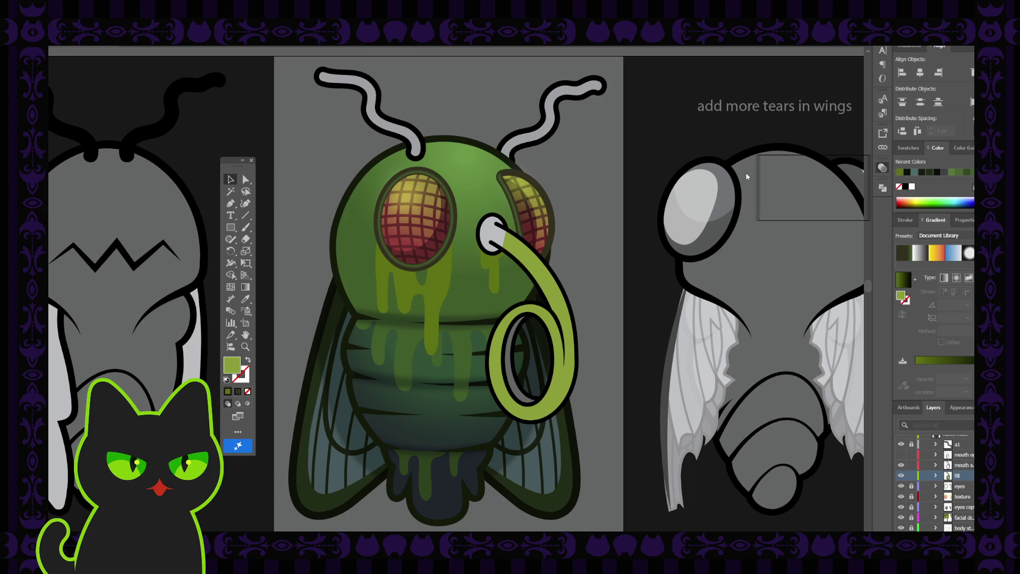
Step: Fill the proboscis's grey tip circle with the proboscis gradient
left_click(505, 250)
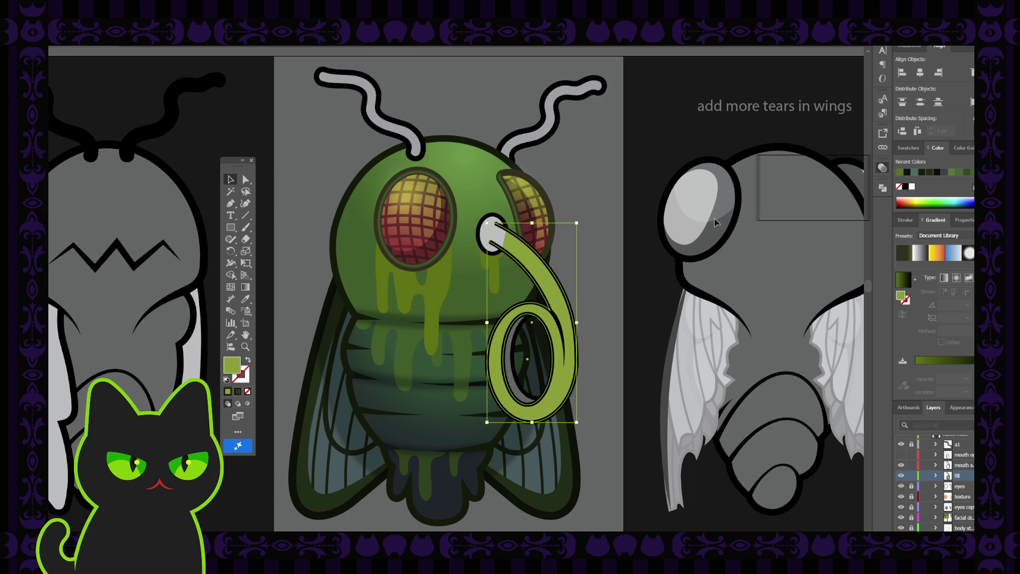
left_click(491, 234)
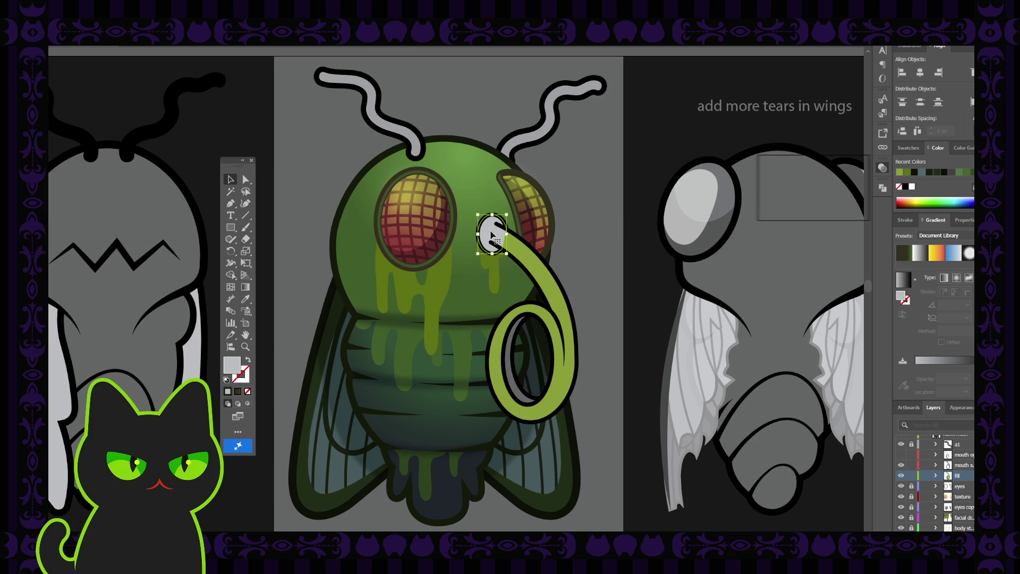
key("i")
left_click(502, 250)
left_click(231, 180)
left_click(574, 225)
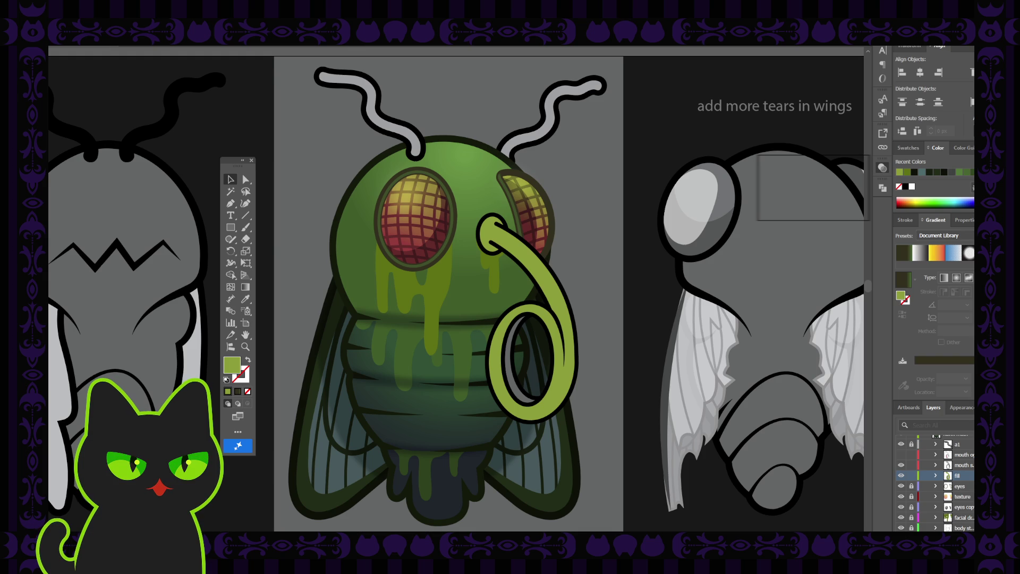
Step: Select the tip ring and proboscis and brighten them to yellow-green
left_click(494, 232)
left_click(505, 246, "shift")
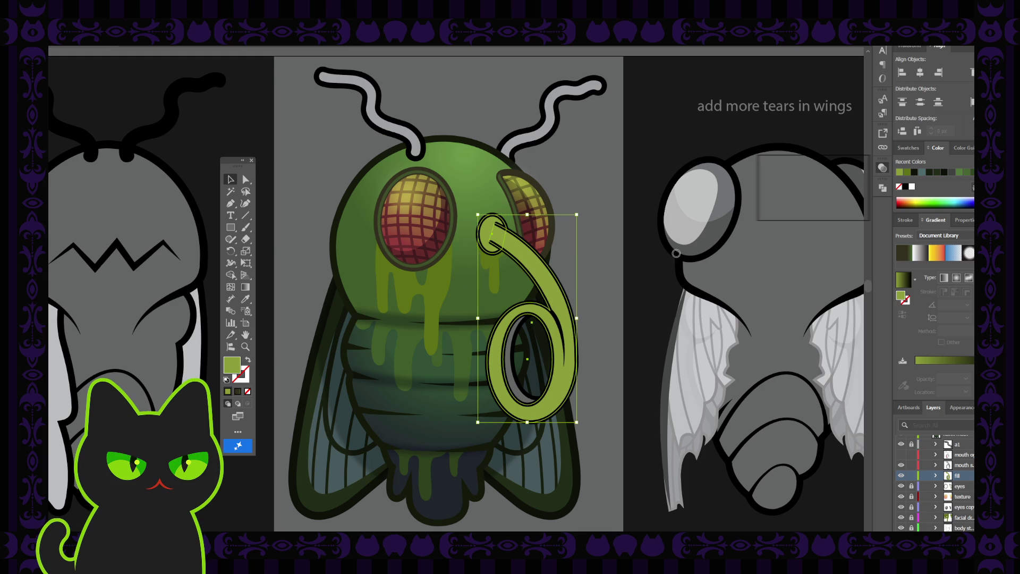
left_click(748, 170)
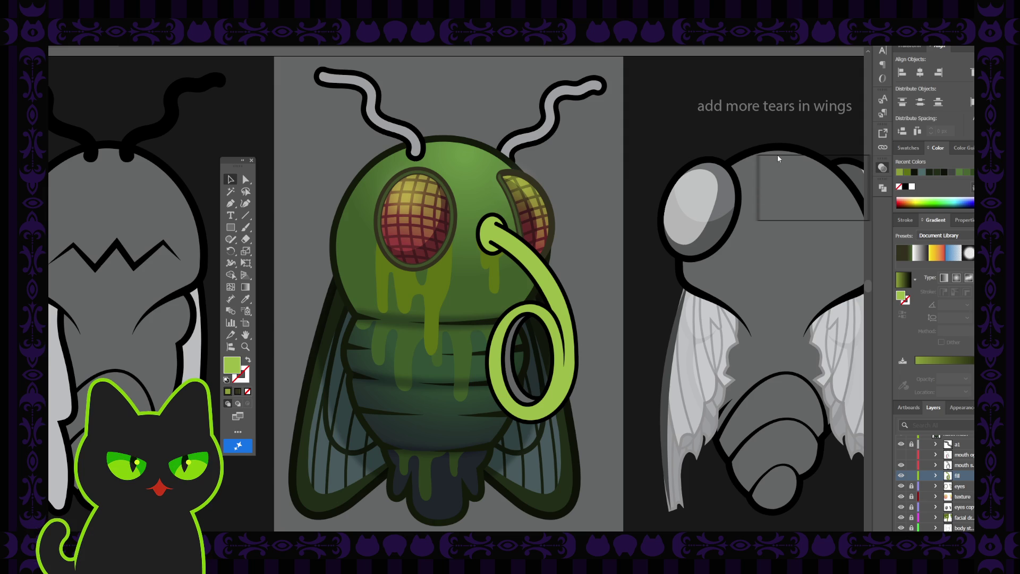
Step: Drag the green nose tube's top anchor to close it into a solid end
key("ctrl+z")
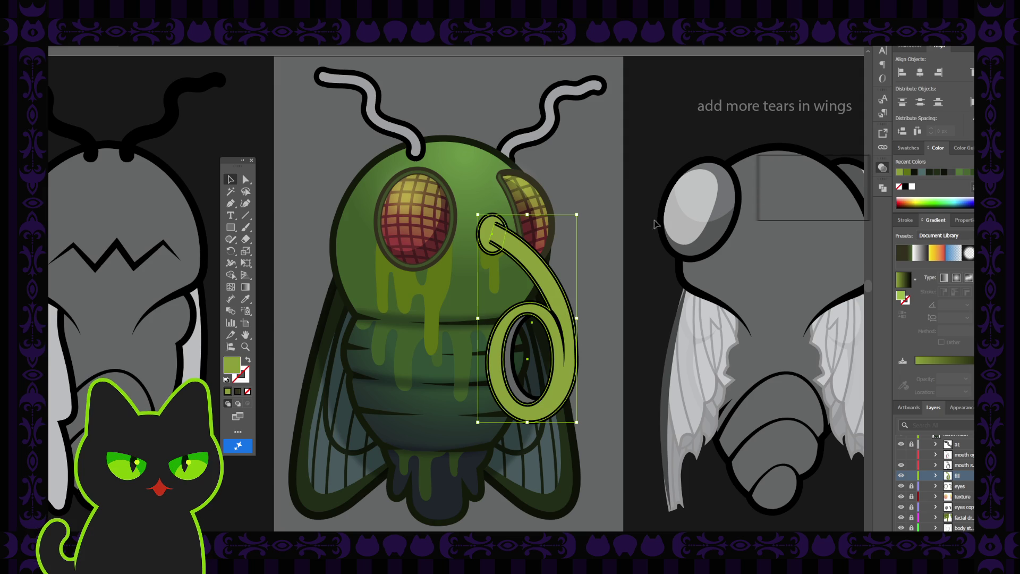
key("ctrl+z")
left_click(564, 294)
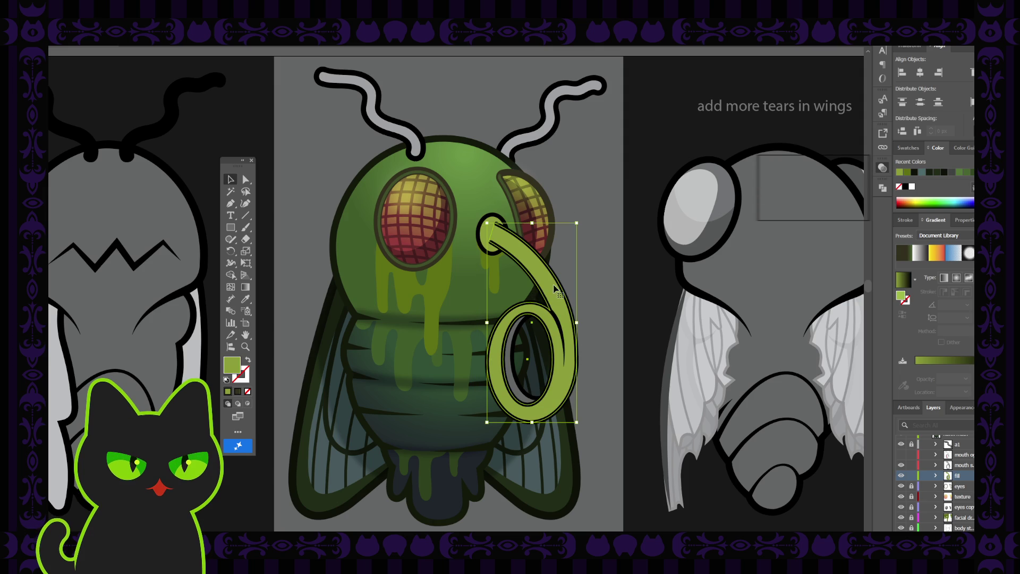
left_click_drag(490, 234, 489, 233)
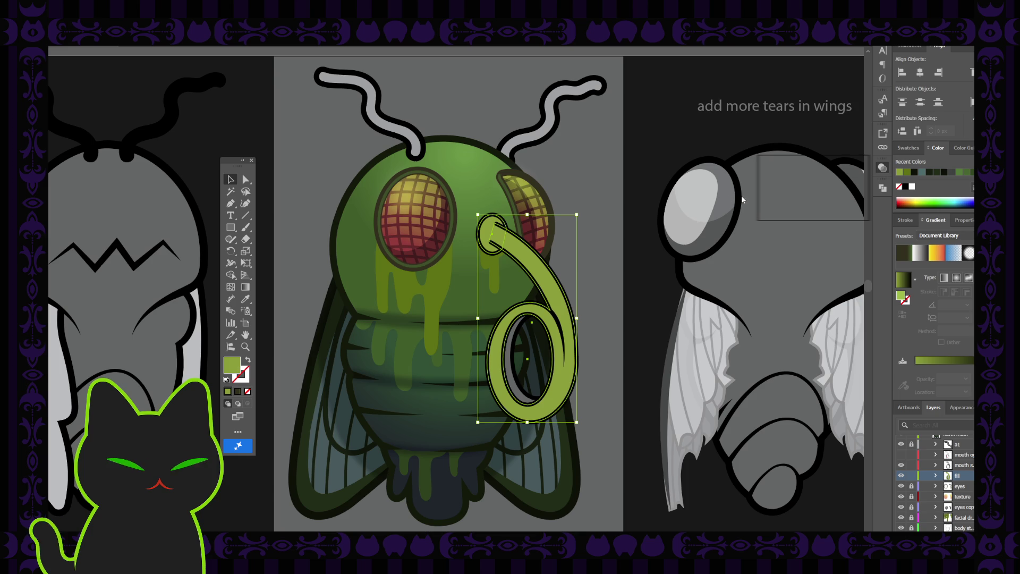
left_click(749, 172)
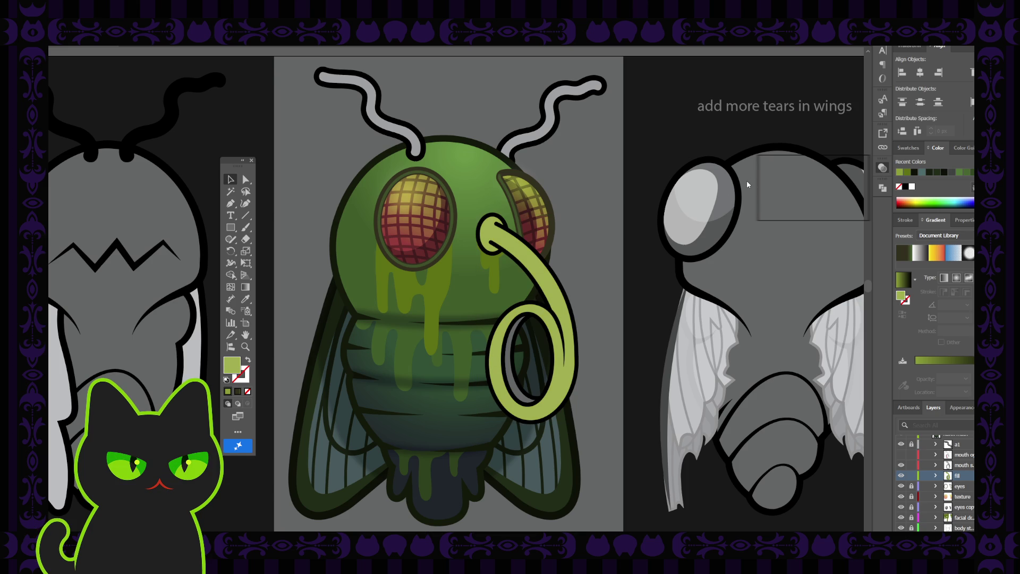
key("ctrl+z")
left_click(618, 196)
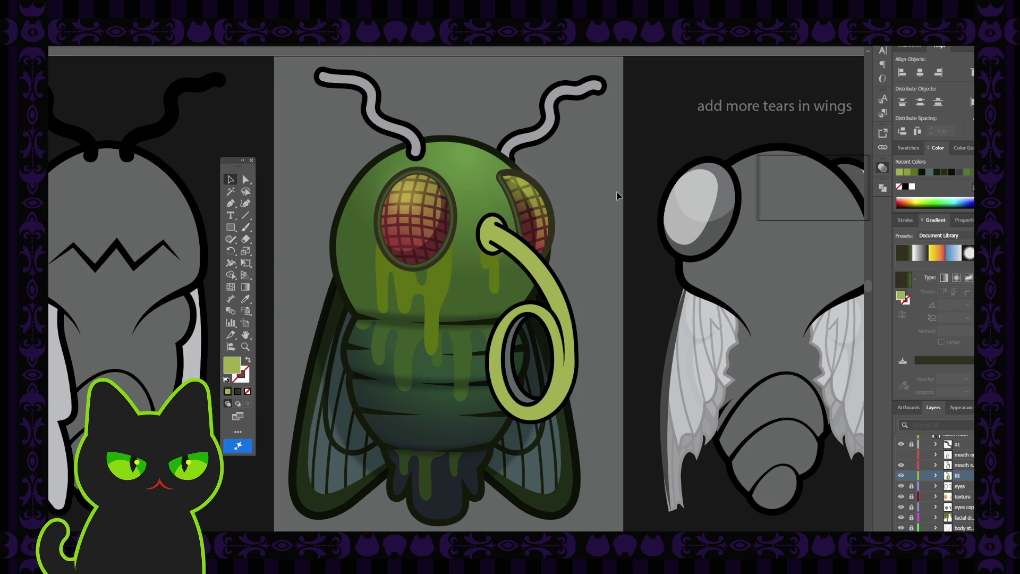
scroll(618, 195, "down", 4)
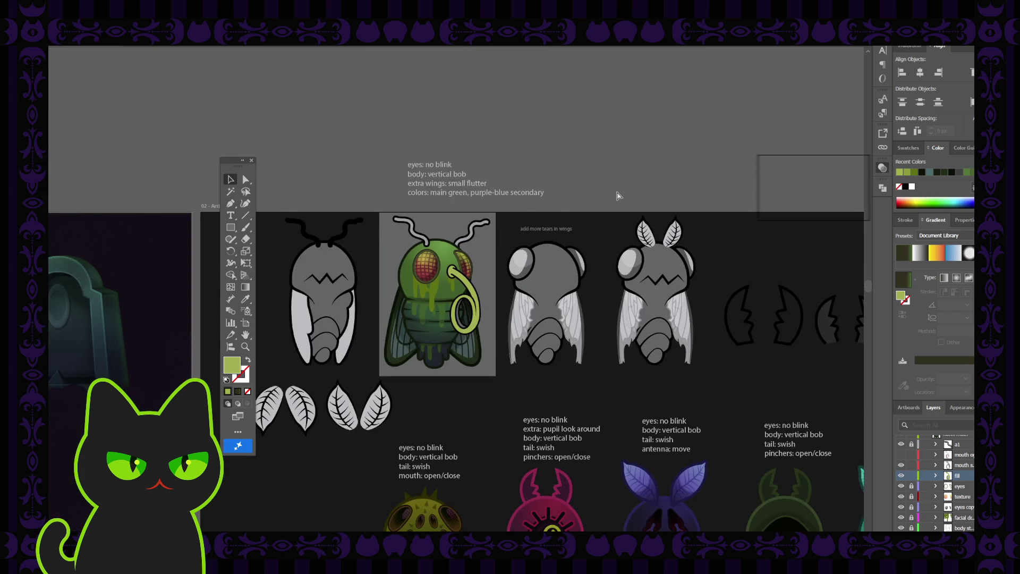
scroll(618, 196, "up", 4)
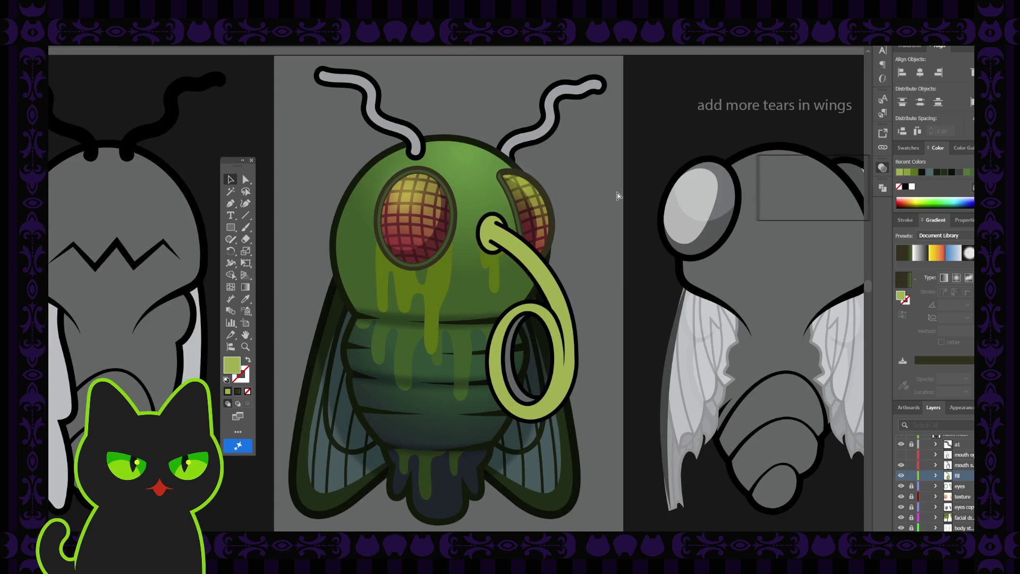
left_click(538, 272)
left_click(602, 237)
left_click(511, 344)
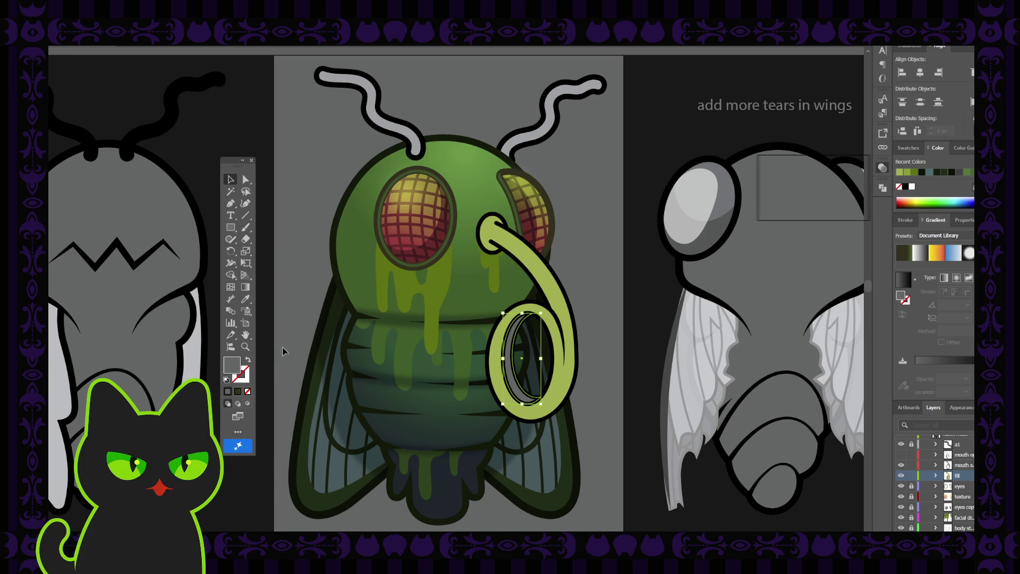
key("i")
left_click(541, 257)
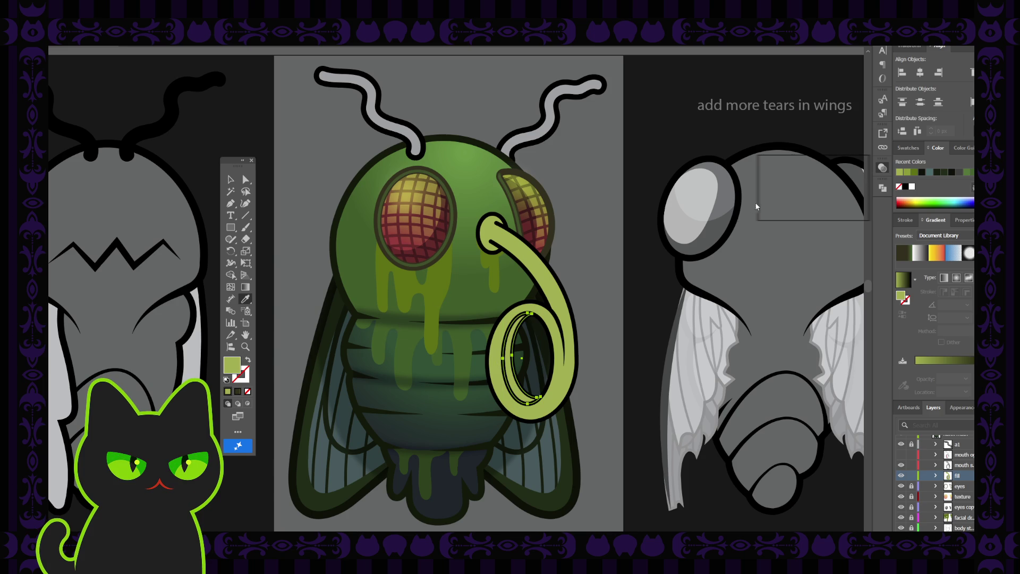
key("ctrl+z")
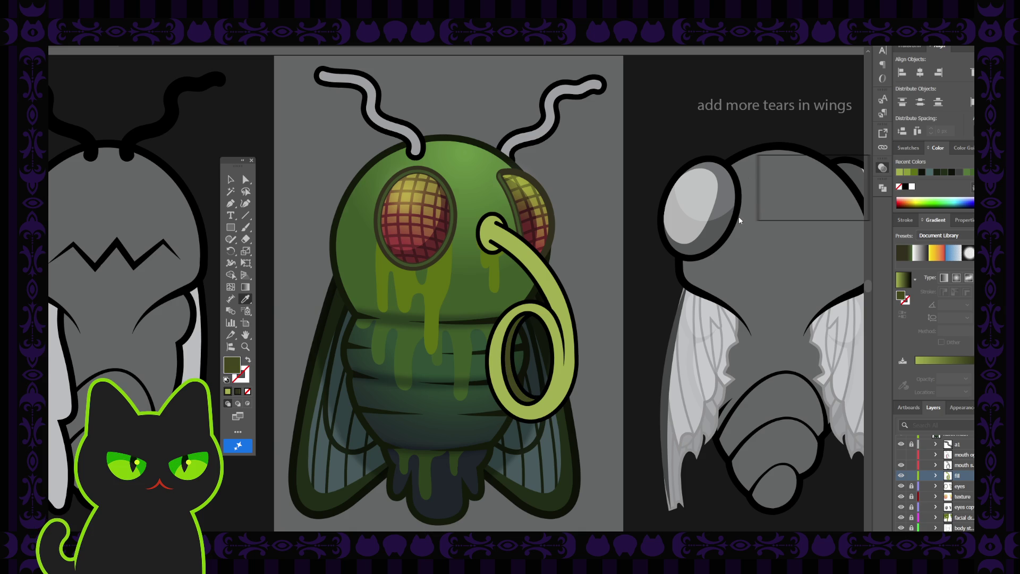
key("ctrl+z")
key("v")
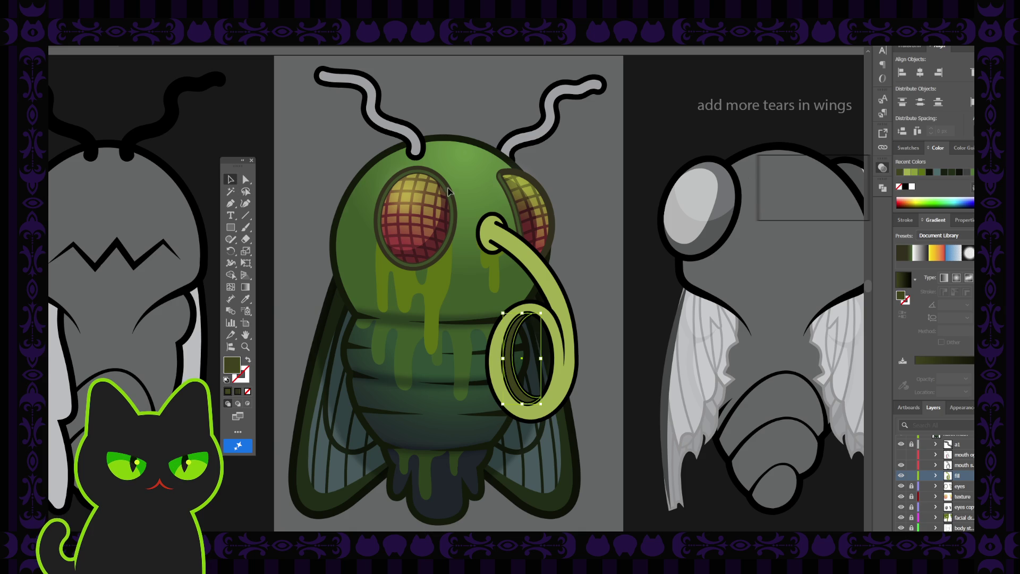
left_click(616, 191)
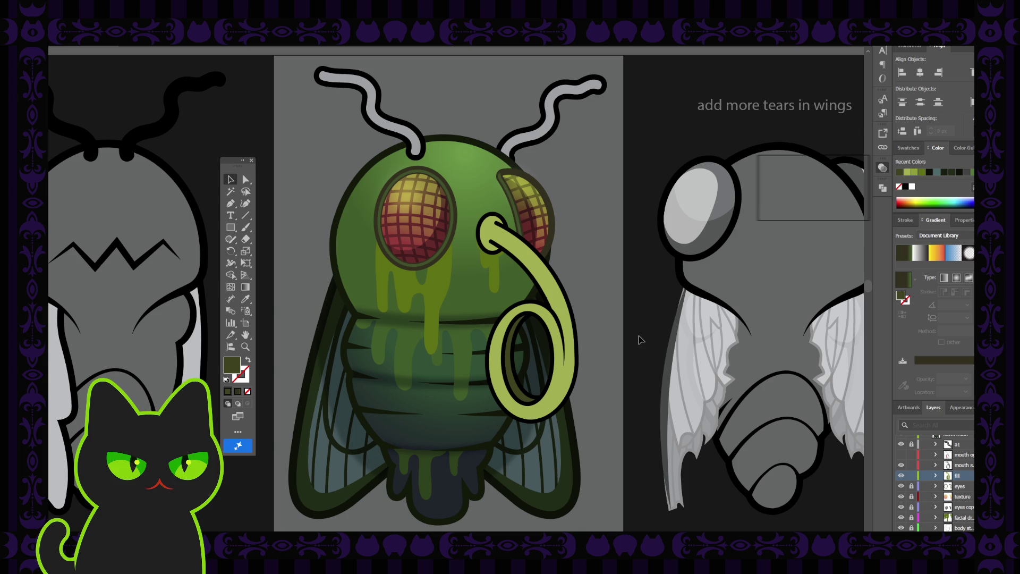
scroll(966, 475, "down", 5)
Step: Unlock the a2 layer and select the fly's right antenna
left_click(912, 496)
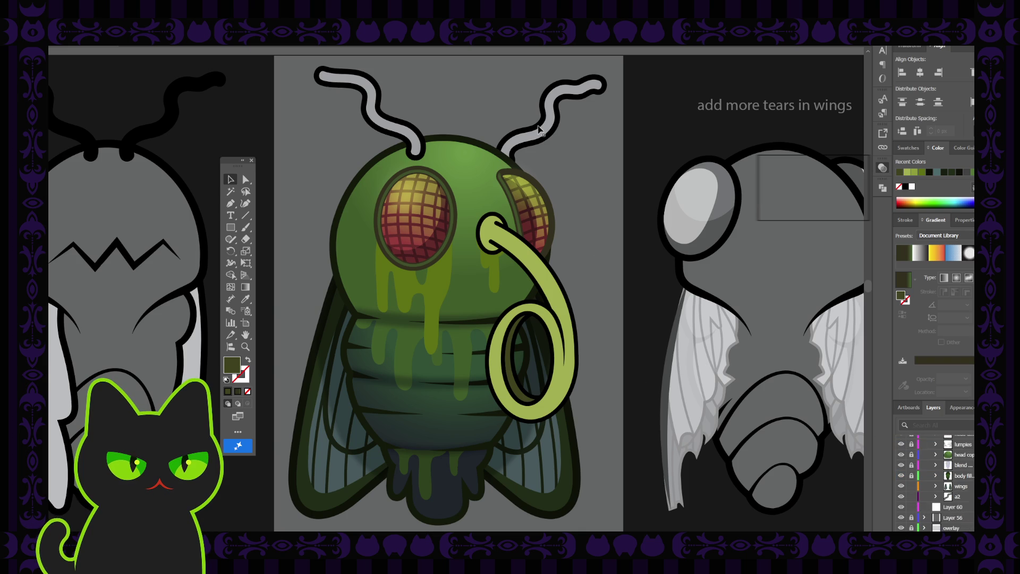
left_click(539, 129)
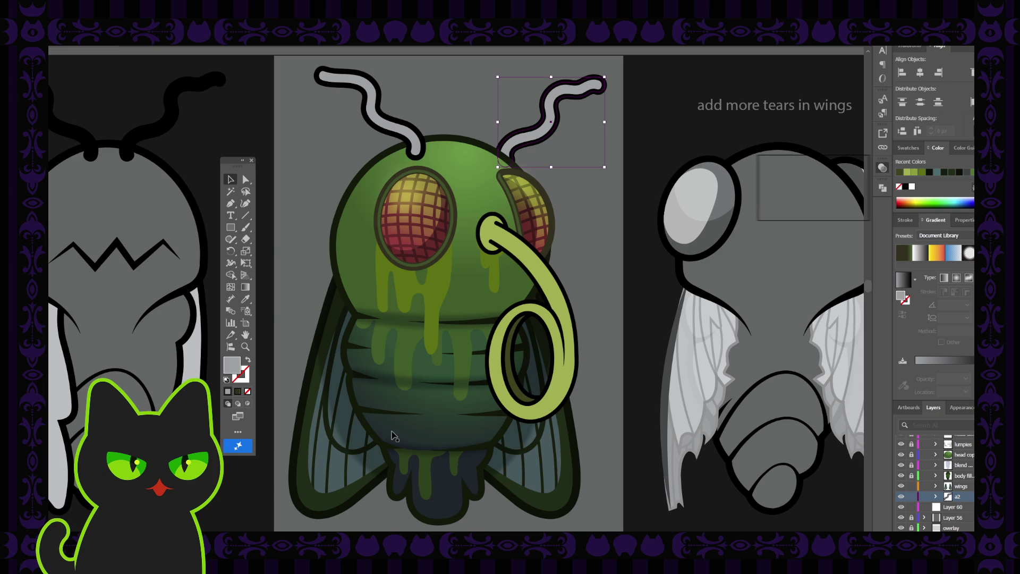
left_click(568, 229)
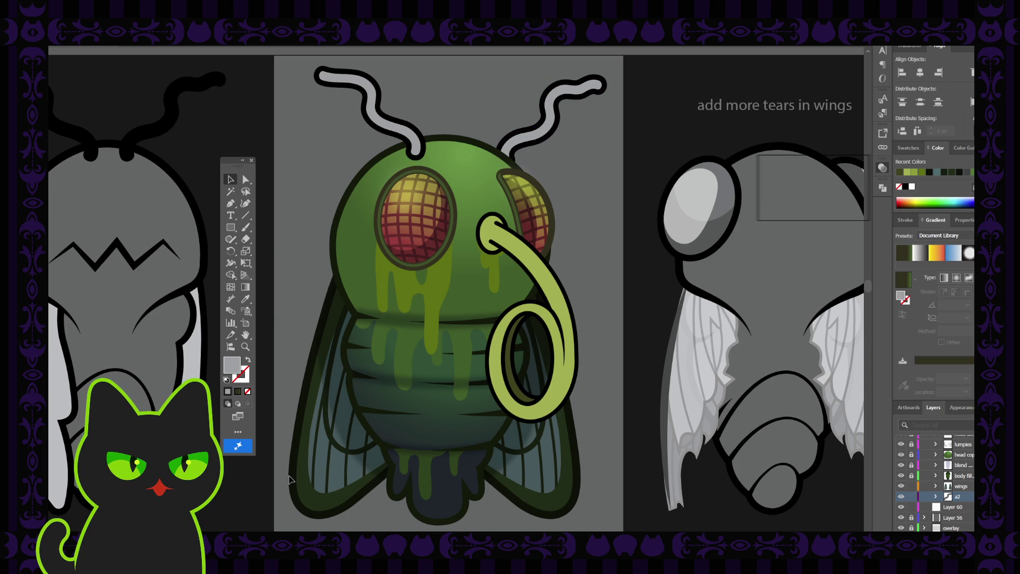
left_click(531, 133)
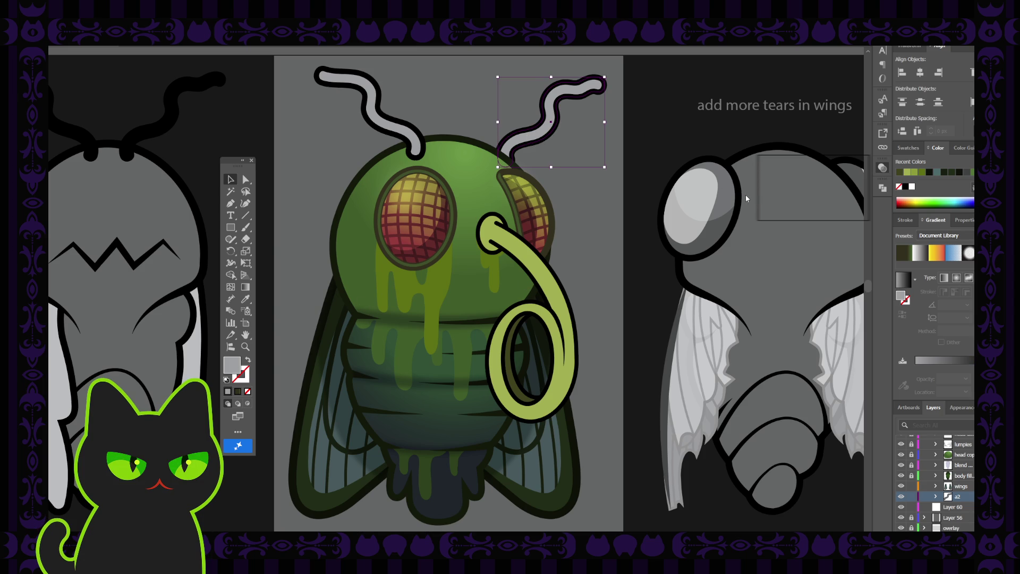
Step: Try mint and deep green swatches on the right antenna, settling on dark teal
left_click(701, 167)
left_click(700, 175)
left_click(690, 201)
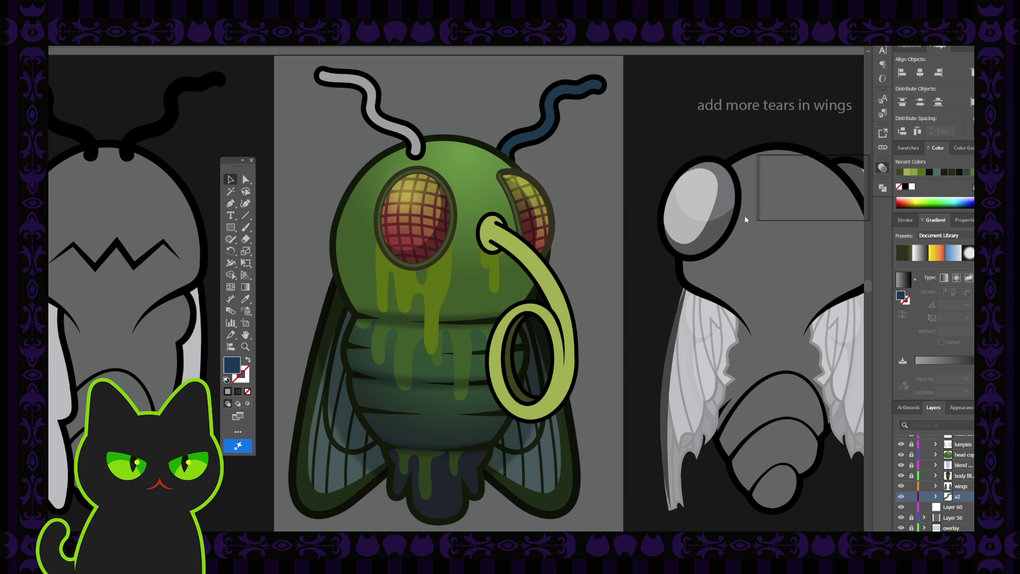
left_click(944, 171)
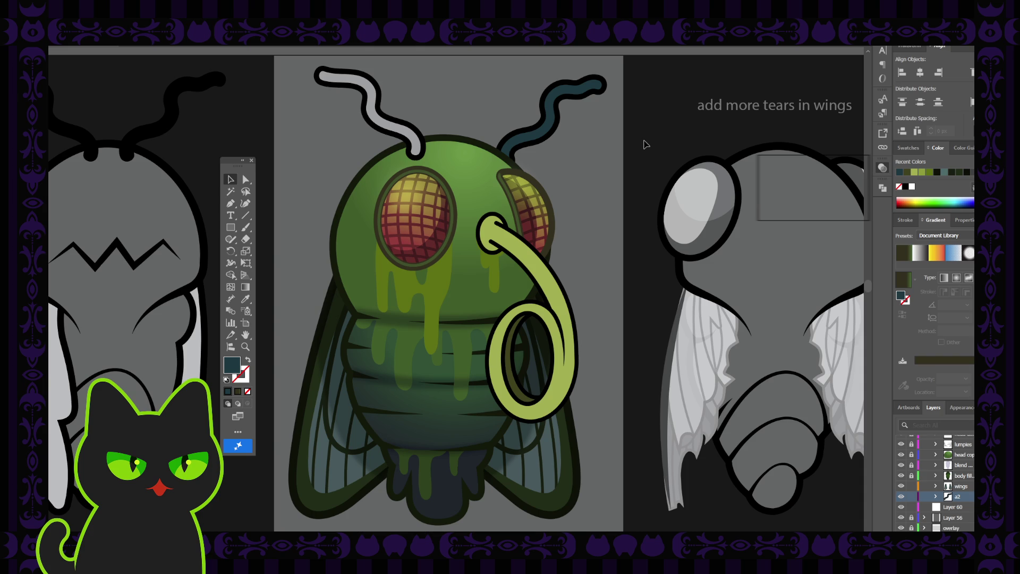
key("ctrl+minus")
key("ctrl+minus")
key("ctrl+minus")
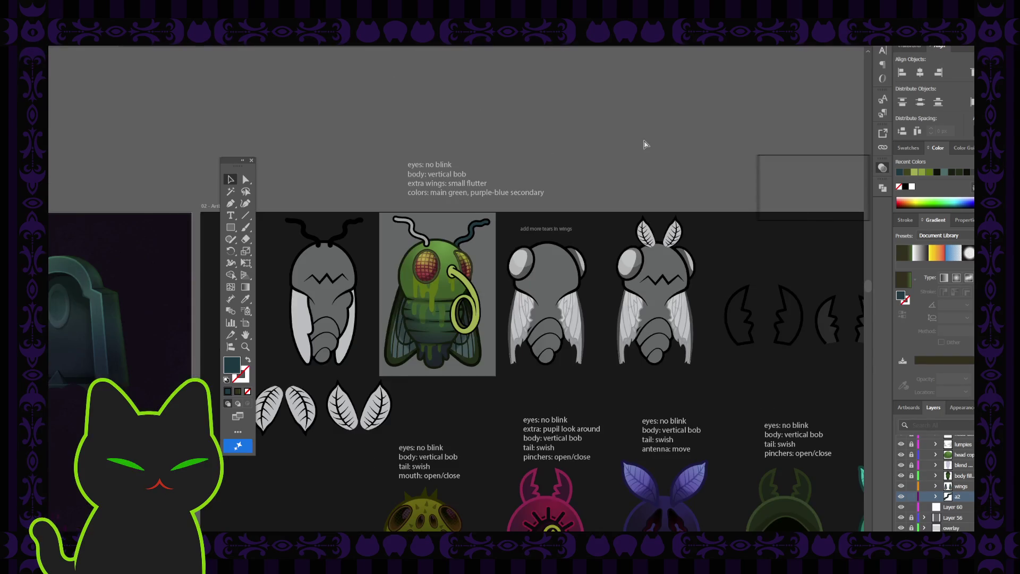
Step: Zoom in closer on the fly sketches and pan the green fly toward the centre
key("ctrl+plus")
key("ctrl+plus")
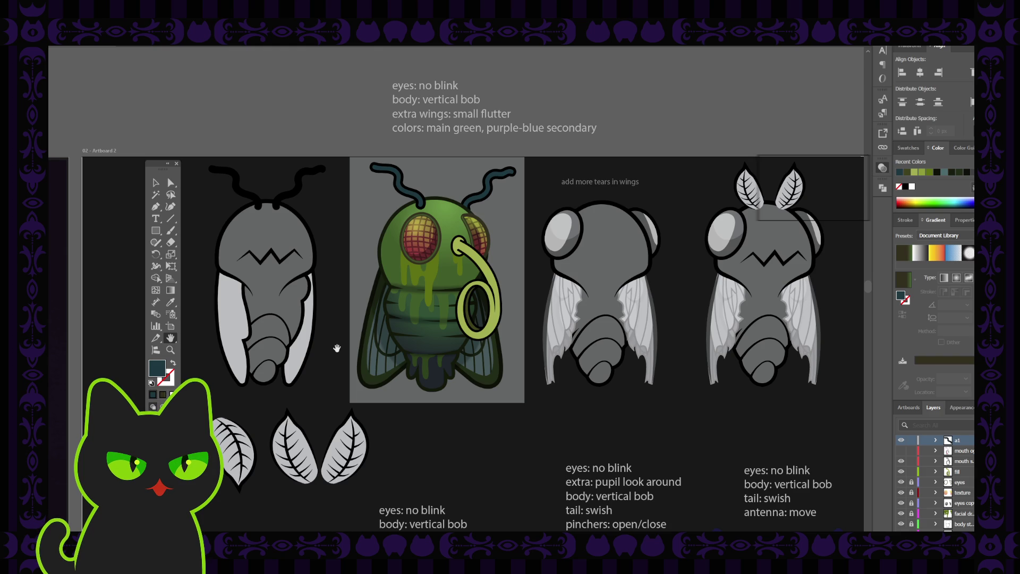
key("ctrl+plus")
left_click_drag(294, 337, 264, 346)
Step: Return to the Selection tool, close the floating Tools panel, then bring it back with Tab
left_click(160, 187)
left_click(176, 163)
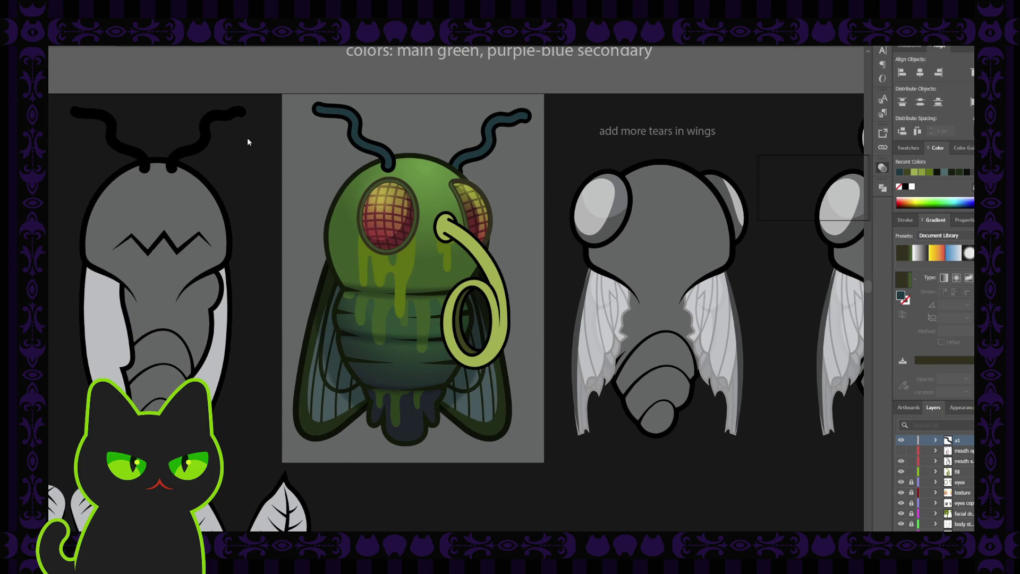
key("Tab")
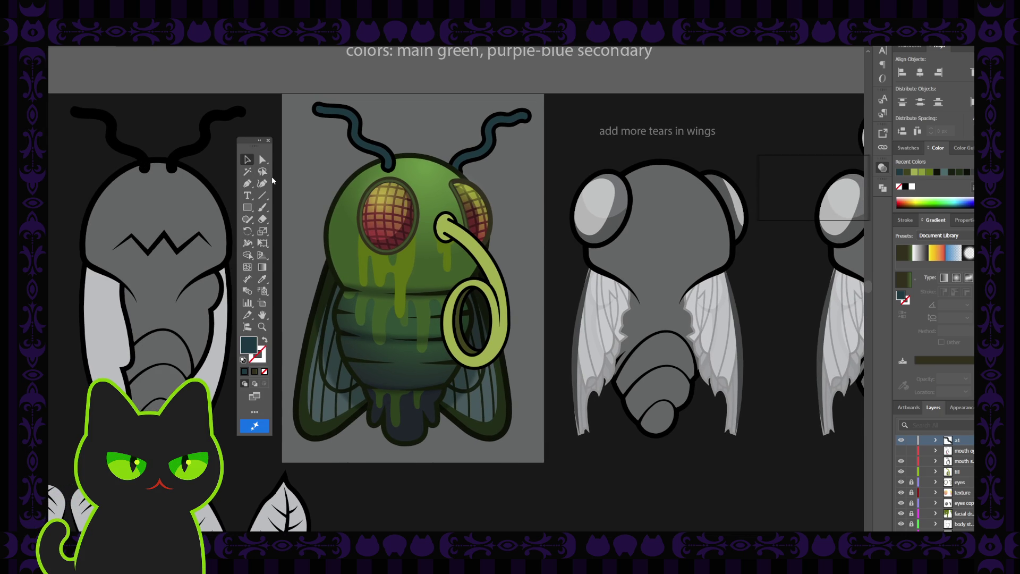
left_click_drag(296, 171, 301, 183)
left_click_drag(250, 140, 251, 139)
left_click(247, 160)
left_click(356, 149)
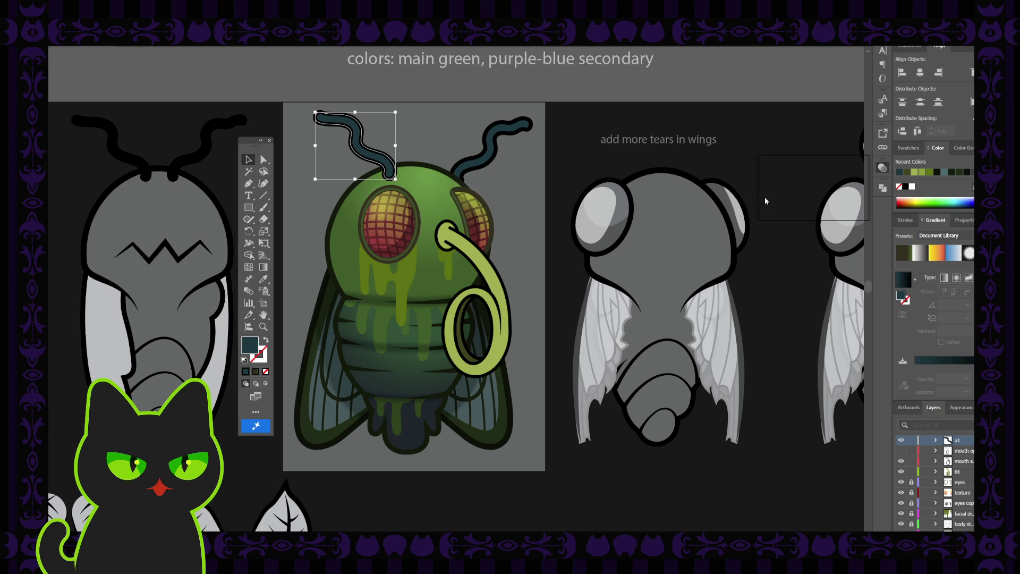
key("ctrl+z")
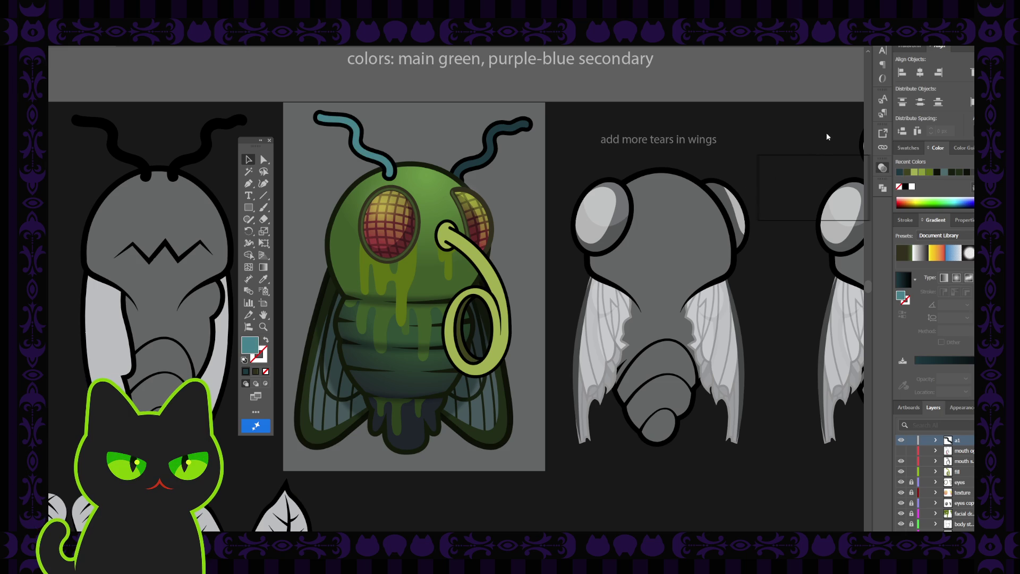
key("ctrl+shift+z")
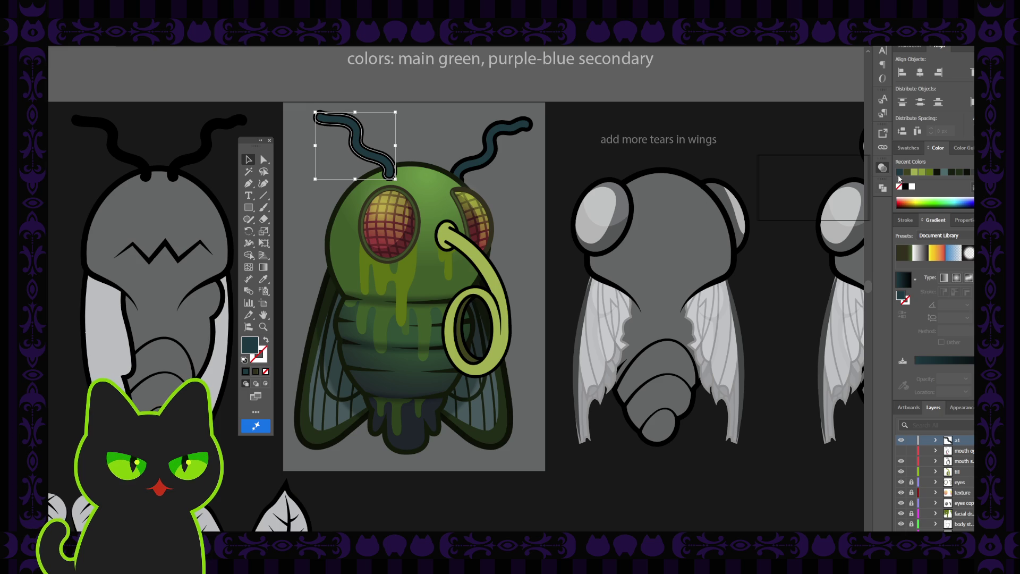
left_click(915, 173)
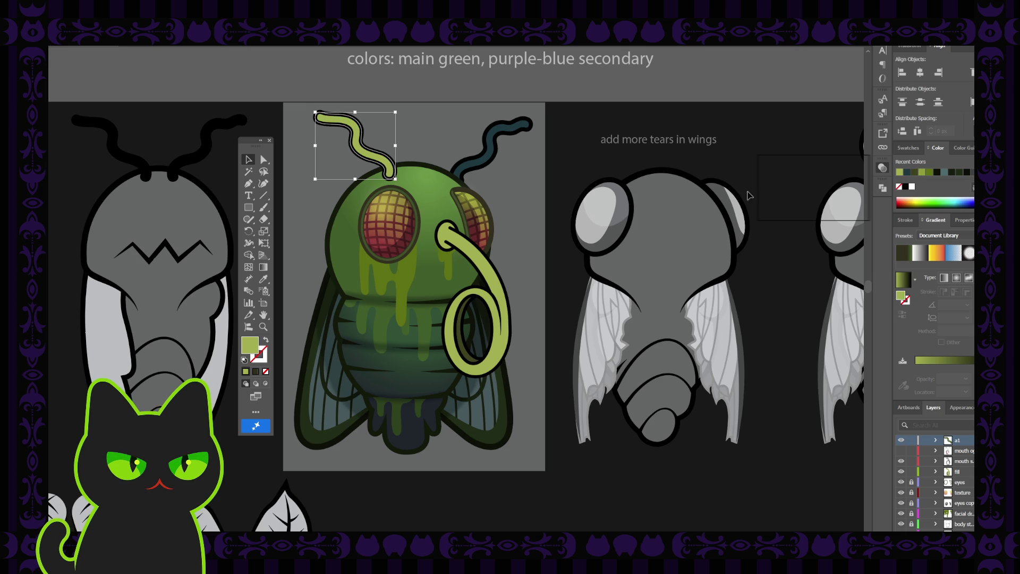
left_click(932, 173)
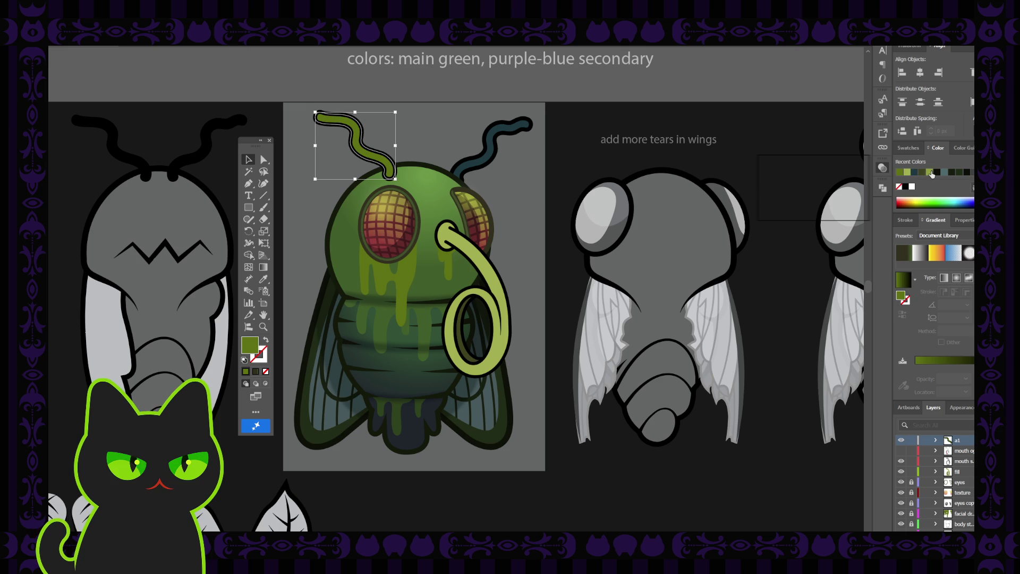
left_click(902, 173)
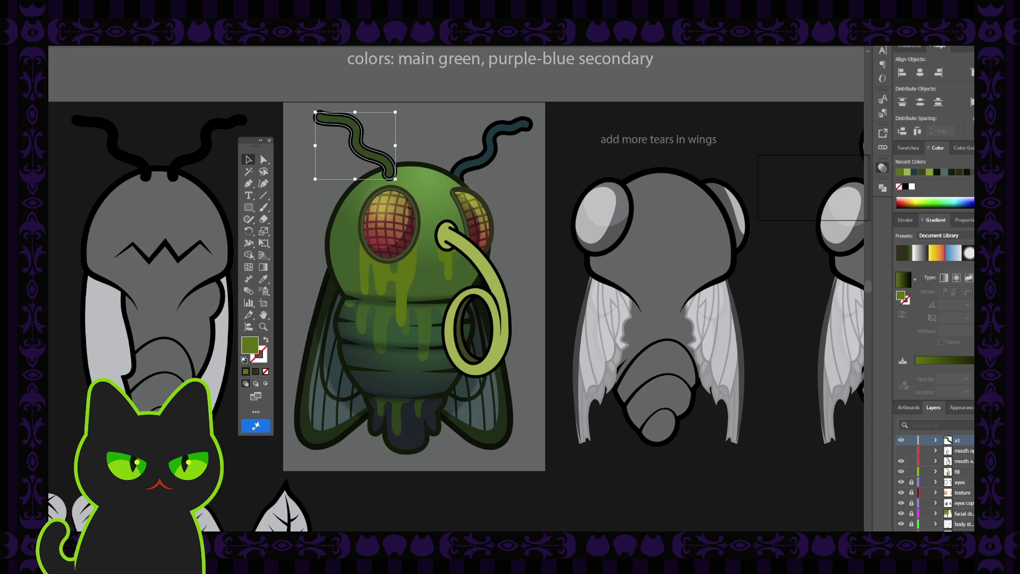
left_click(906, 172)
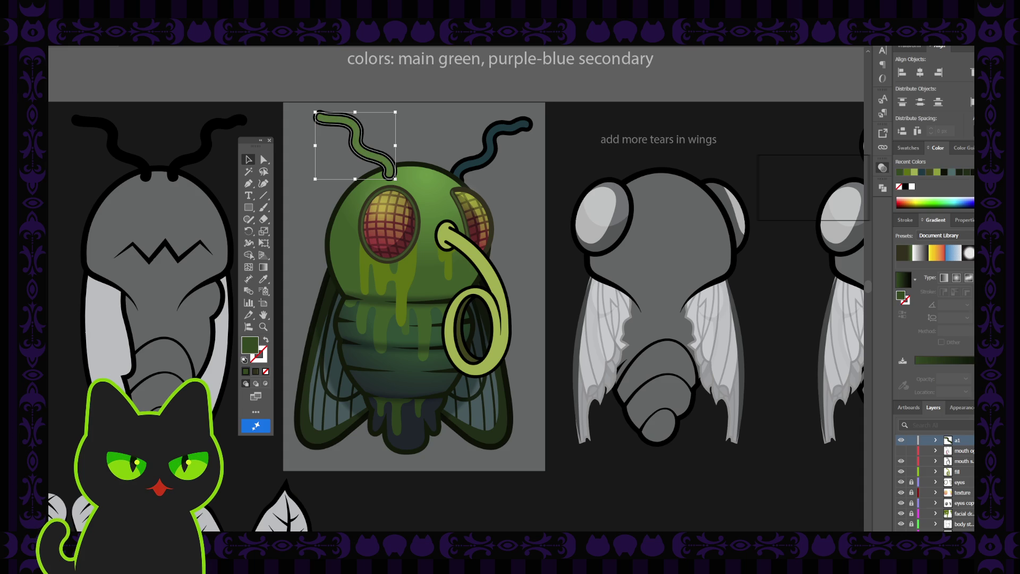
left_click(955, 174)
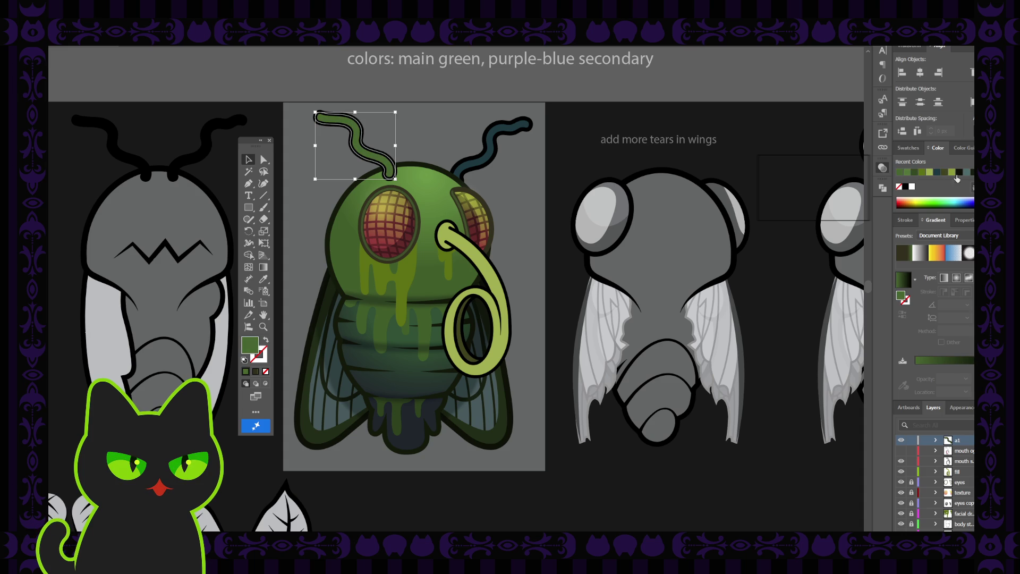
left_click(578, 159)
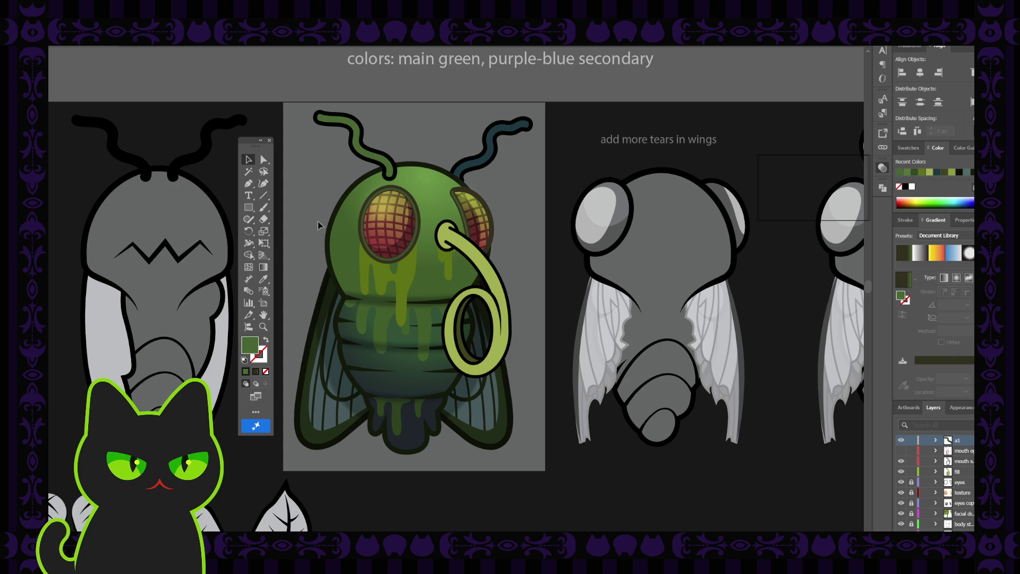
left_click(357, 153)
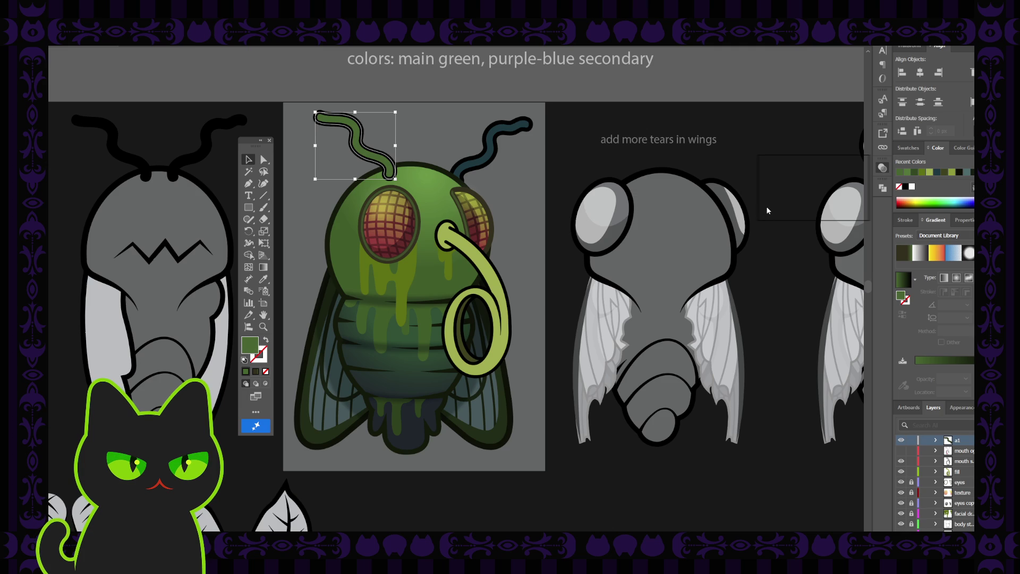
left_click(745, 208)
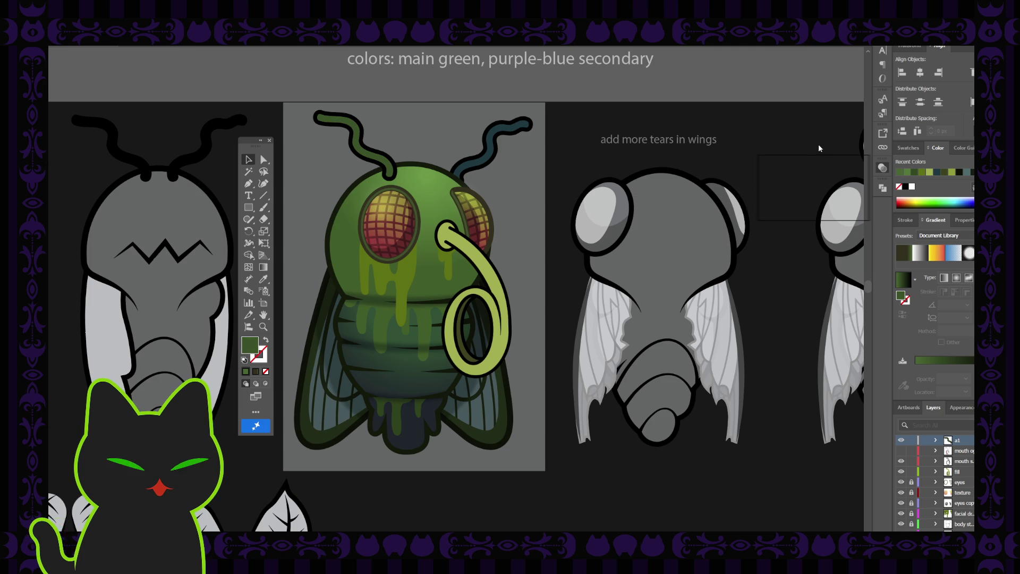
key("ctrl+z")
left_click(586, 172)
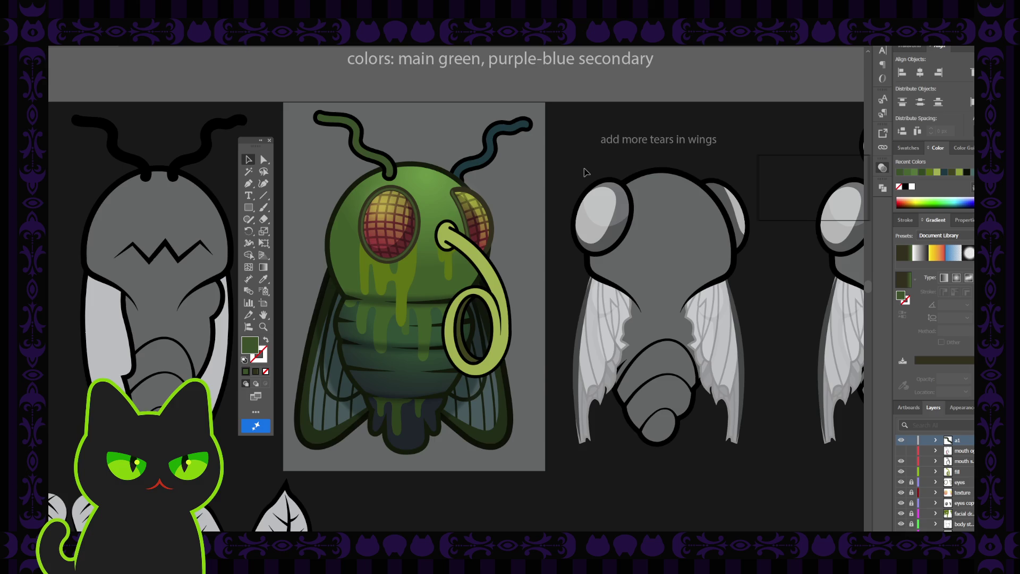
key("ctrl+minus")
key("ctrl+minus")
key("ctrl+minus")
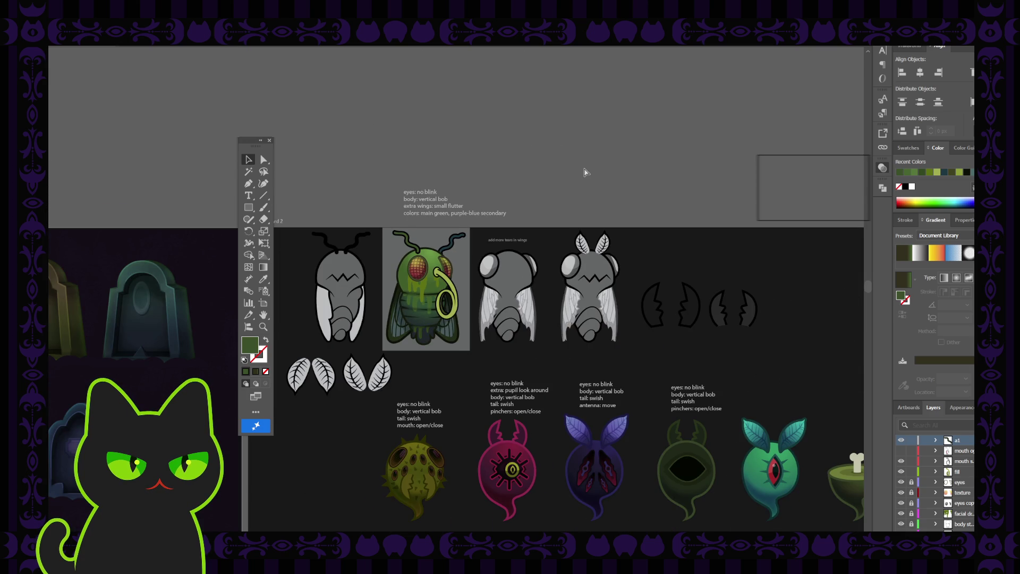
Step: Reselect the left antenna with undo and try light yellow-green, then darker green swatches on it
key("ctrl+plus")
key("ctrl+plus")
key("ctrl+plus")
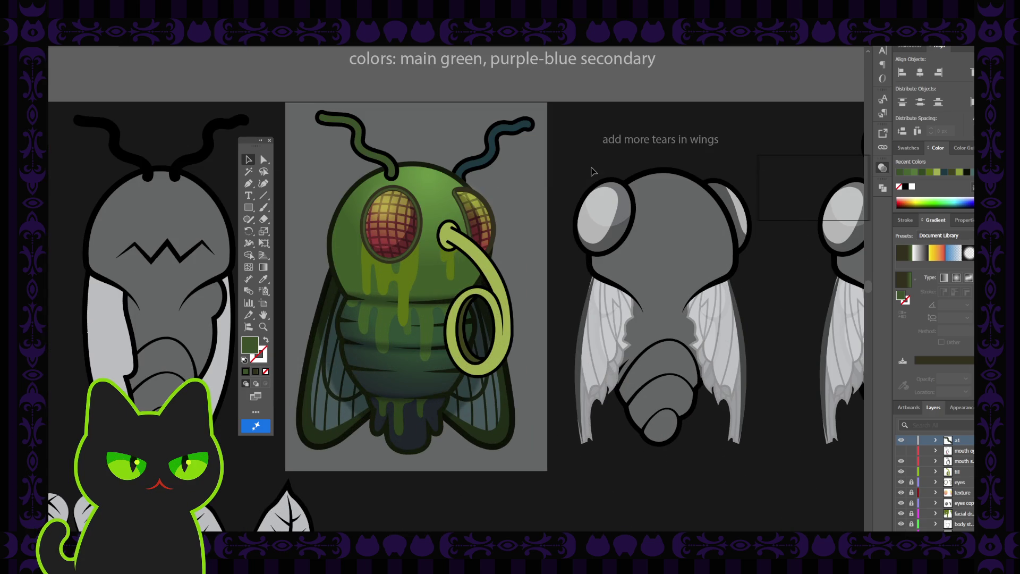
key("ctrl+z")
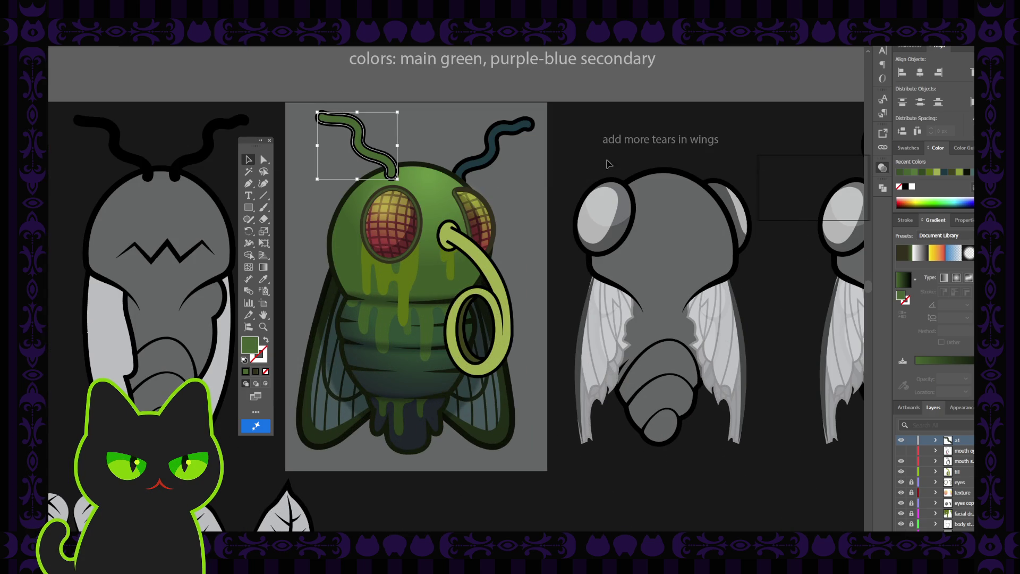
left_click(938, 173)
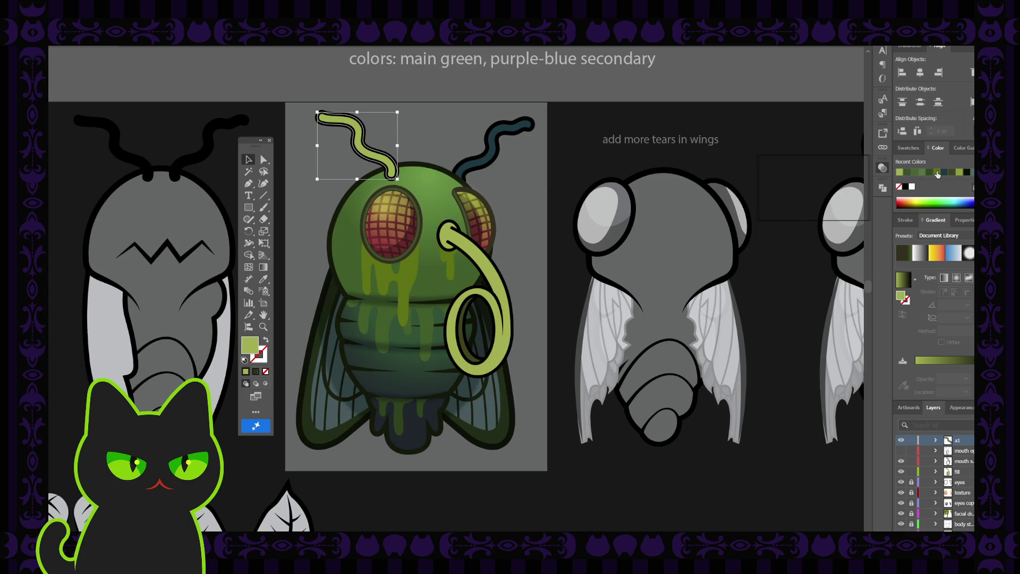
left_click(921, 173)
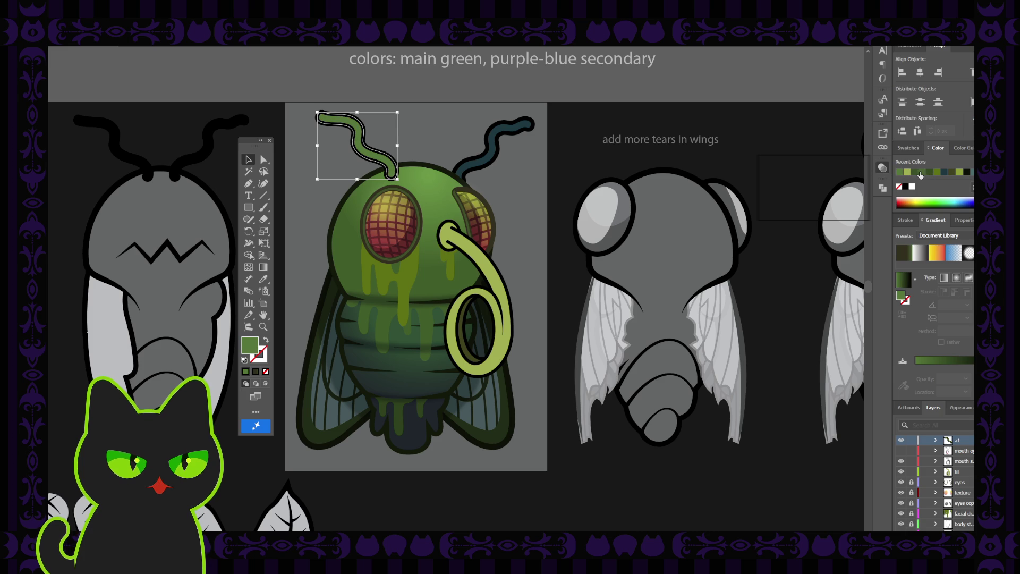
left_click(915, 172)
left_click(629, 157)
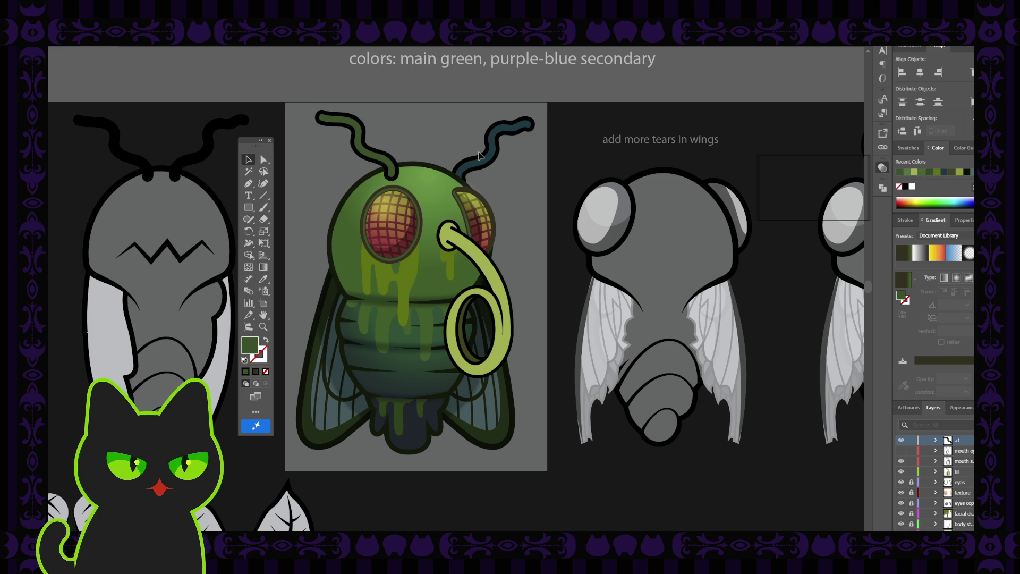
Step: Apply a colour sampled from the artwork to the left antenna with the Eyedropper
left_click(382, 157)
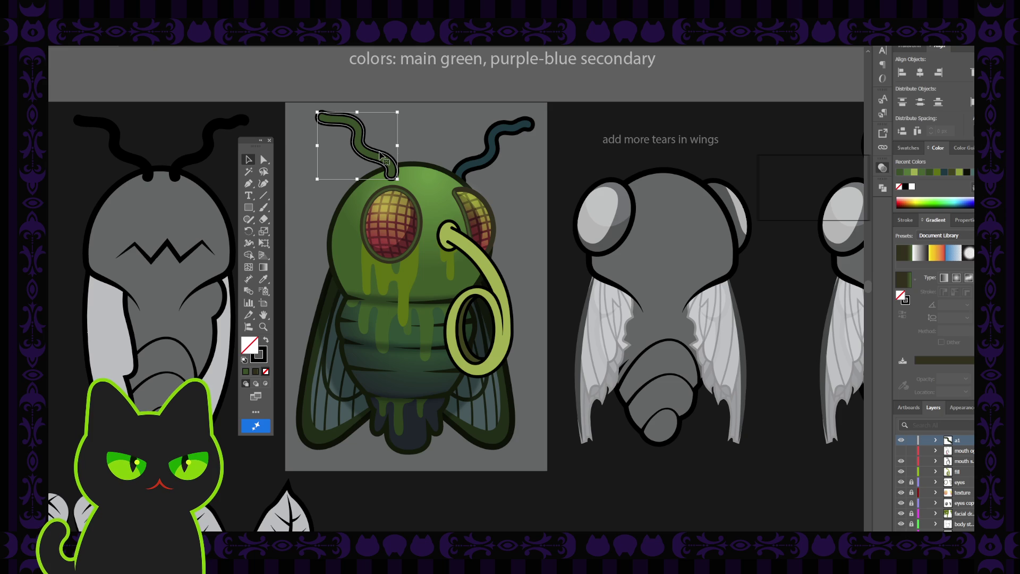
key("i")
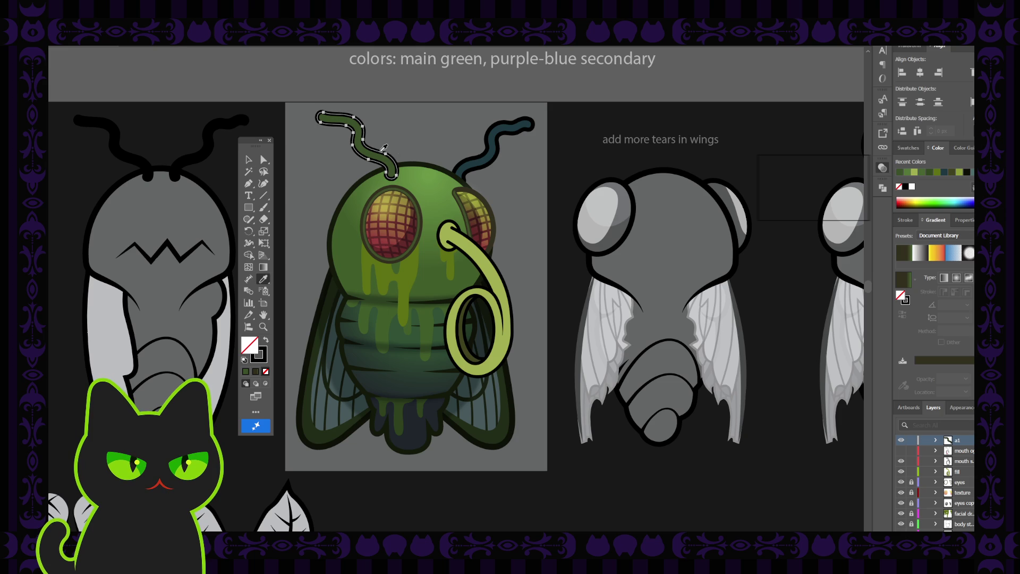
left_click(346, 143)
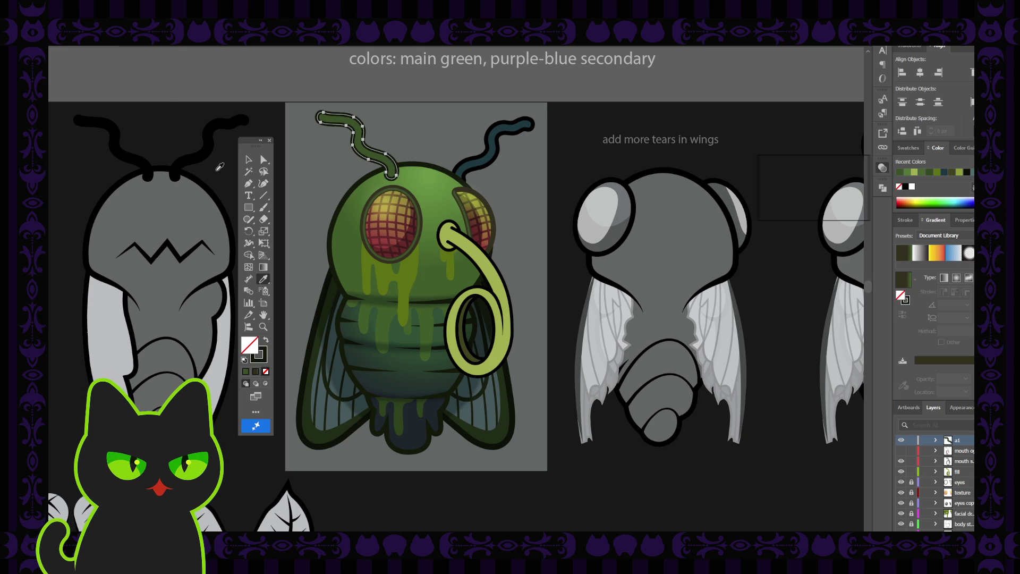
left_click(249, 159)
left_click(305, 170)
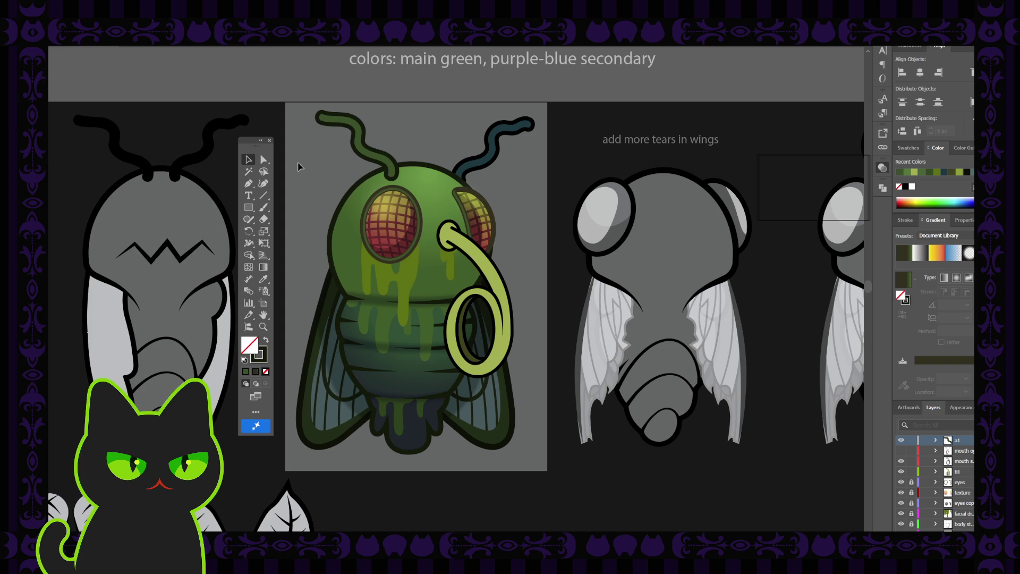
key("ctrl+minus")
key("ctrl+minus")
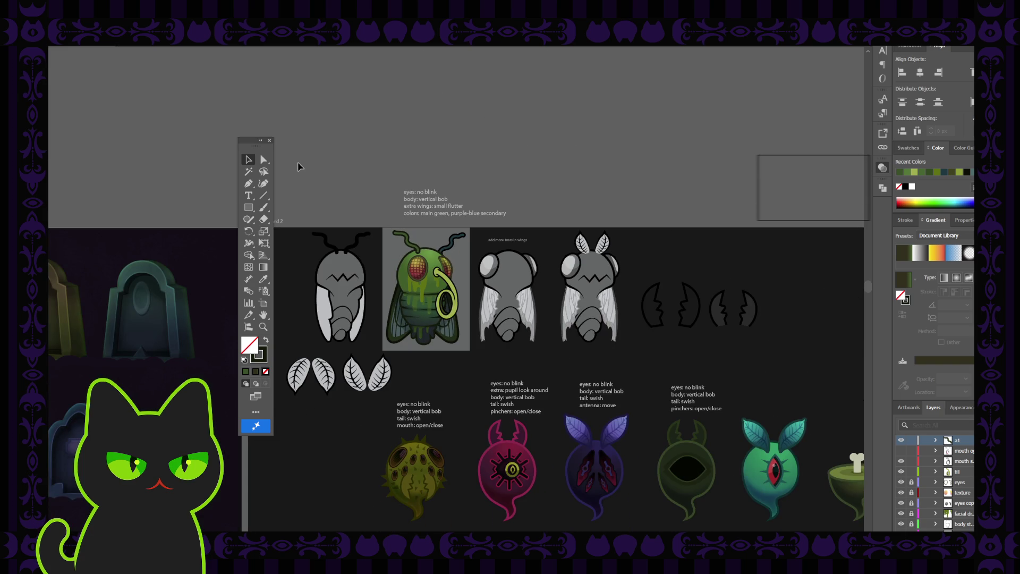
key("ctrl+plus")
key("ctrl+plus")
key("ctrl+plus")
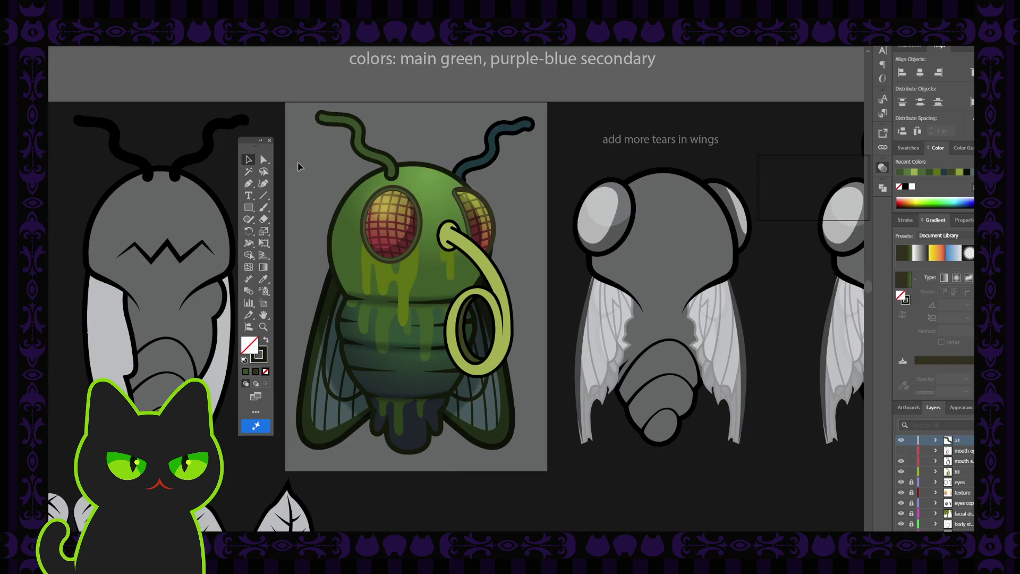
left_click(375, 156)
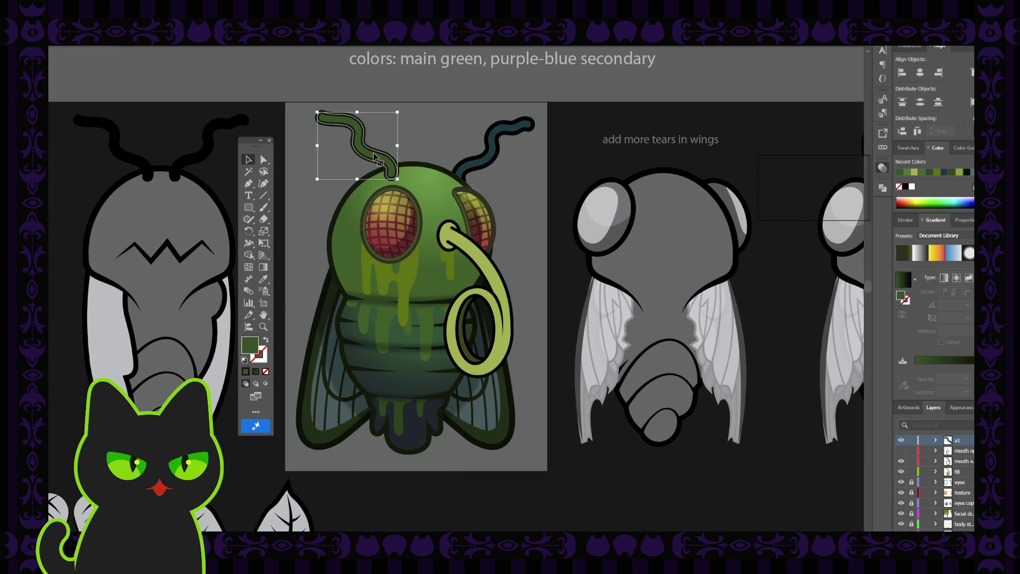
left_click(478, 158)
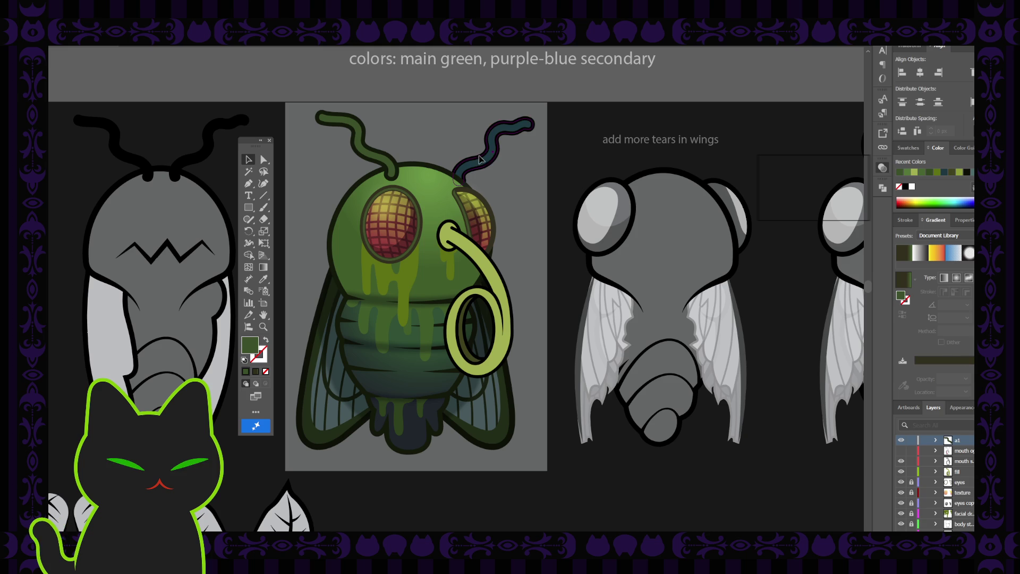
Step: Select the right antenna and swap its fill and stroke colours
left_click(480, 159)
left_click(262, 360)
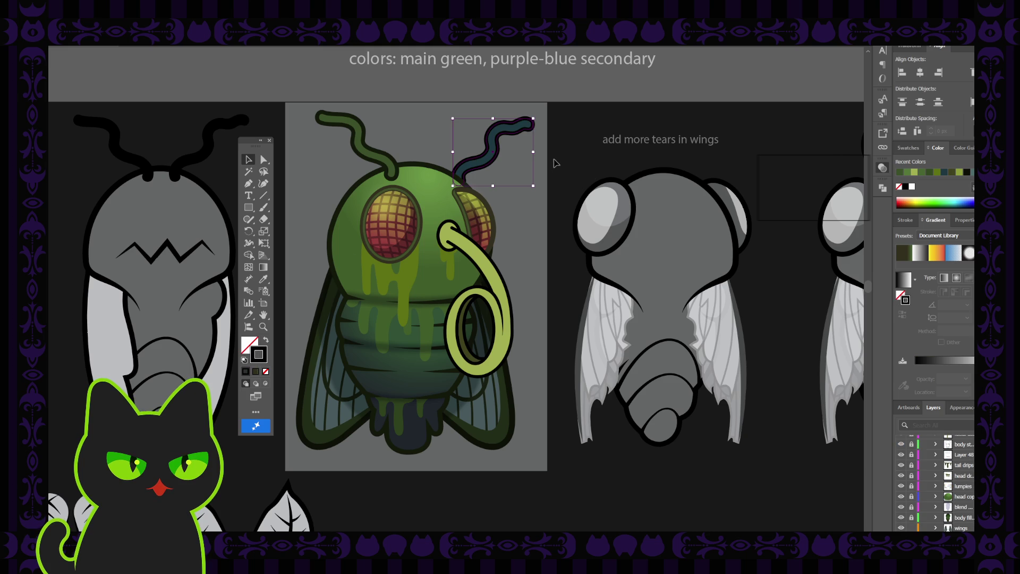
left_click(266, 340)
left_click(253, 345)
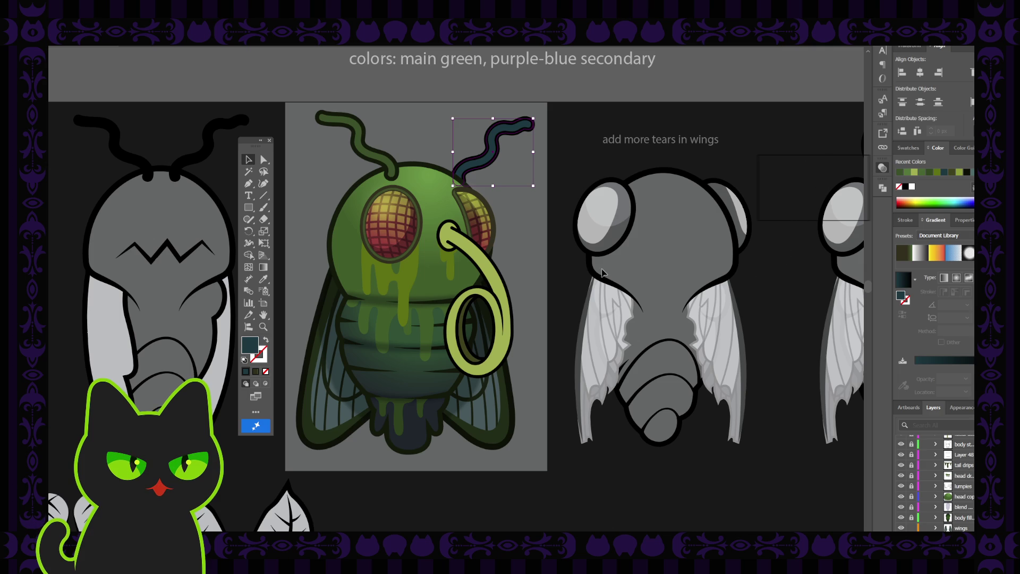
left_click(501, 153)
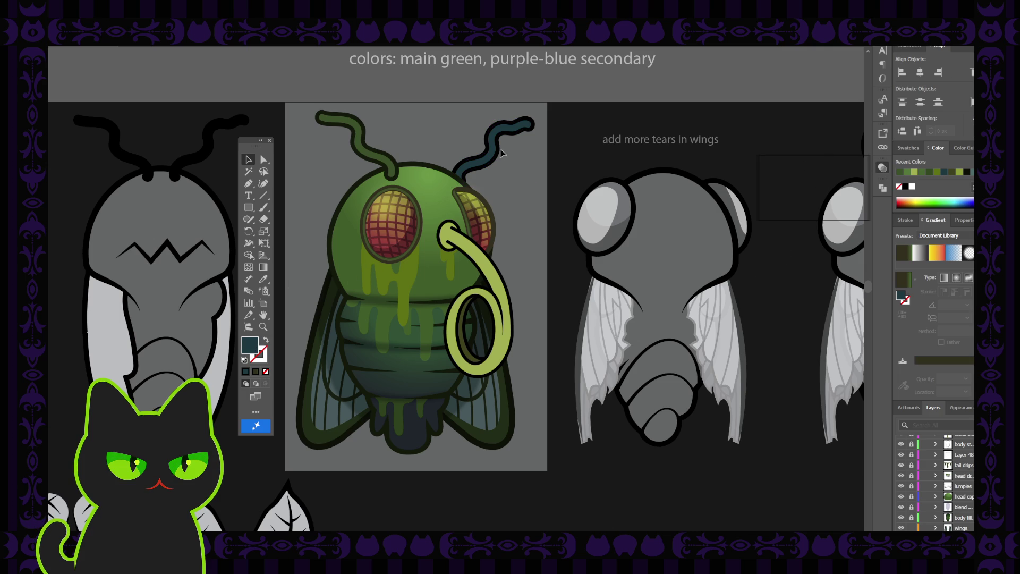
left_click(500, 154)
Step: Give the right antenna a dark teal outline in place of the black edge
left_click(263, 357)
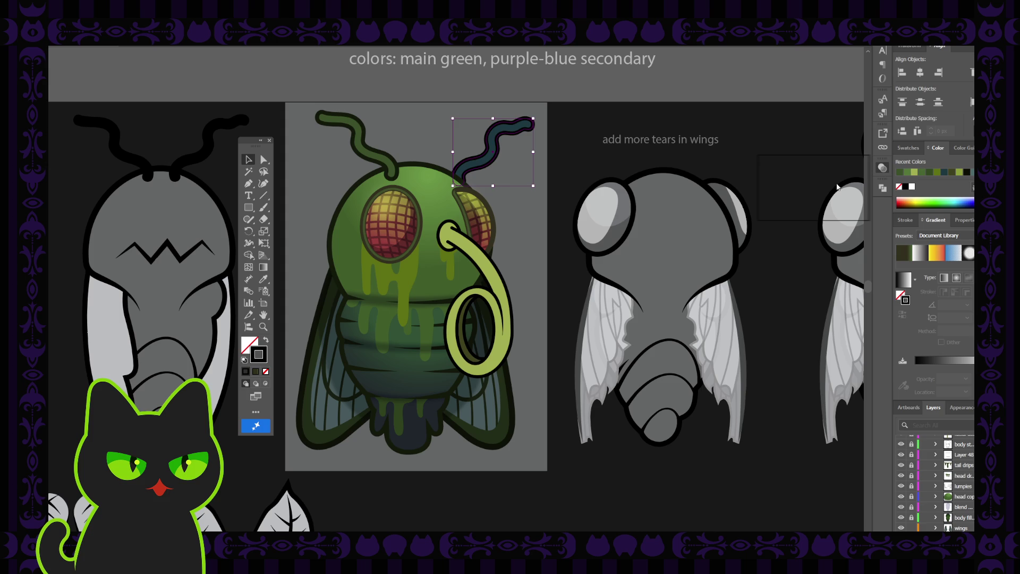
key("period")
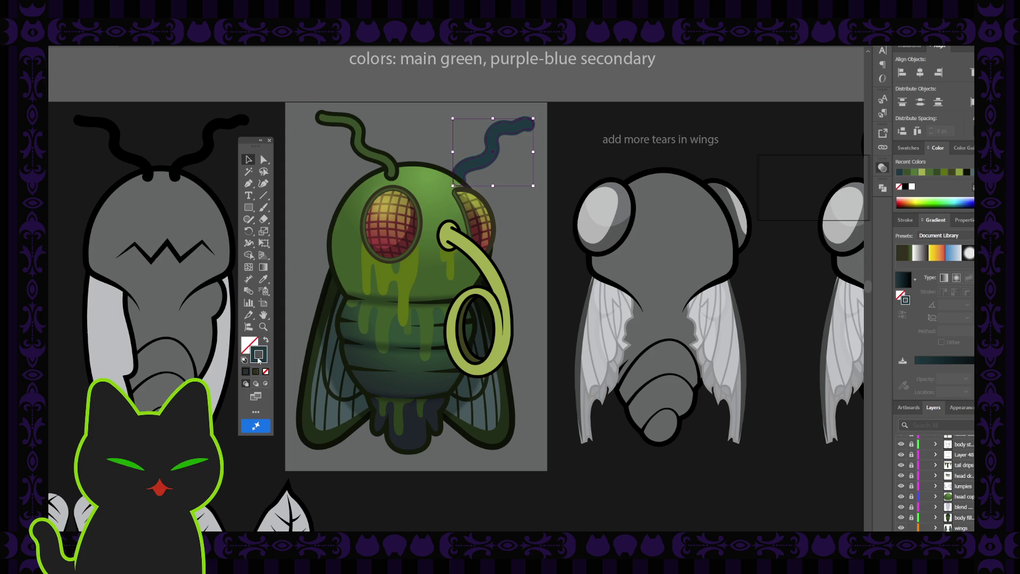
left_click(745, 228)
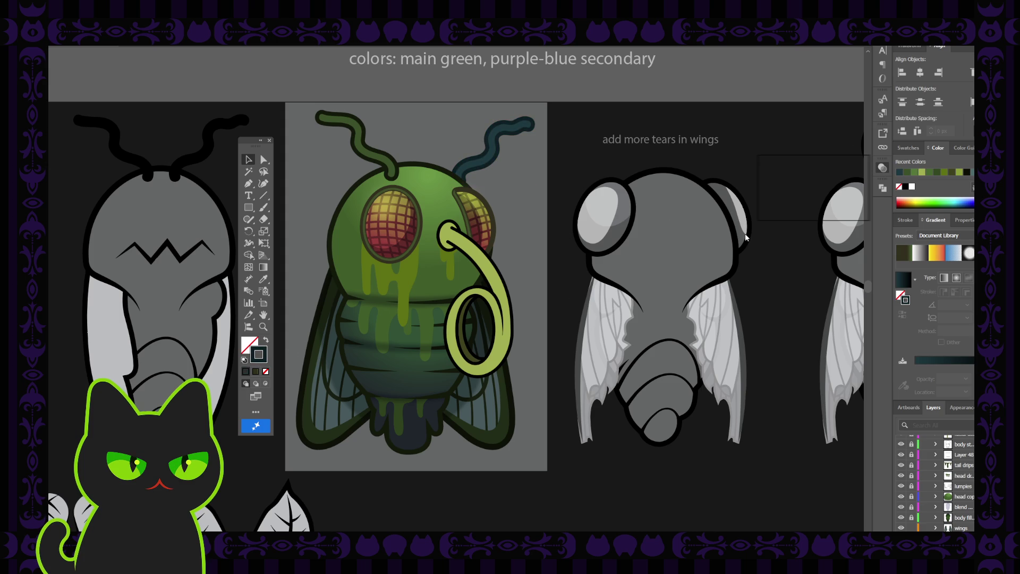
left_click(574, 170)
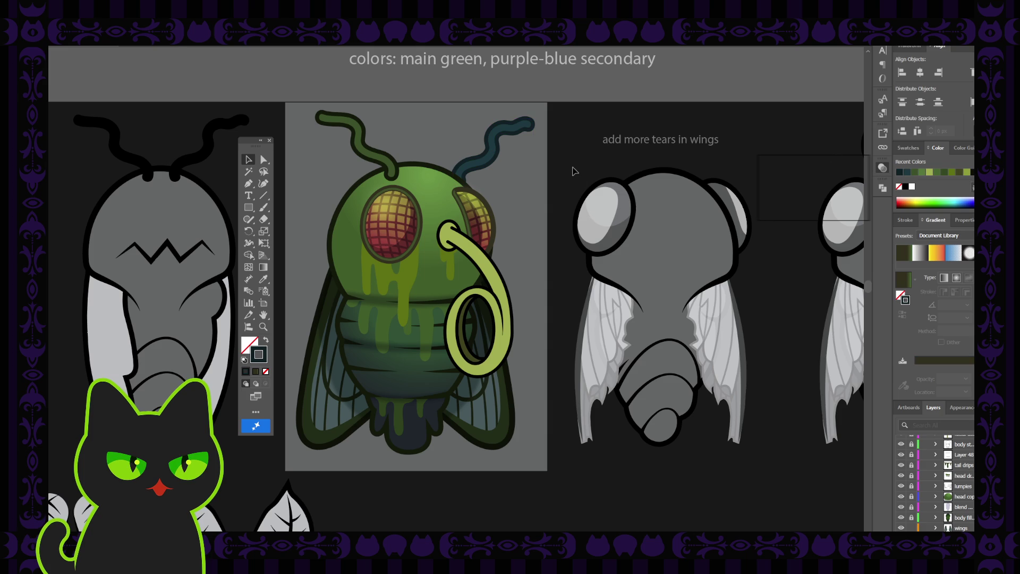
left_click(493, 159)
left_click(546, 238)
Step: Eyedrop the right antenna's dark teal onto the left antenna, then zoom out over the sketch row
key("ctrl+minus")
key("ctrl+minus")
key("ctrl+minus")
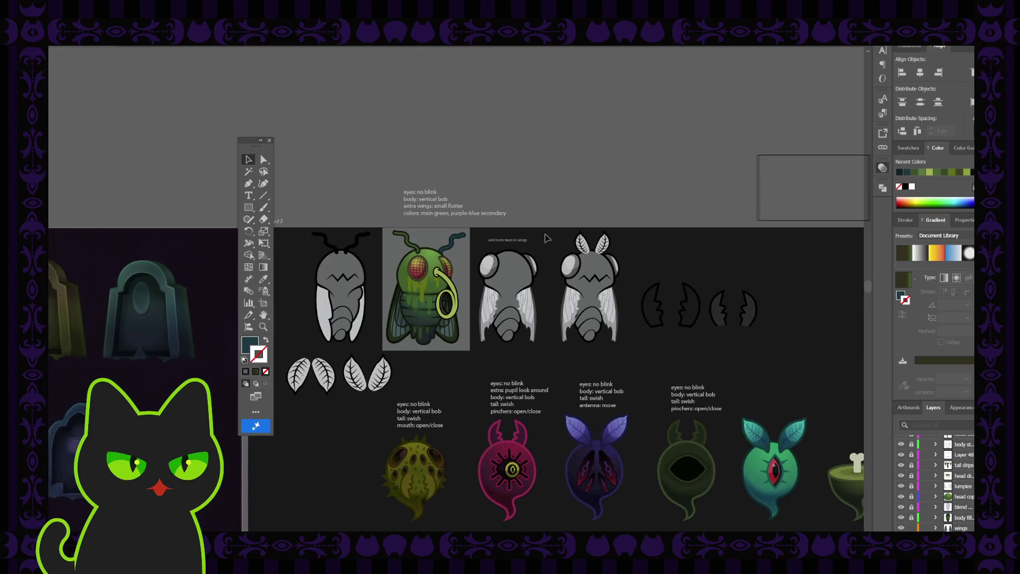
key("ctrl+plus")
key("ctrl+plus")
key("ctrl+plus")
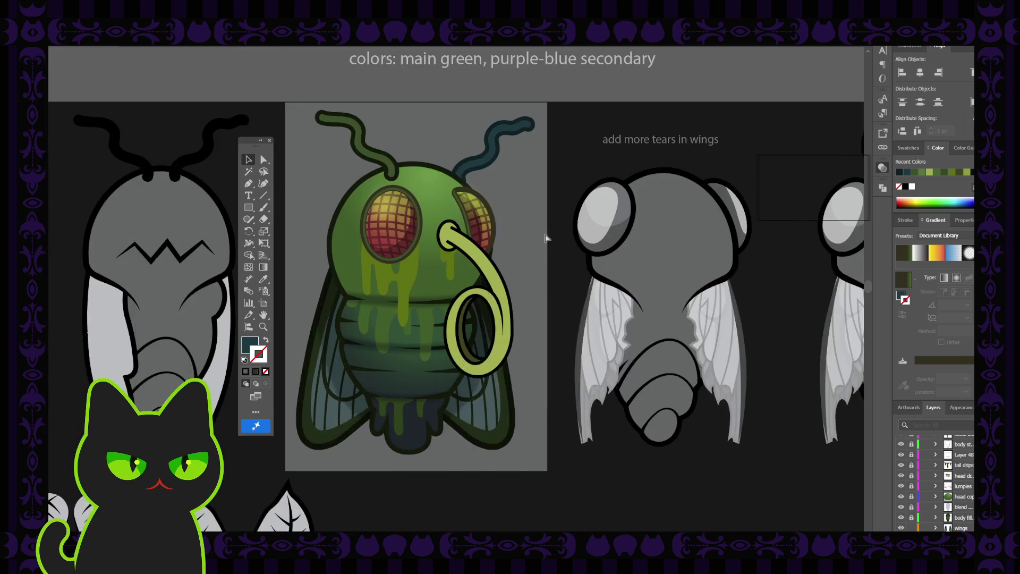
scroll(546, 238, "up", 1)
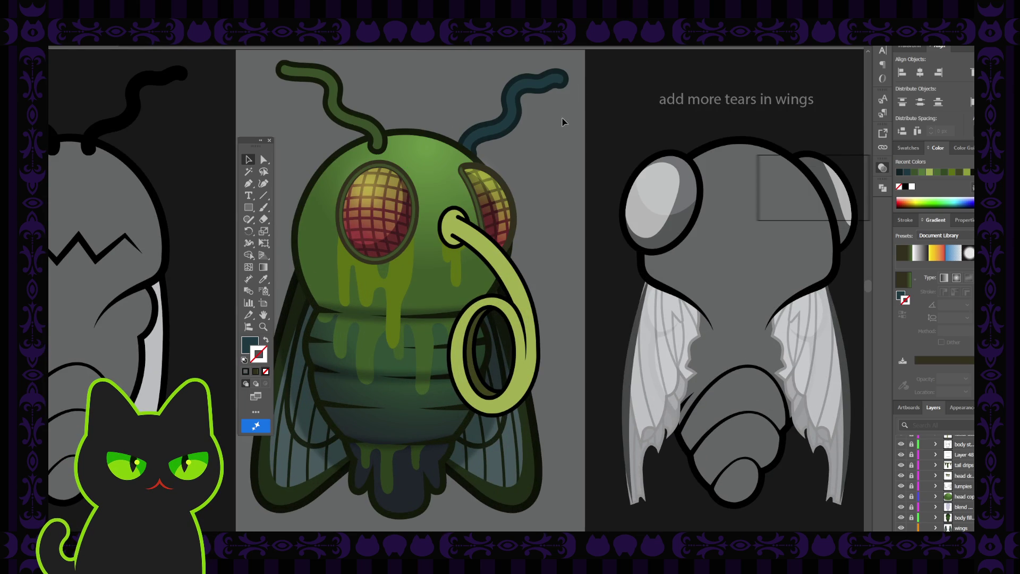
left_click(349, 119)
key("i")
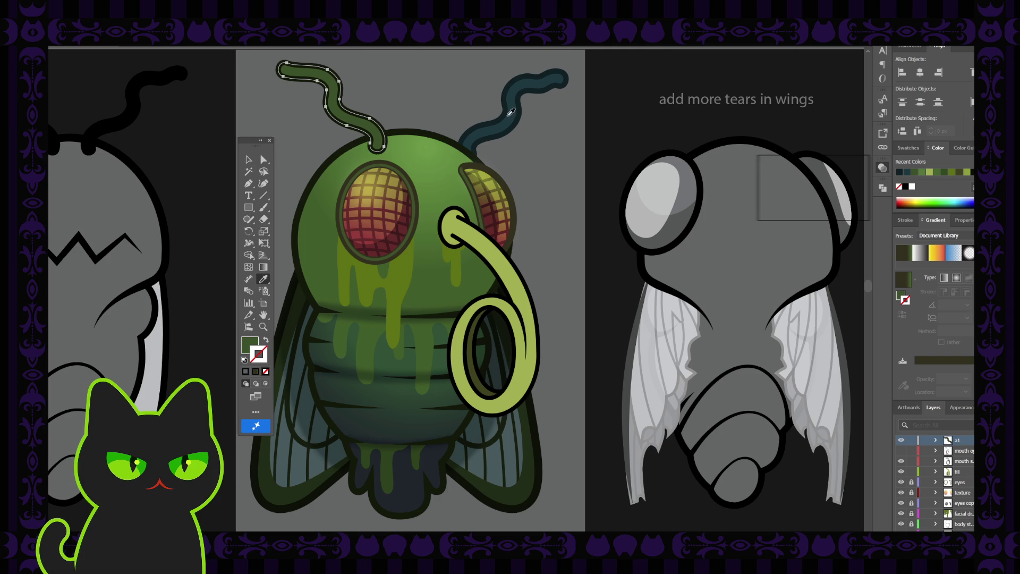
left_click(509, 112)
left_click(247, 159)
left_click(418, 83)
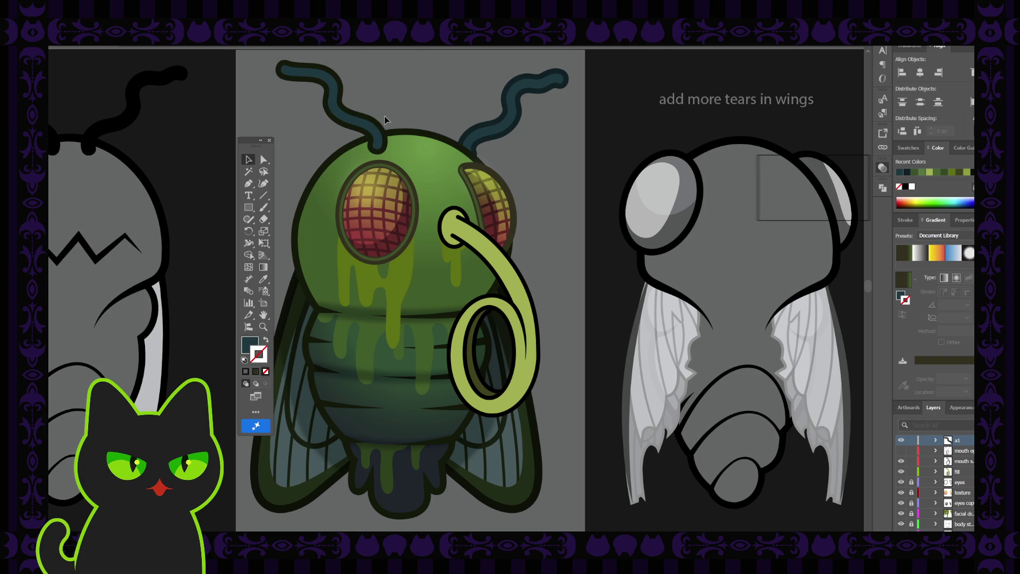
left_click(372, 123)
left_click(424, 98)
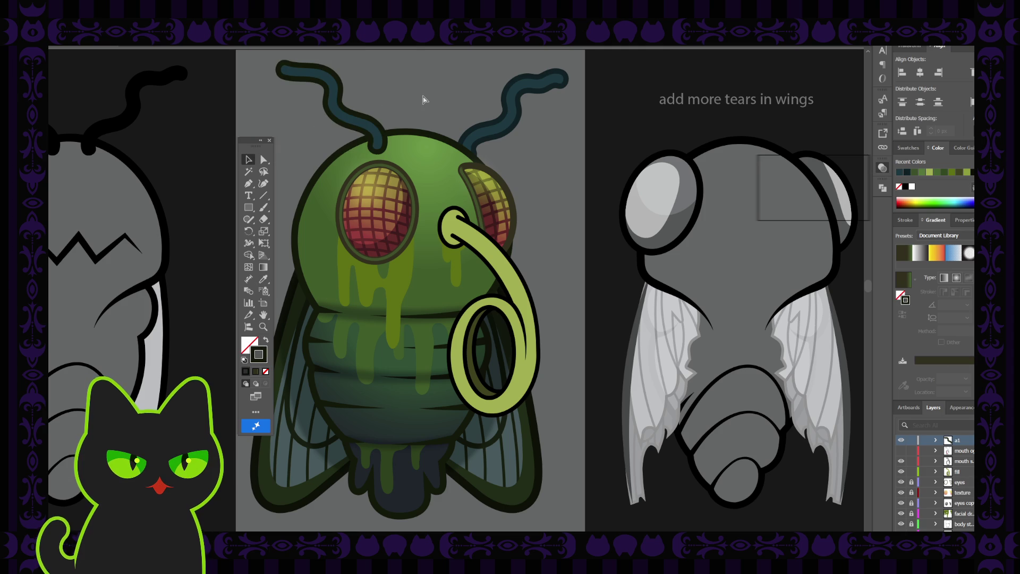
key("ctrl+minus")
key("ctrl+minus")
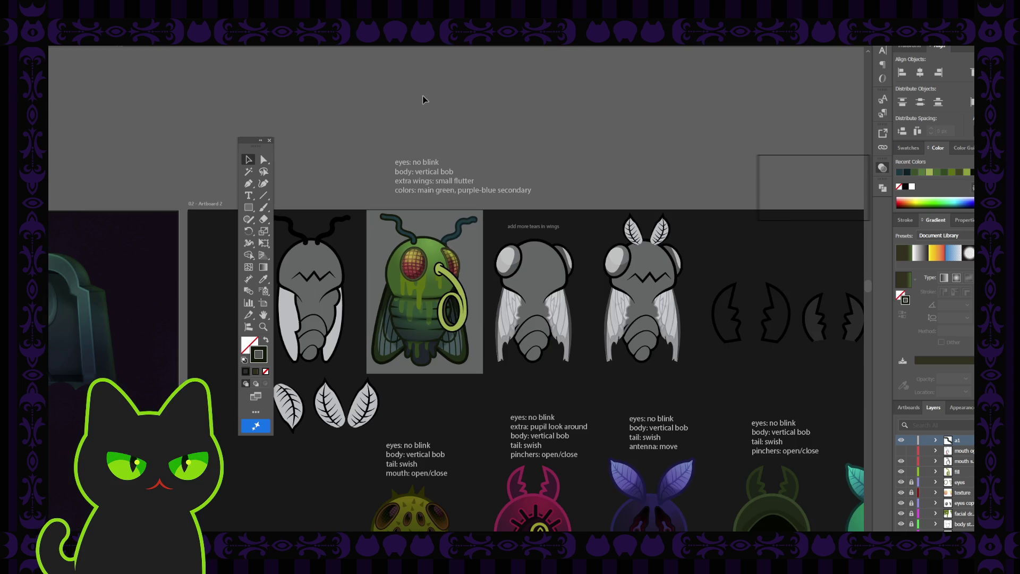
Step: Copy the left antenna's dark teal onto the right antenna with the Eyedropper
key("ctrl+plus")
key("ctrl+plus")
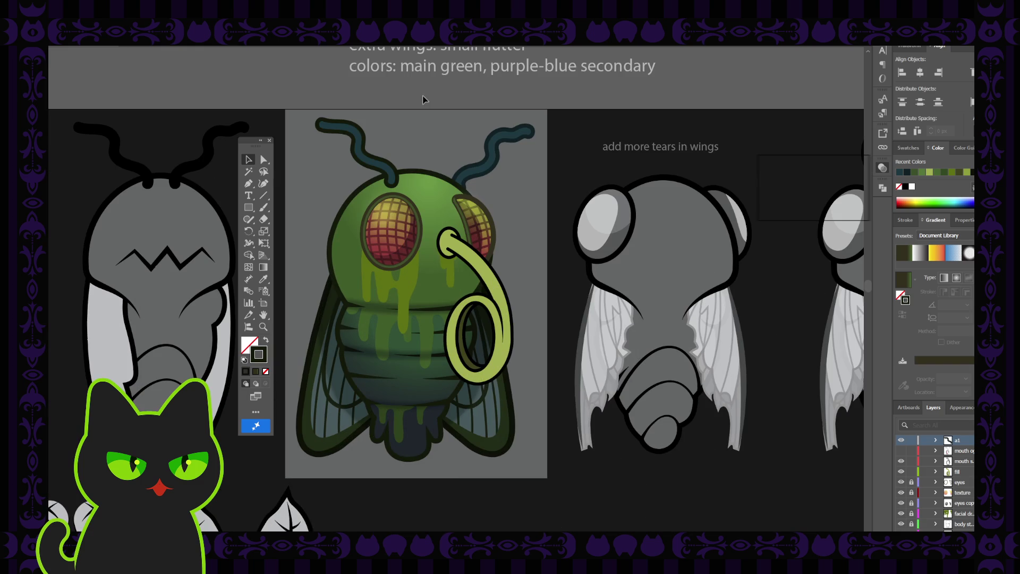
left_click(463, 174)
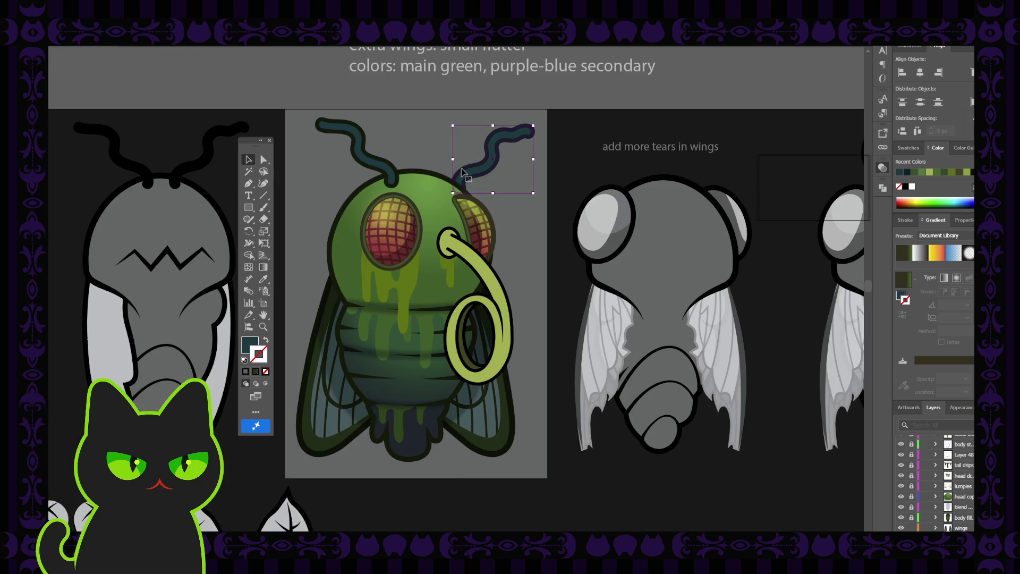
key("i")
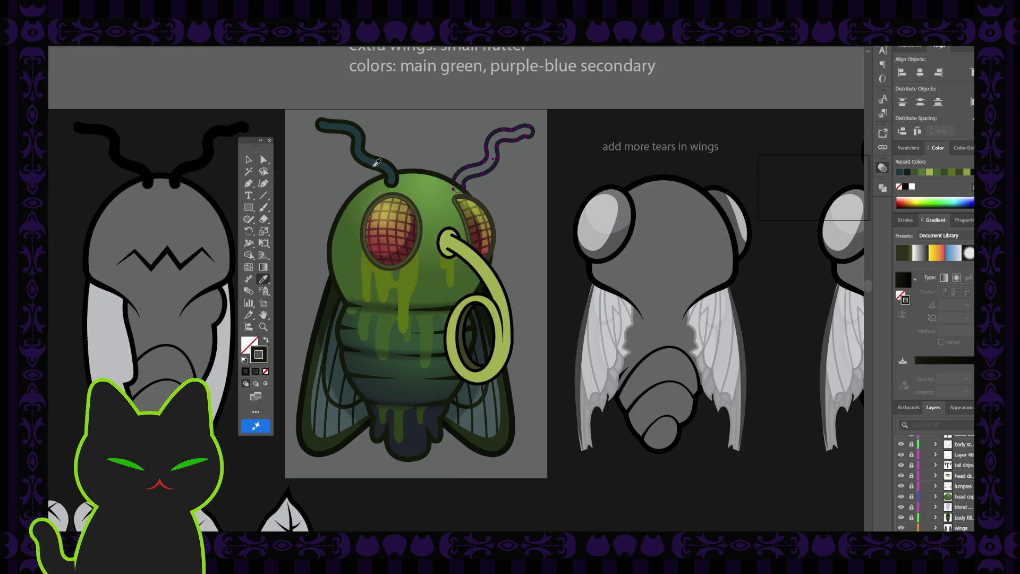
key("v")
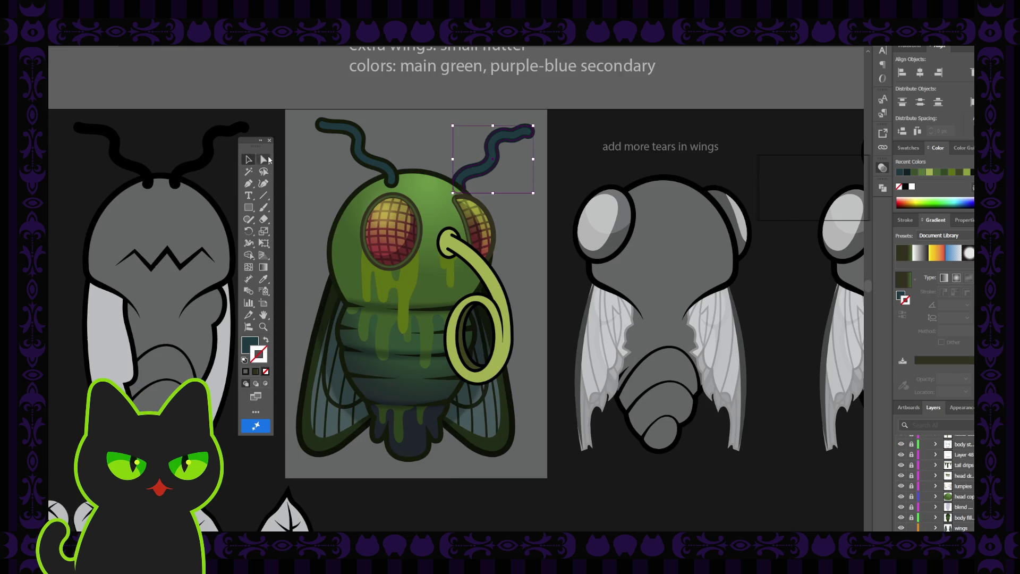
key("shift+x")
key("i")
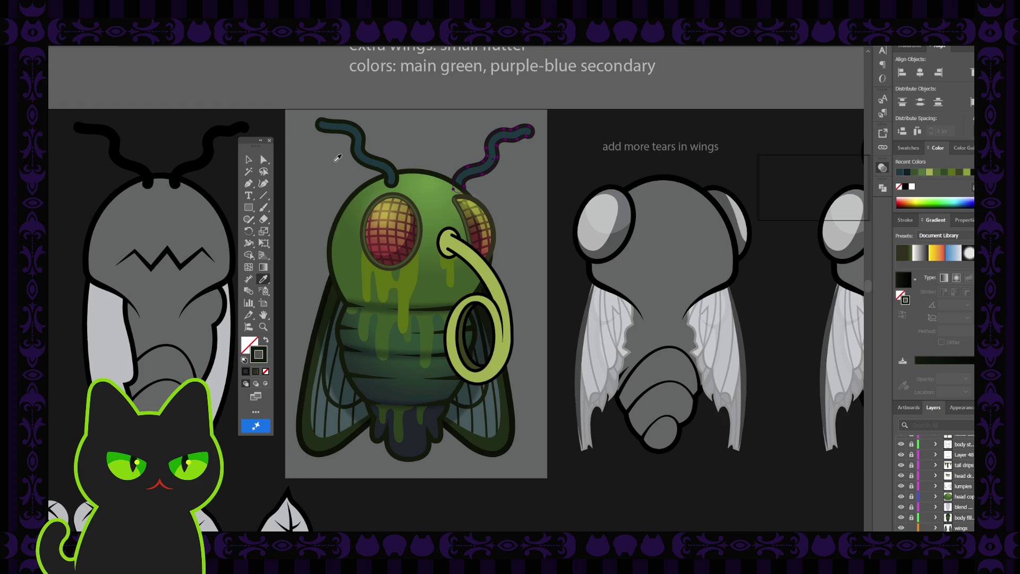
left_click(248, 160)
left_click(422, 147)
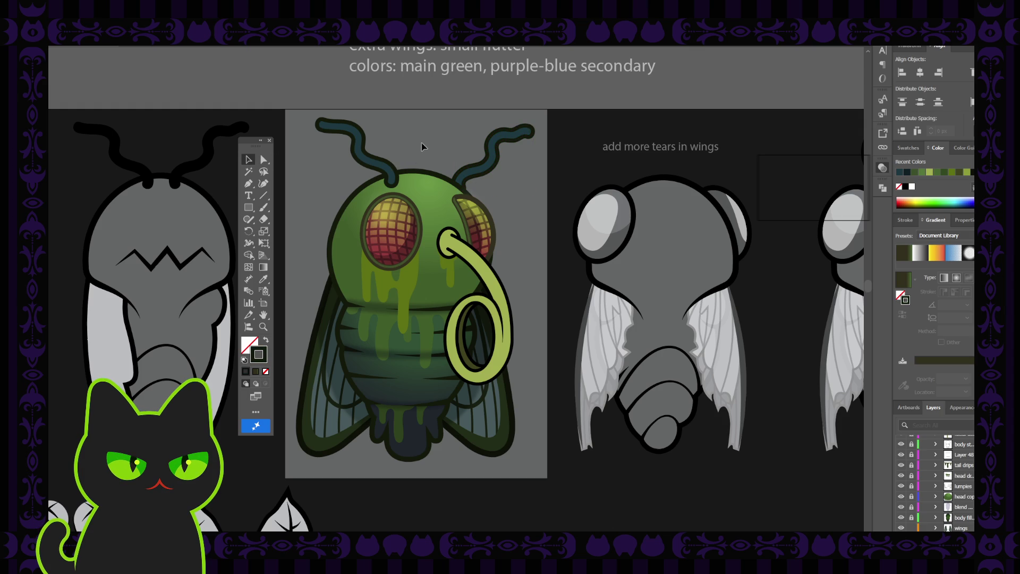
Step: Zoom out over the creature sketches, then zoom back in and select the green nose ring
key("ctrl+minus")
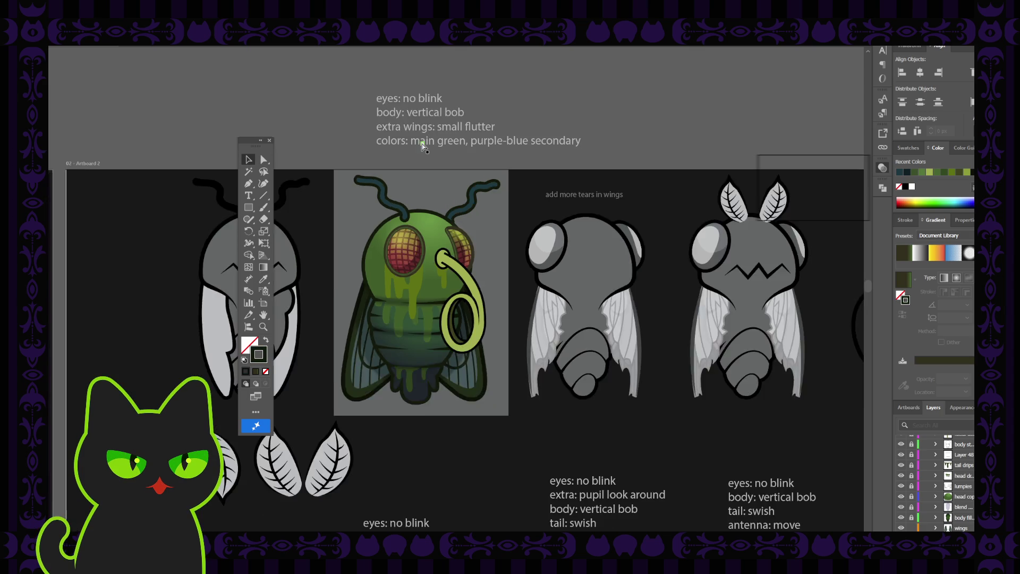
key("ctrl+minus")
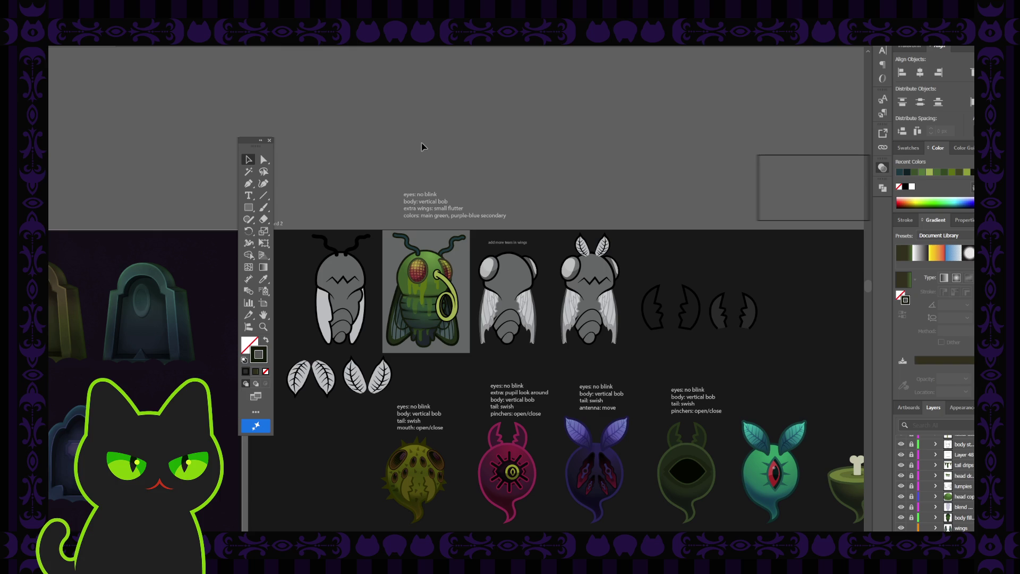
key("ctrl+plus")
key("ctrl+plus")
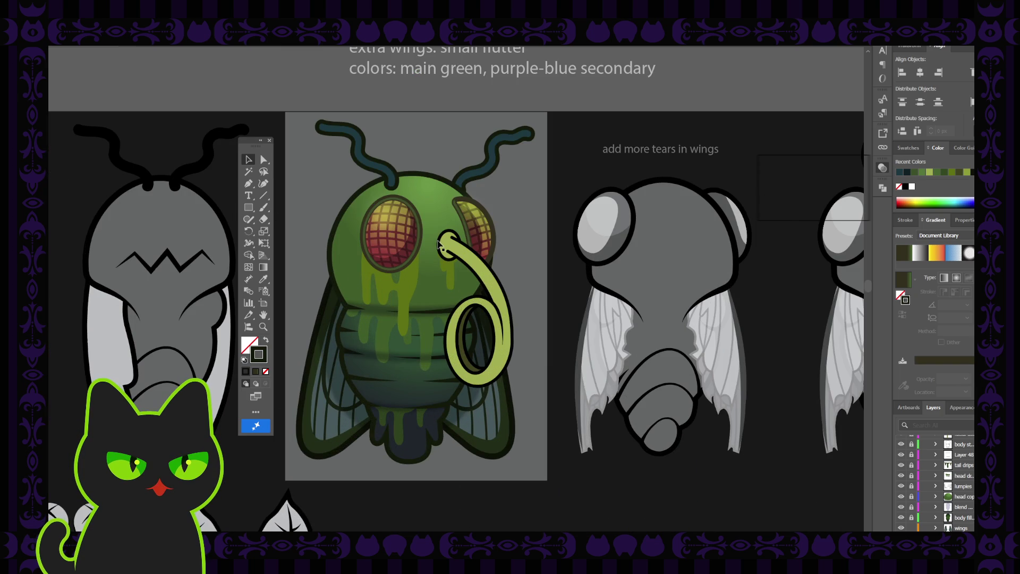
left_click(472, 263)
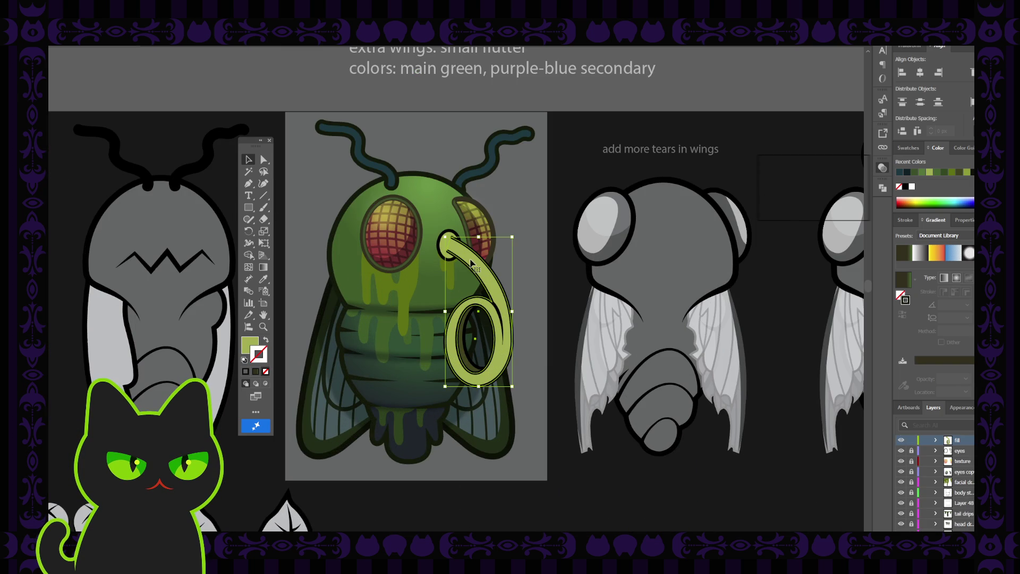
left_click(532, 237)
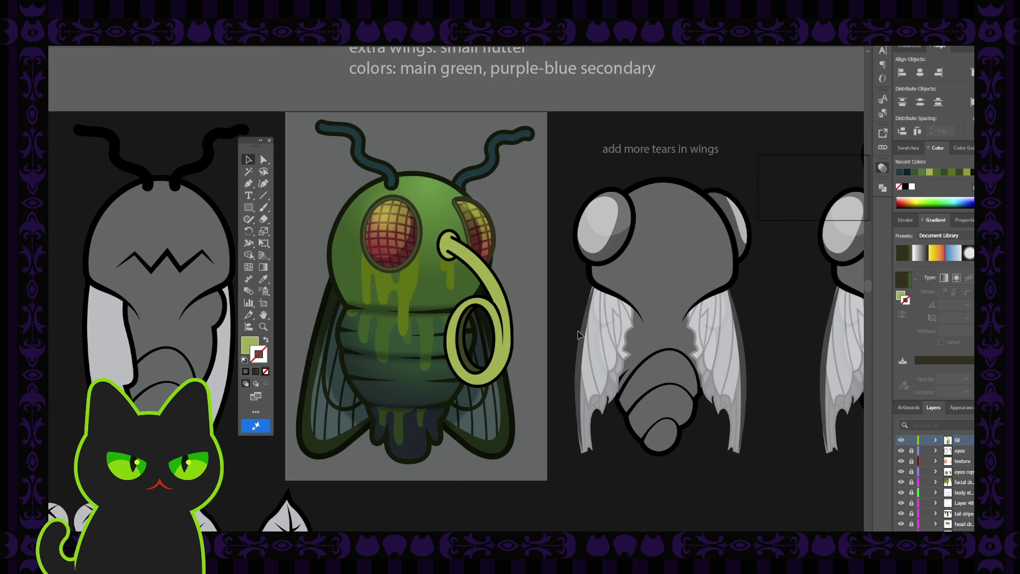
left_click(505, 297)
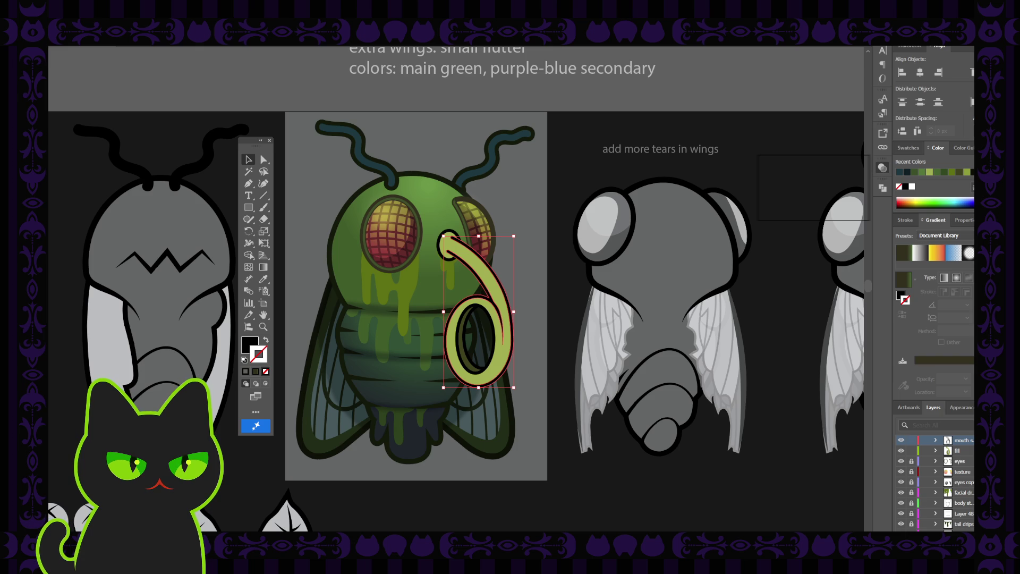
left_click(321, 461)
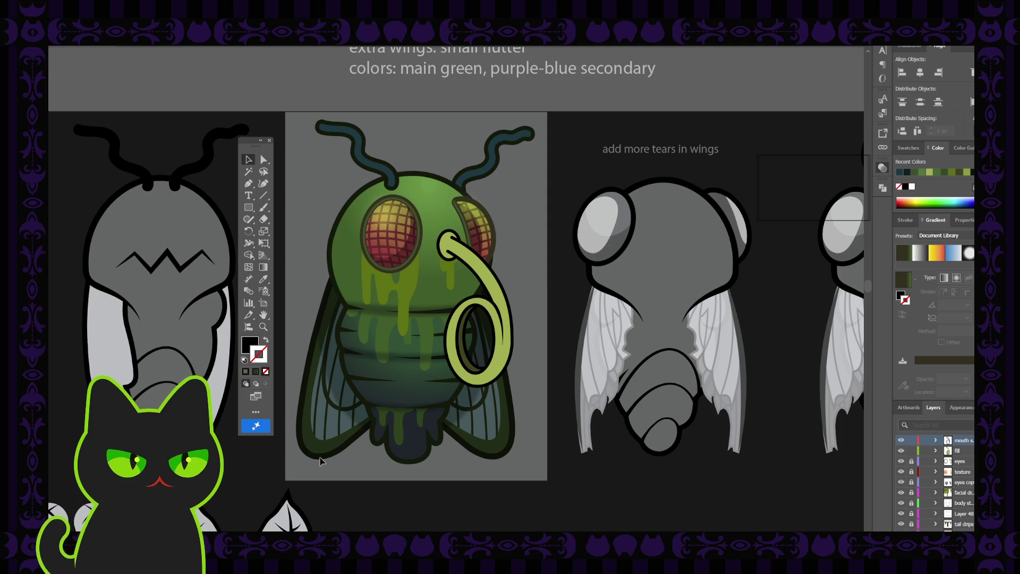
left_click(448, 278)
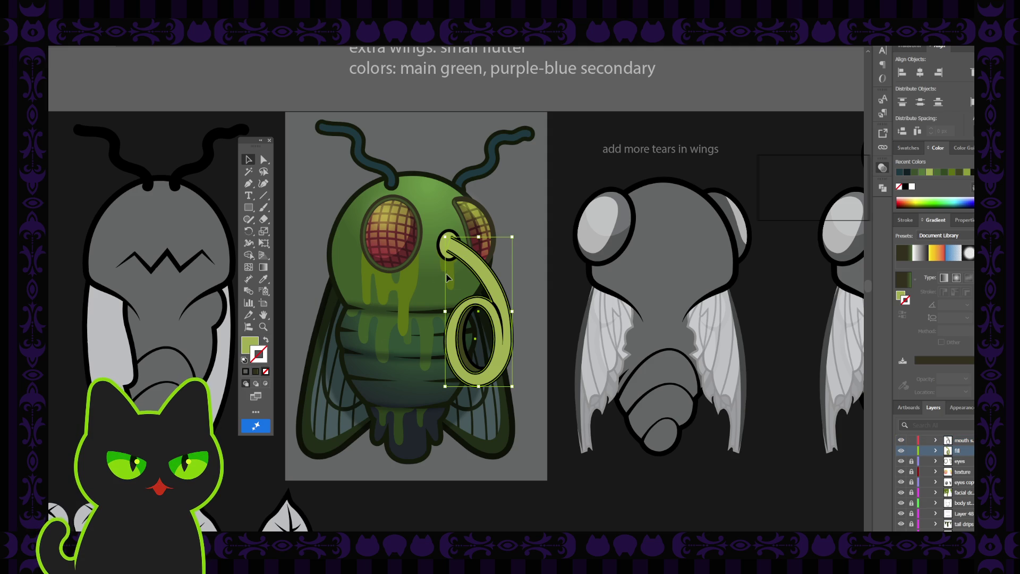
key("ctrl+equal")
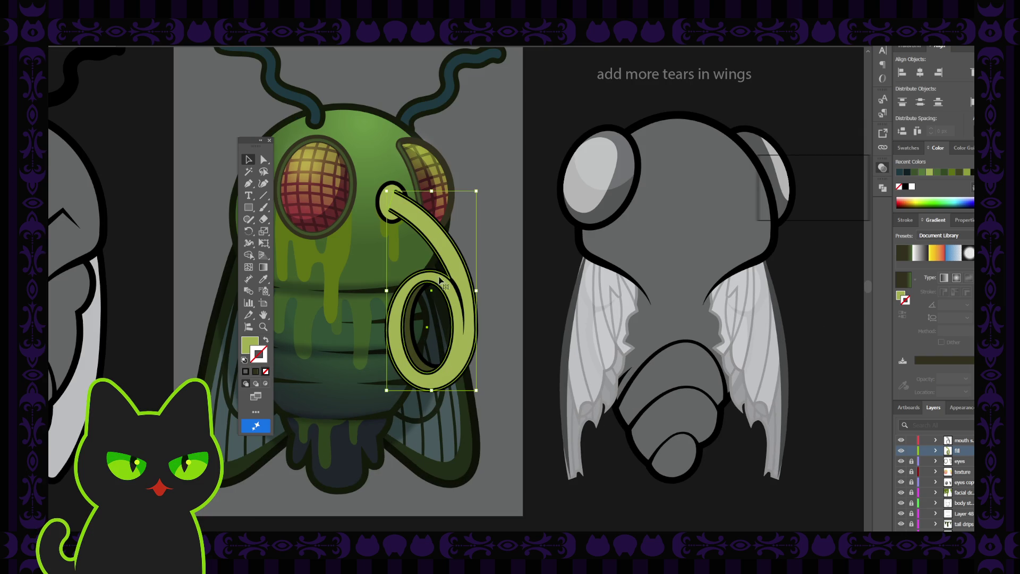
scroll(394, 268, "left", 3)
scroll(389, 266, "up", 1)
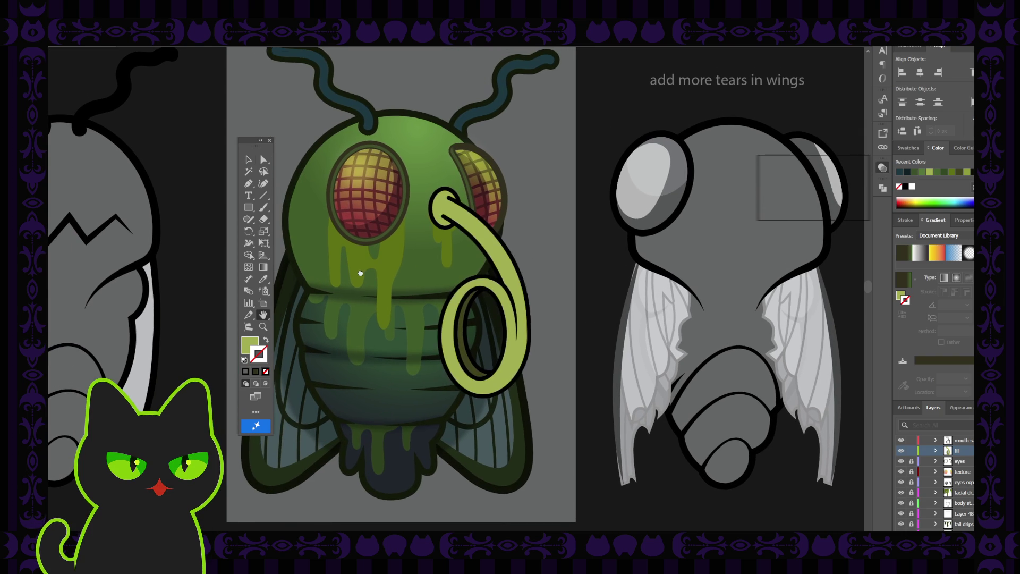
left_click(269, 140)
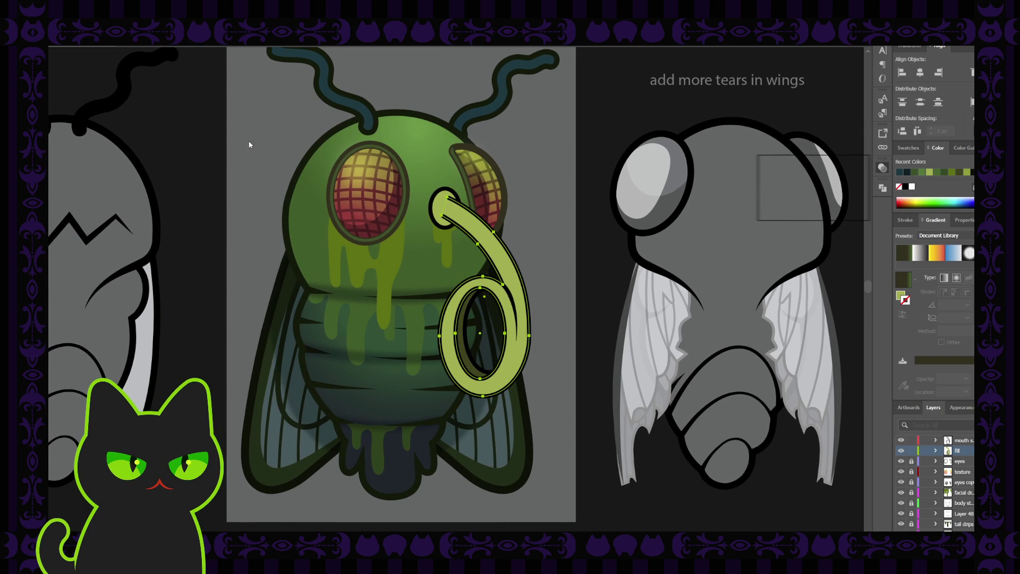
key("Tab")
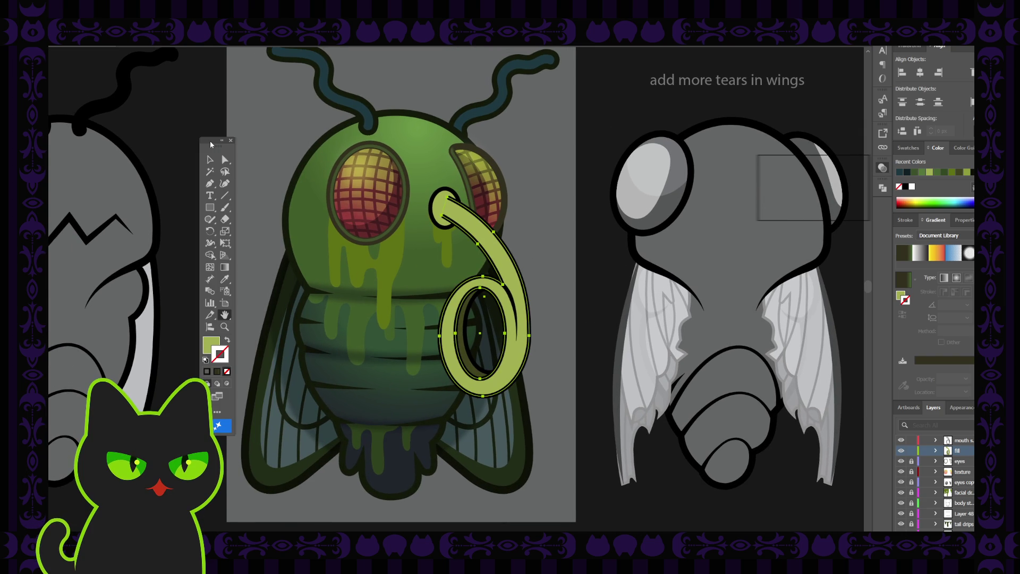
left_click(209, 160)
left_click(553, 222)
left_click(446, 206)
left_click(487, 236)
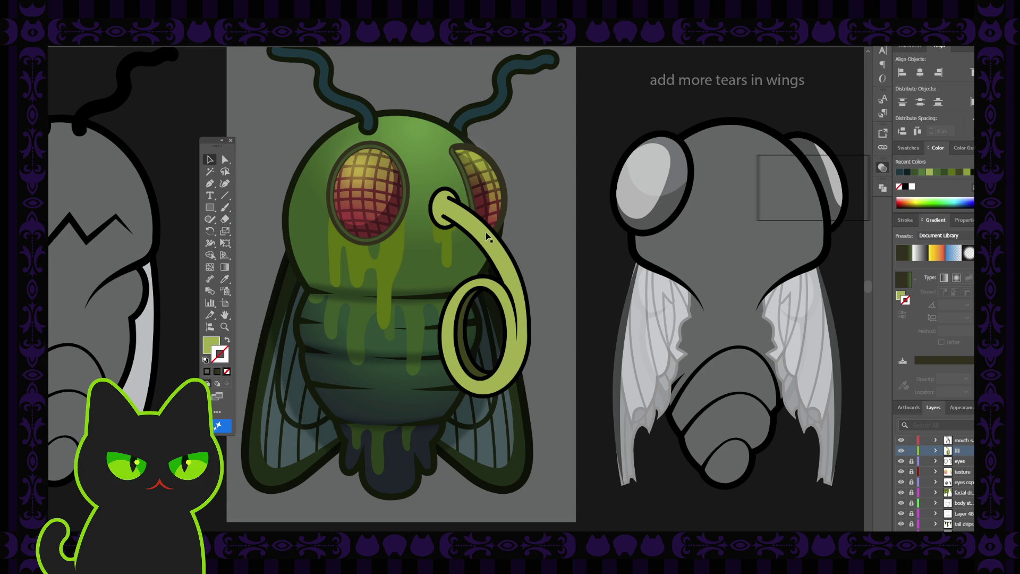
left_click(493, 233)
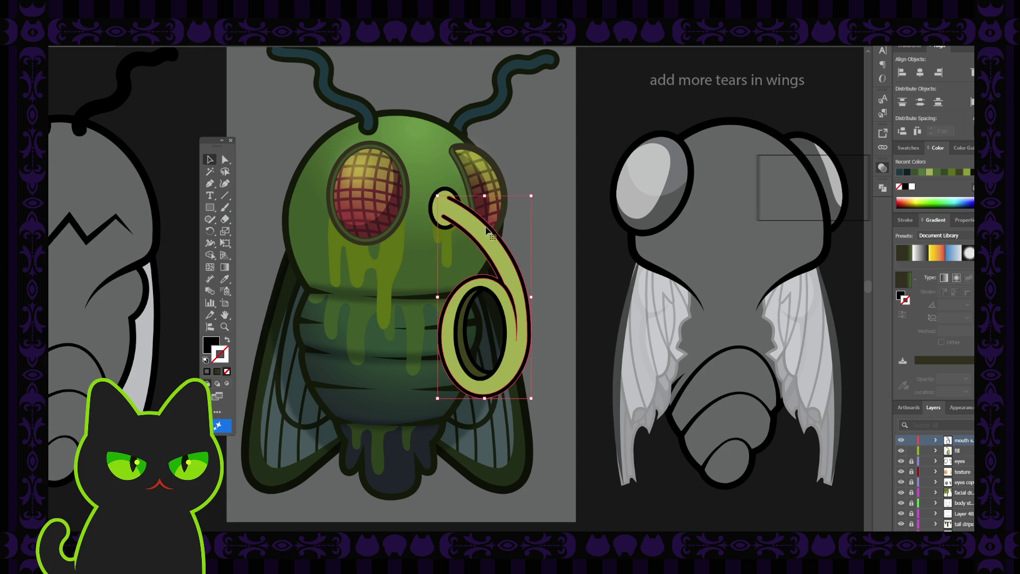
left_click(444, 193, "shift")
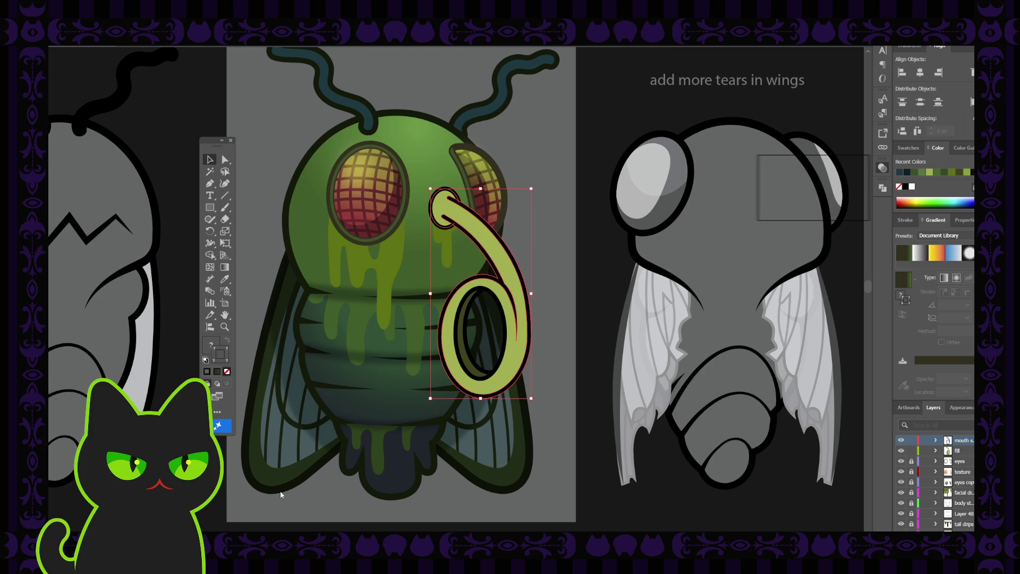
left_click(589, 327)
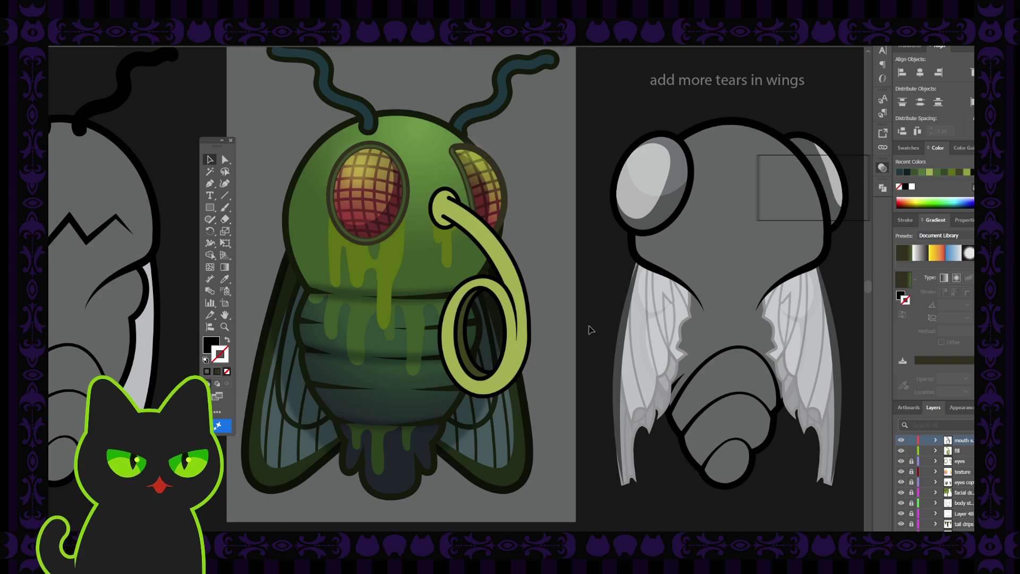